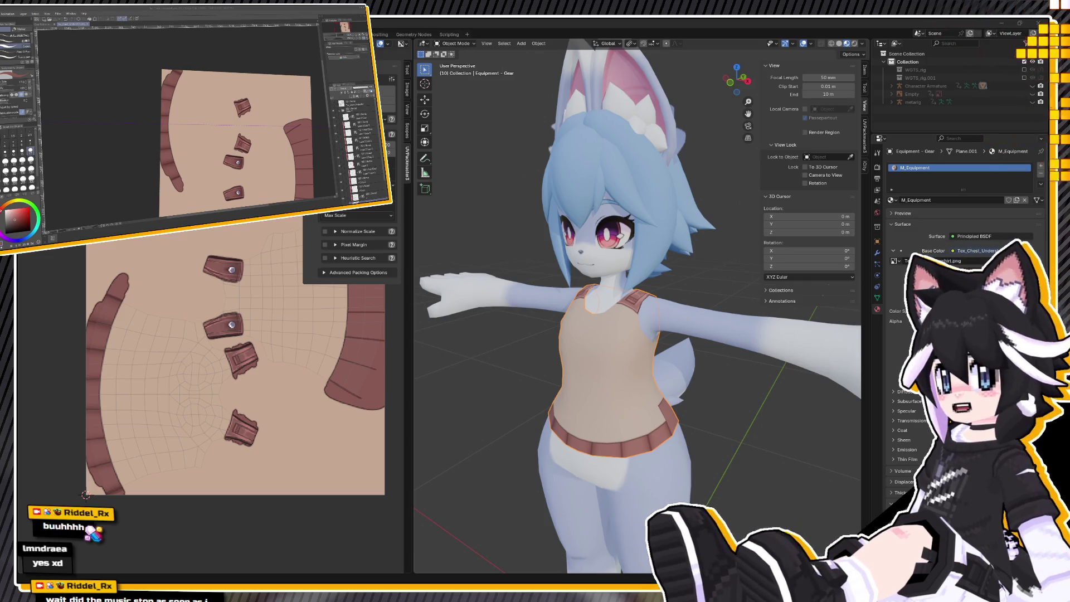
Orbit the avatar to inspect the tank top, then brighten the left curved texture piece.
mouse_move(746, 281)
middle_mouse_down()
mouse_move(651, 300)
mouse_move(541, 283)
middle_mouse_up()
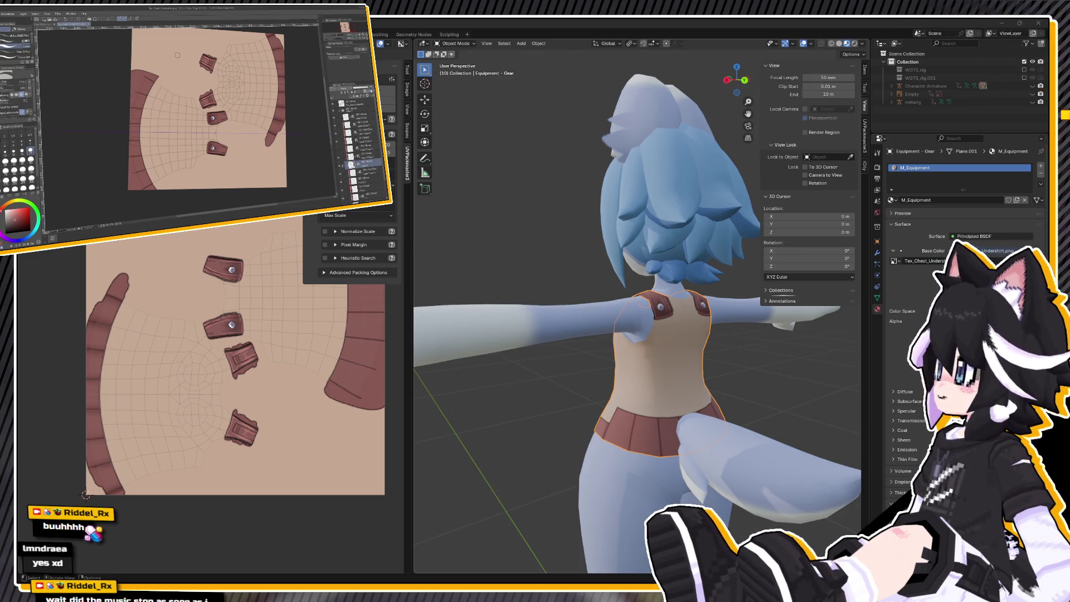
middle_click_drag(557, 334, 780, 334)
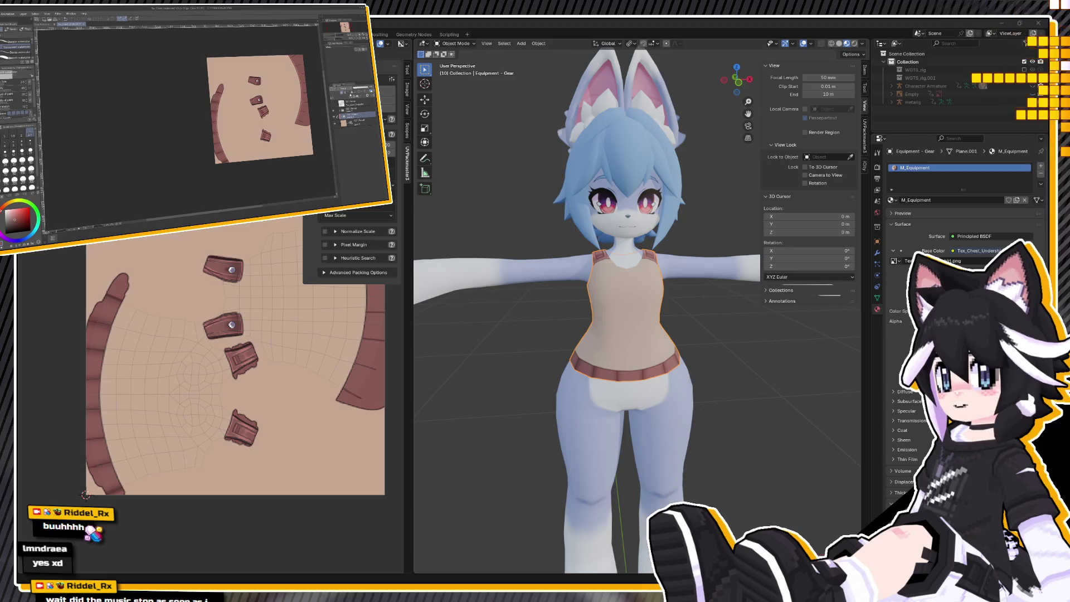
scroll(235, 160, "up", 2)
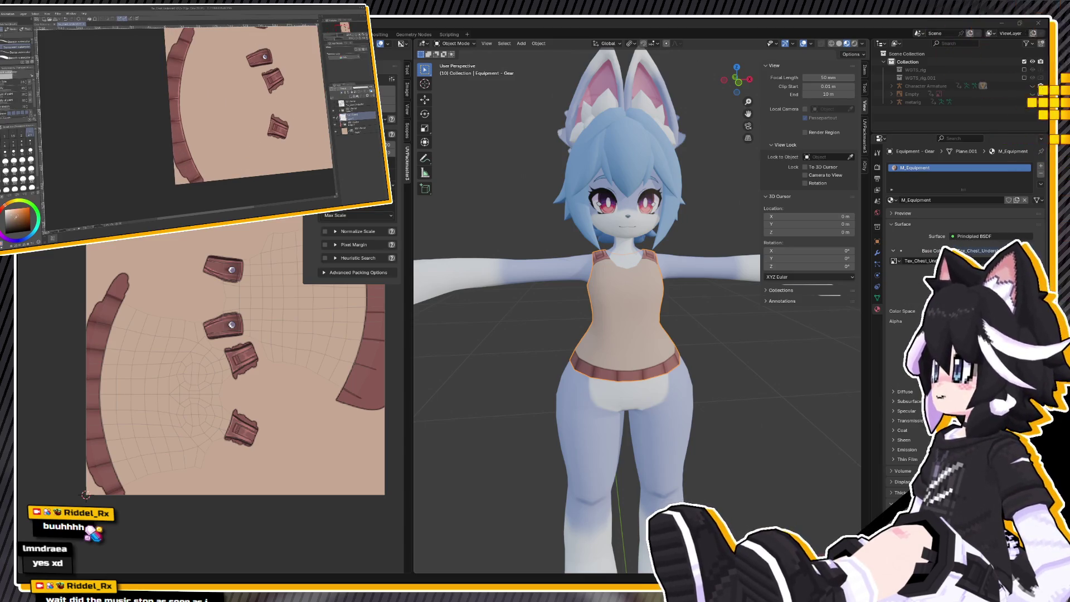
scroll(189, 98, "down", 2)
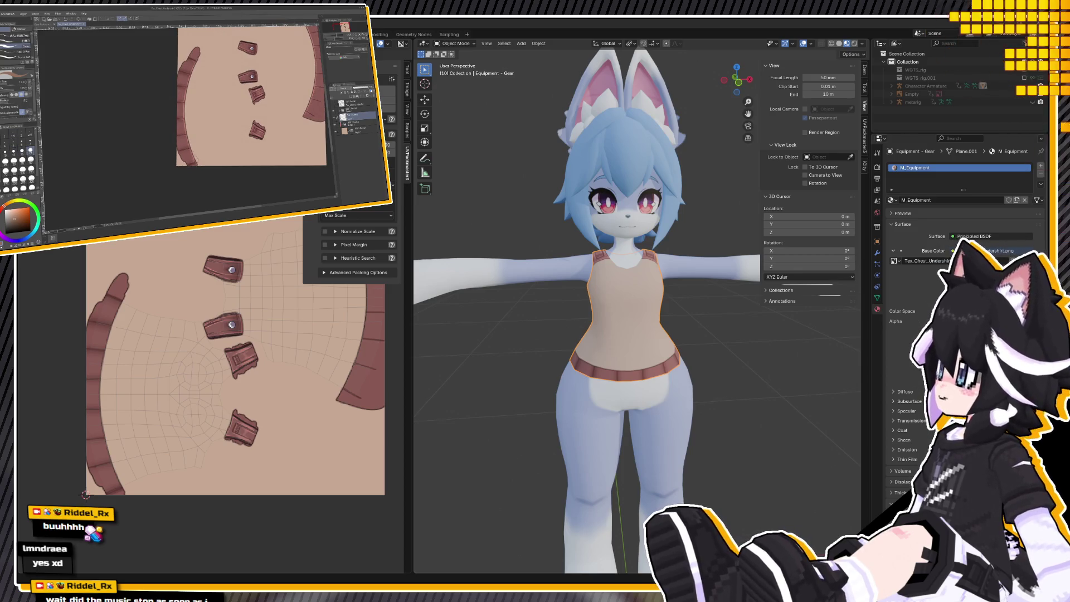
left_click_drag(194, 49, 184, 134)
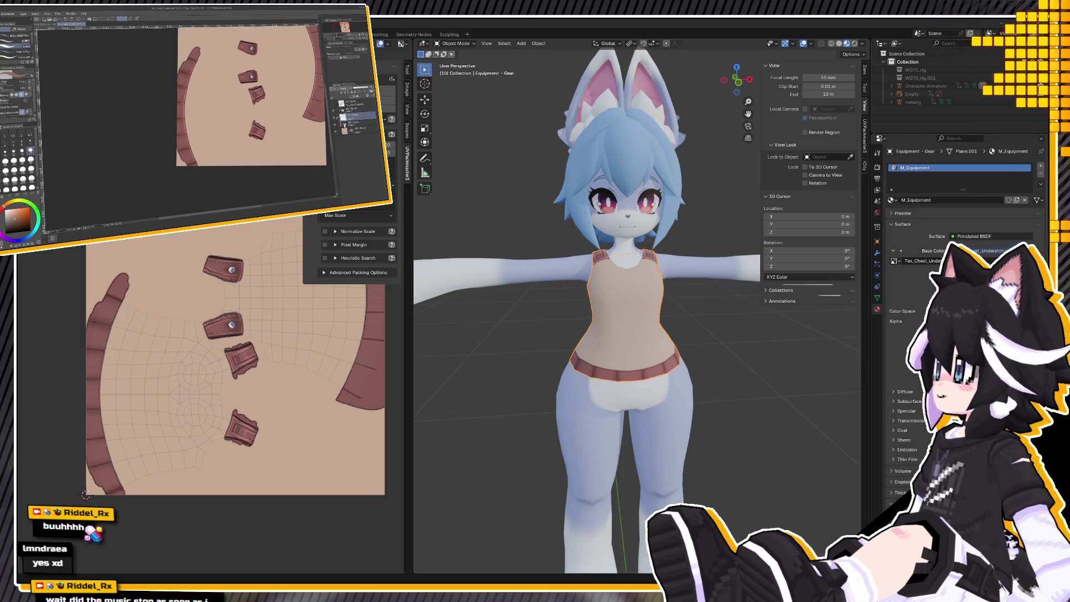
Check the layer folder and select the layer to paint the tank-top details on.
left_click(336, 111)
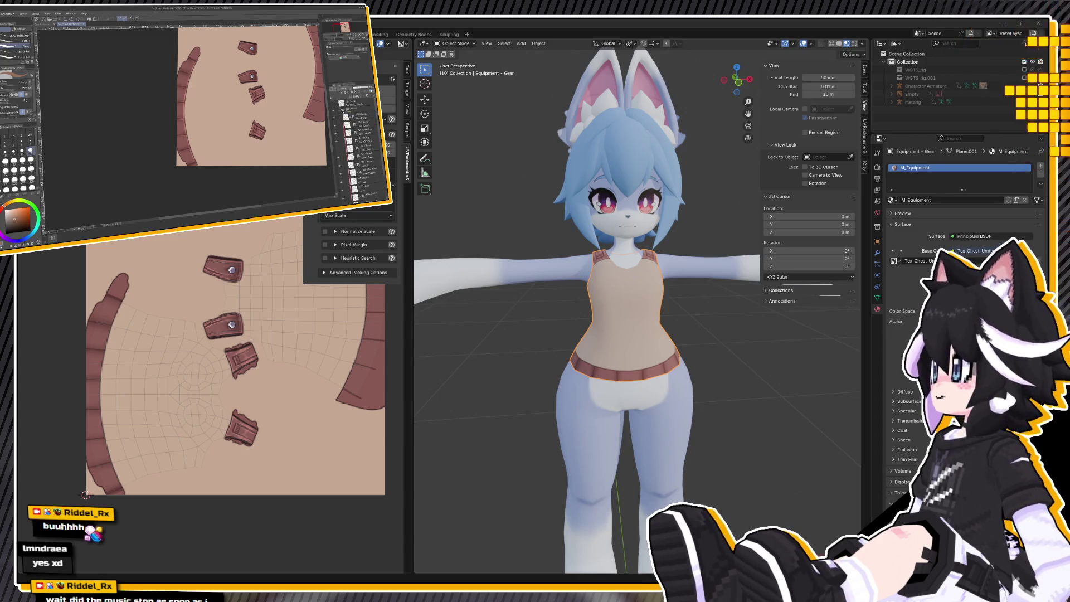
left_click(335, 110)
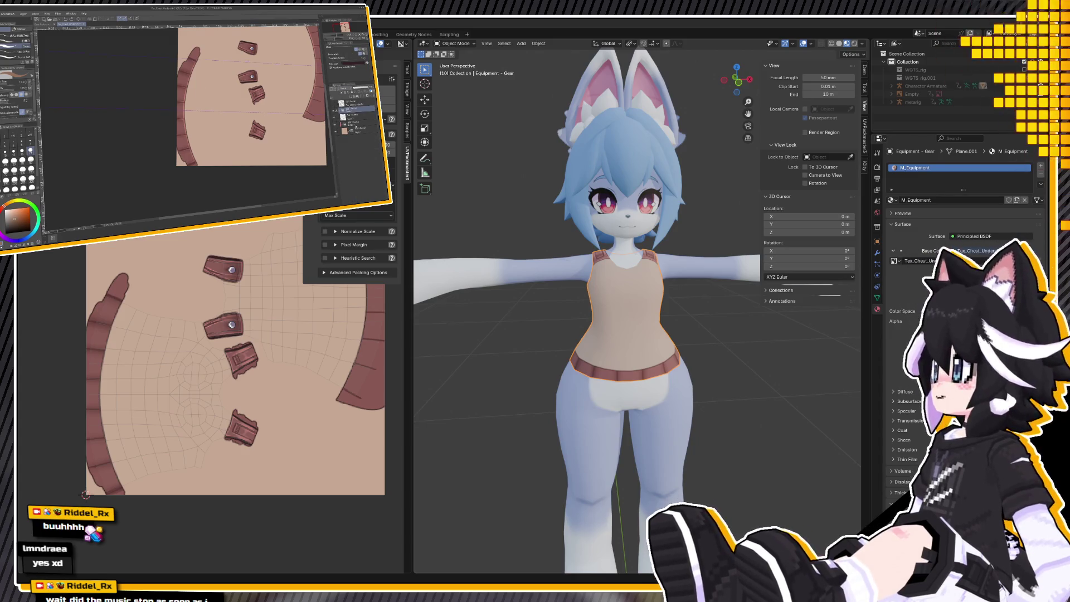
left_click(346, 124)
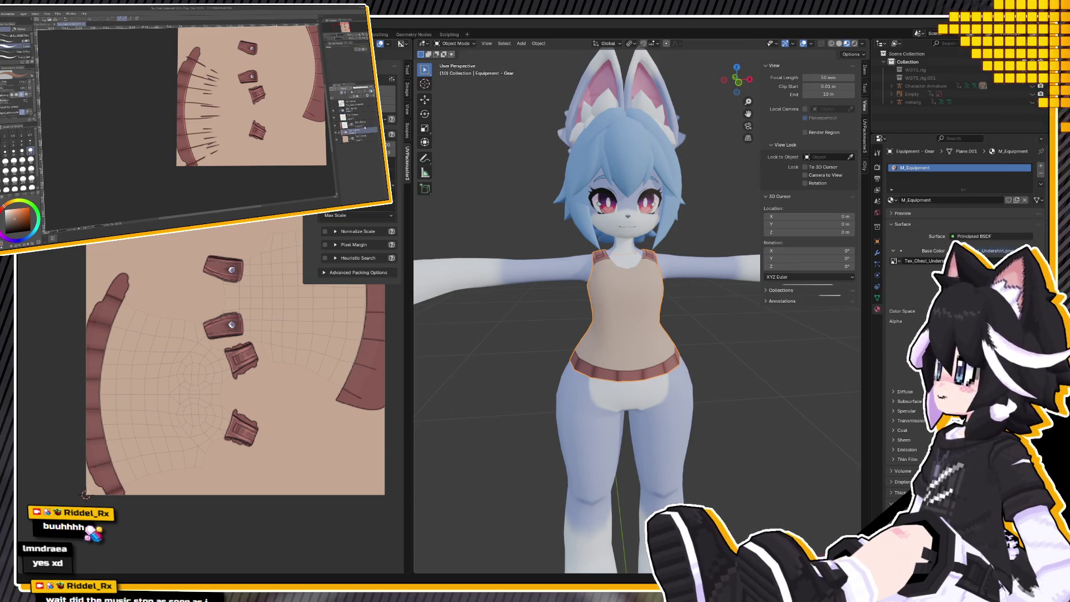
left_click(357, 131)
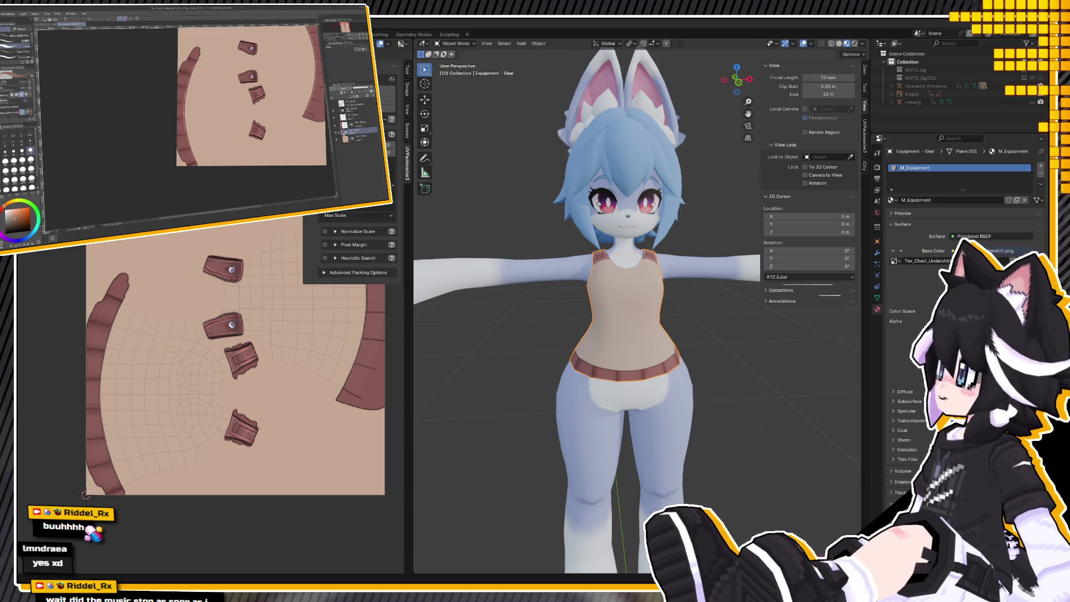
left_click(366, 132)
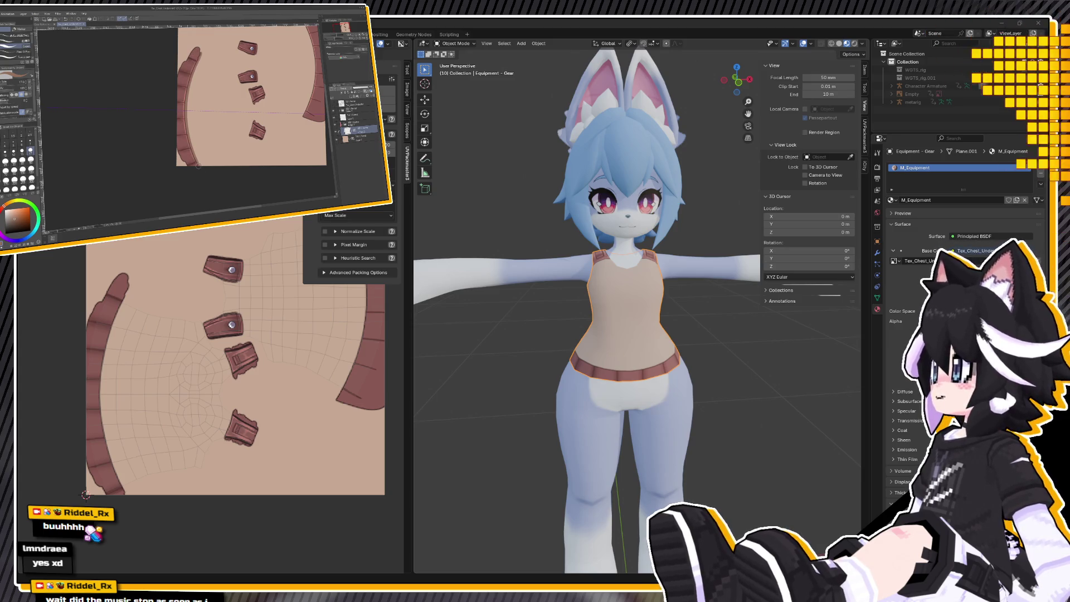
Switch to the Blend brush group and fit the whole canvas upright in view.
key("j")
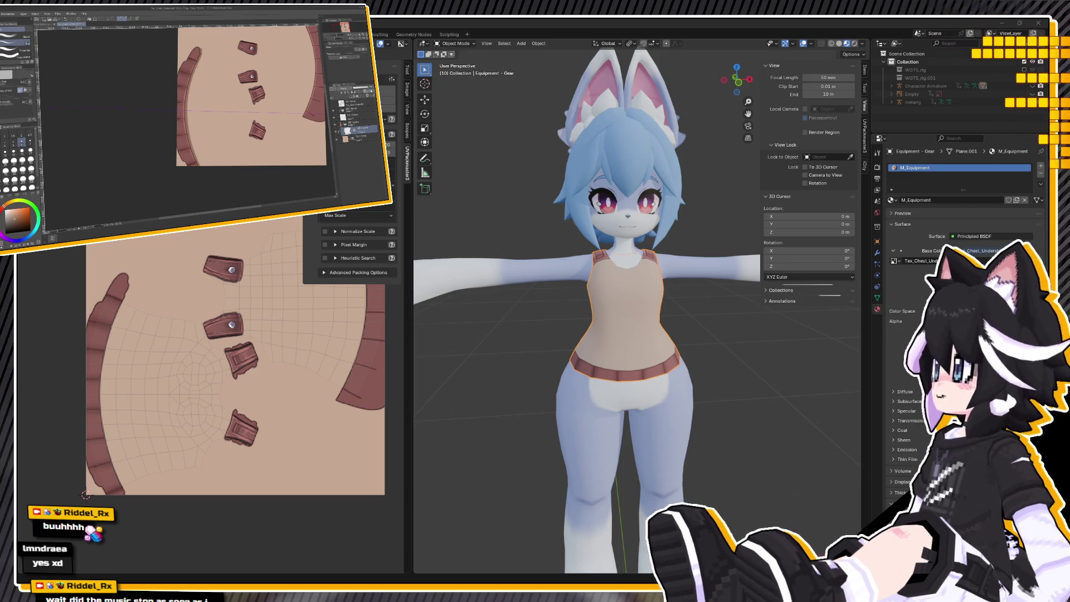
key("b")
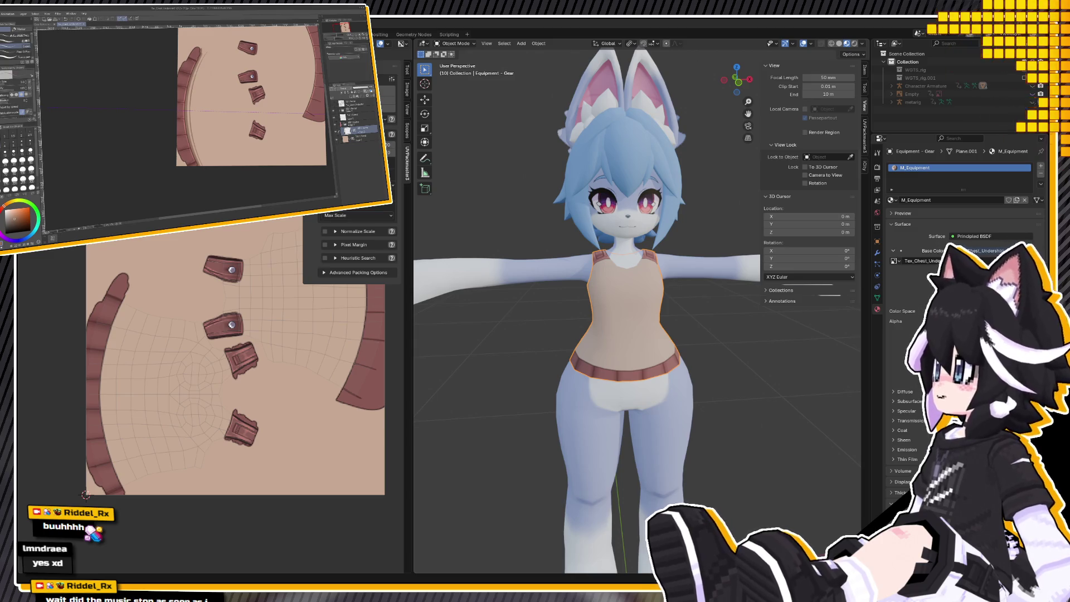
left_click(117, 224)
left_click(117, 224)
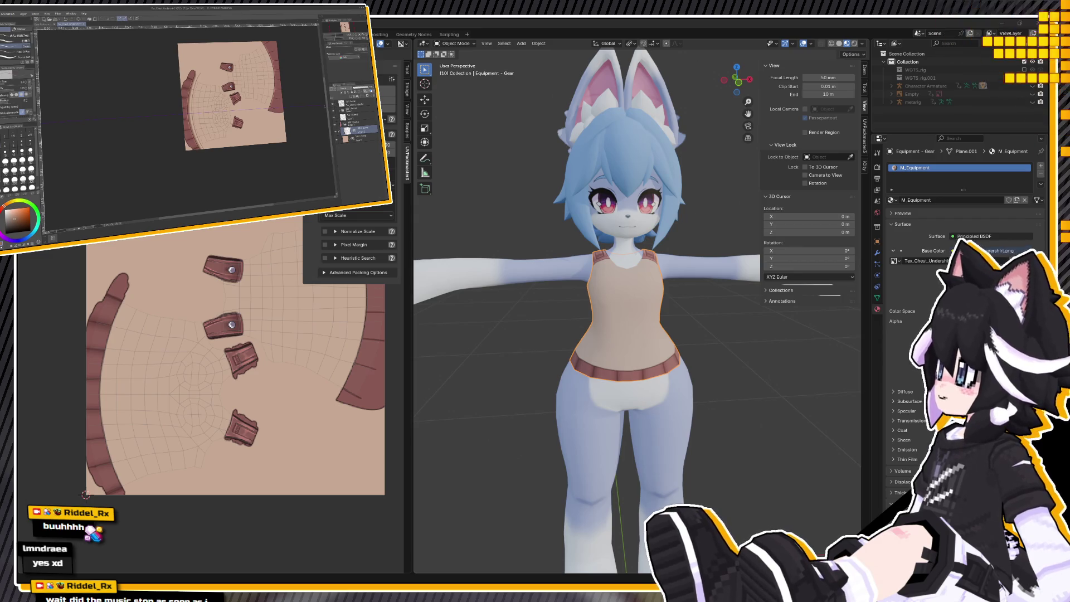
Paint a curved neckline seam stroke between the straps, undoing and redoing until it looks right.
scroll(223, 99, "up", 5)
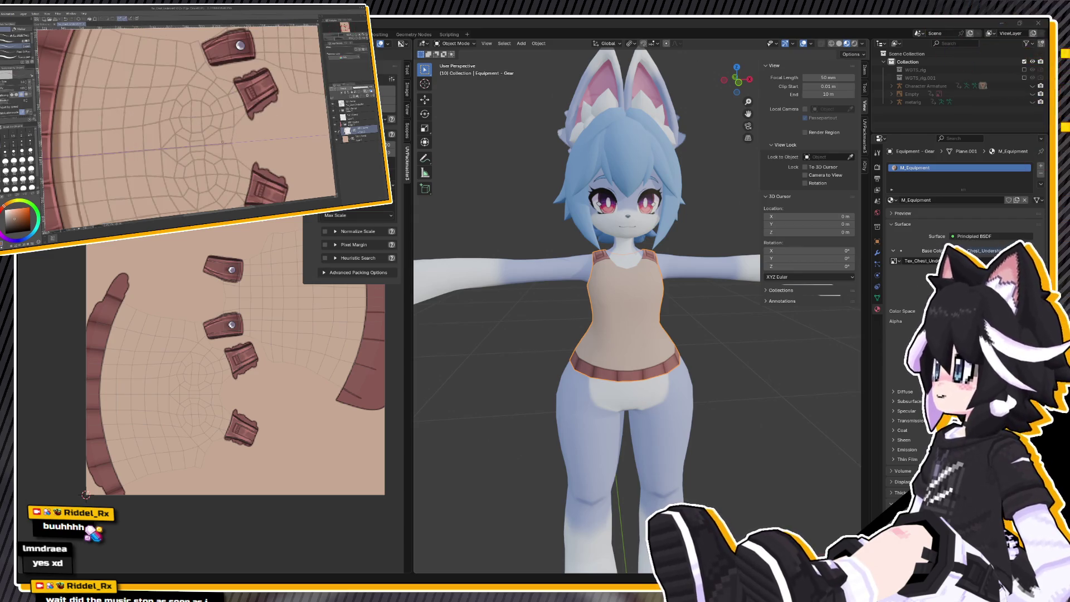
left_click_drag(240, 106, 245, 176)
key("ctrl+z")
left_click_drag(241, 103, 248, 179)
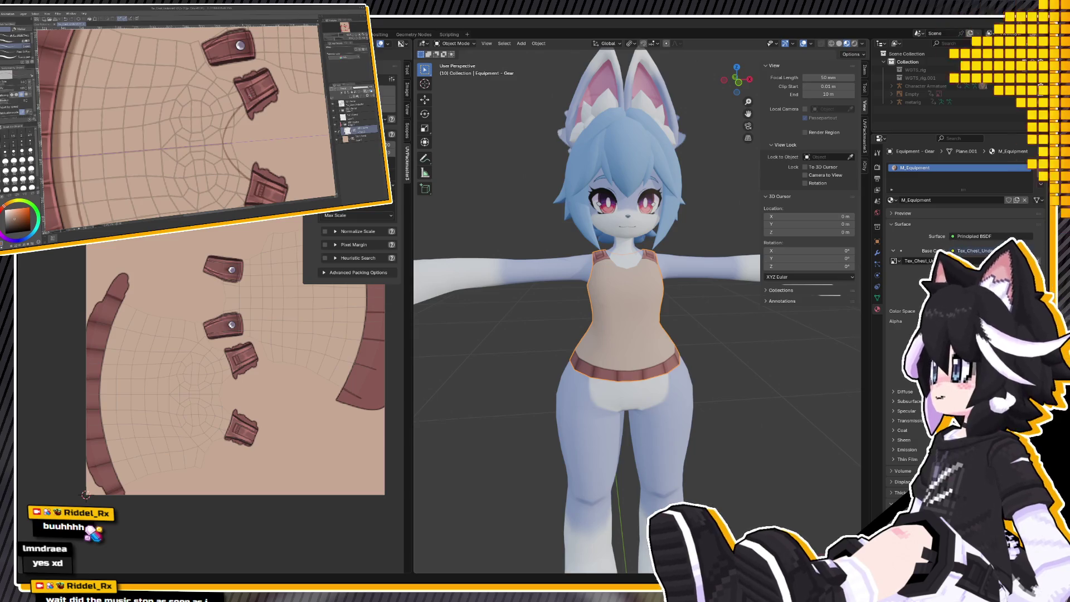
key("ctrl+z")
key("ctrl+y")
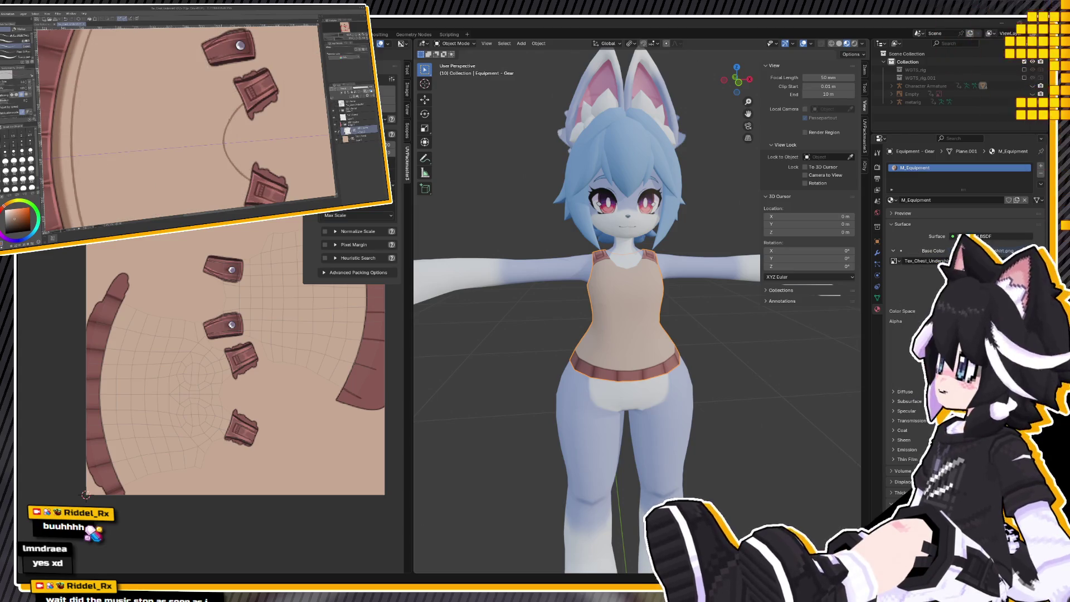
key("ctrl+z")
key("ctrl+y")
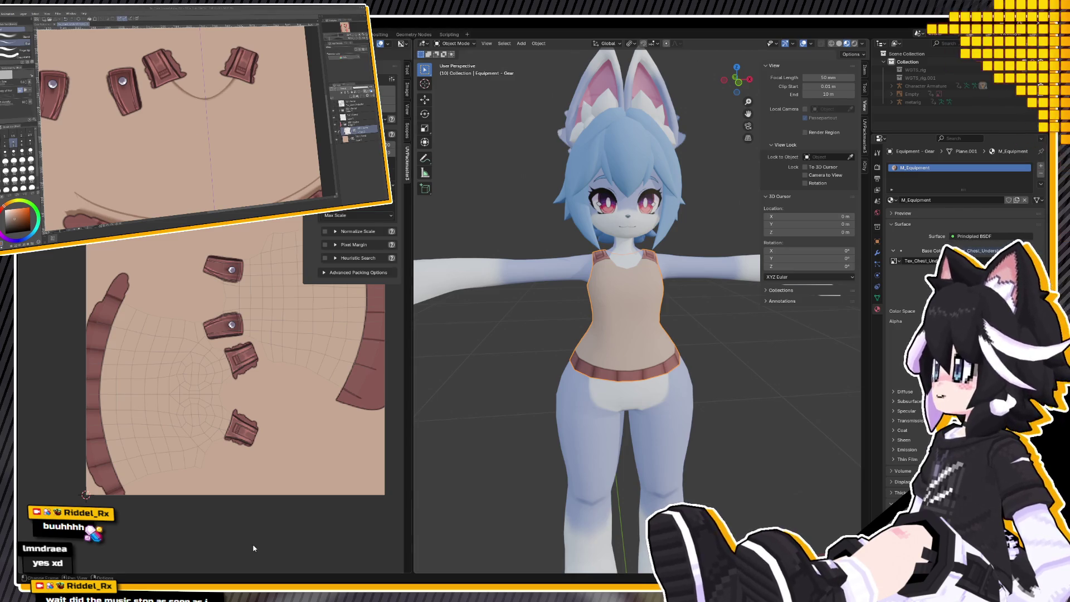
mouse_move(677, 309)
middle_mouse_down()
mouse_move(704, 314)
mouse_move(652, 282)
mouse_move(586, 295)
mouse_move(644, 293)
mouse_move(616, 312)
mouse_move(571, 297)
mouse_move(602, 282)
mouse_move(646, 290)
mouse_move(535, 294)
middle_mouse_up()
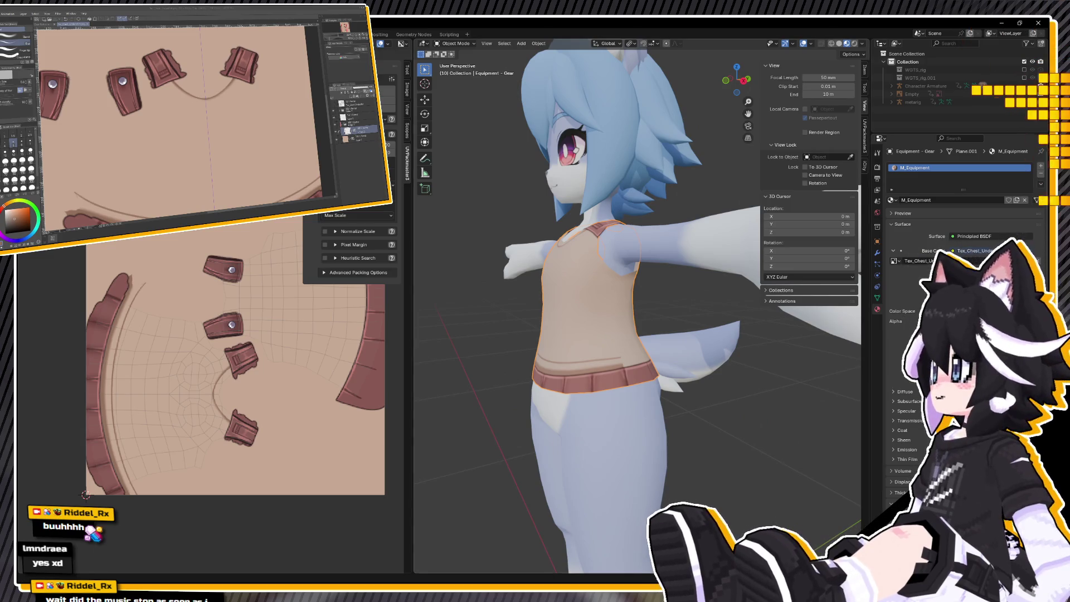
With the pen brushes, draw a short dark side seam stroke and orbit Blender to check it.
scroll(178, 119, "down", 2)
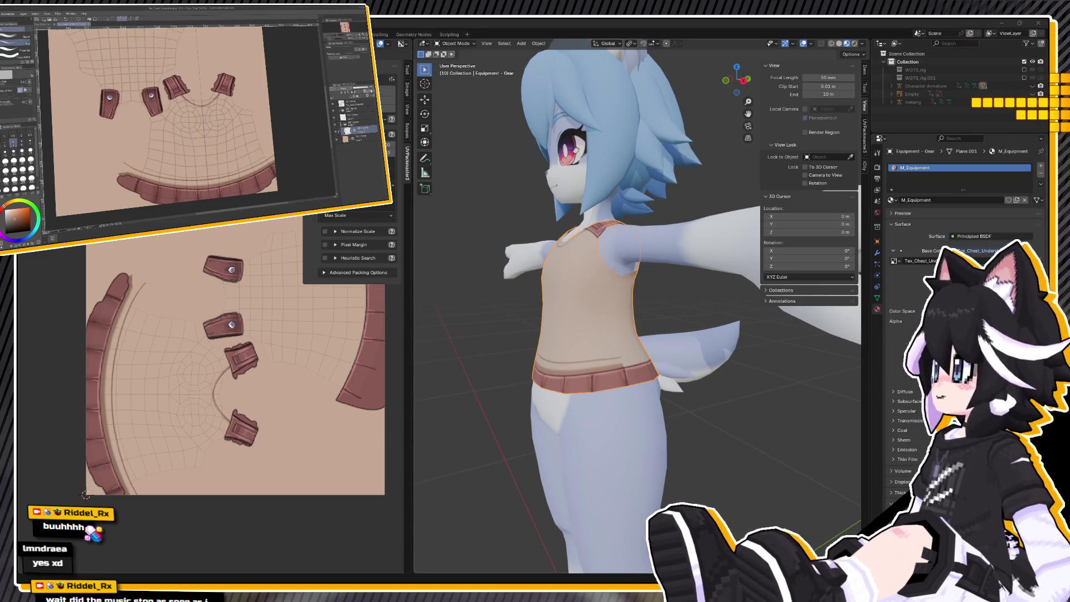
scroll(273, 144, "up", 3)
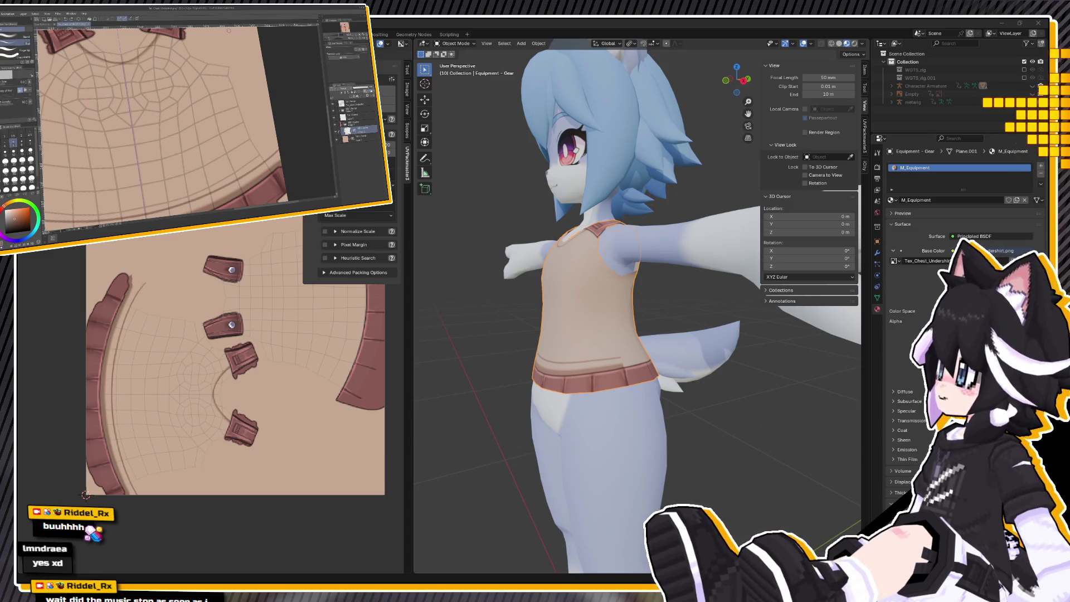
key("p")
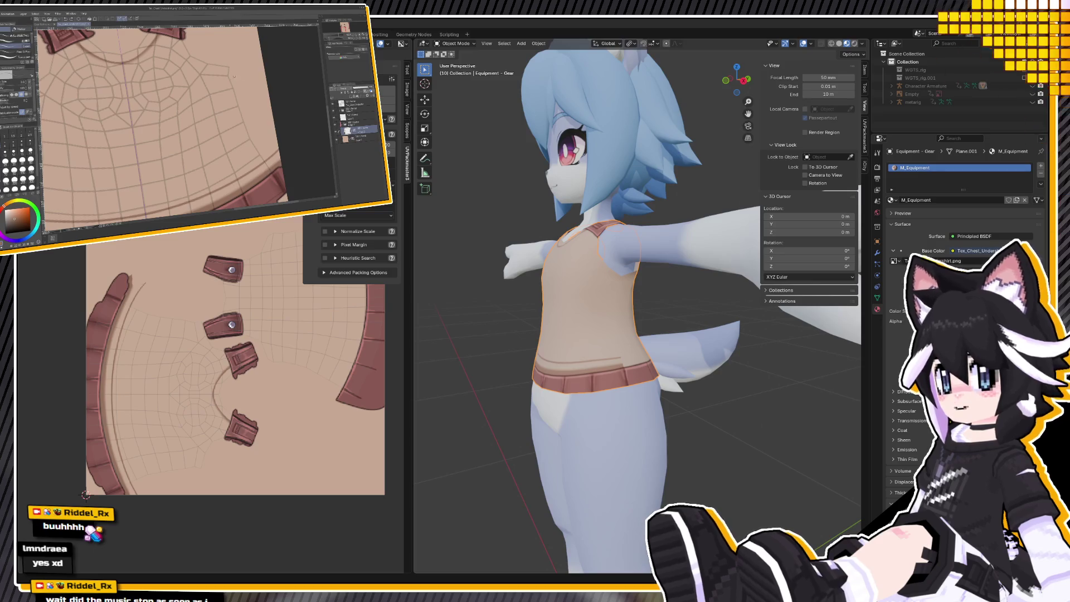
left_click_drag(227, 68, 271, 170)
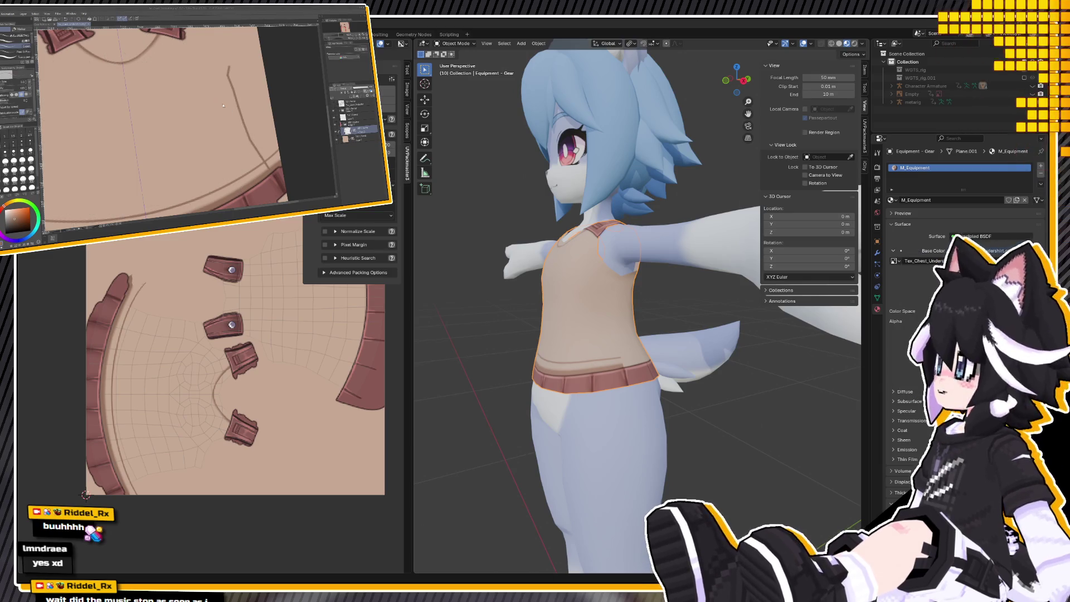
middle_click_drag(591, 294, 567, 266)
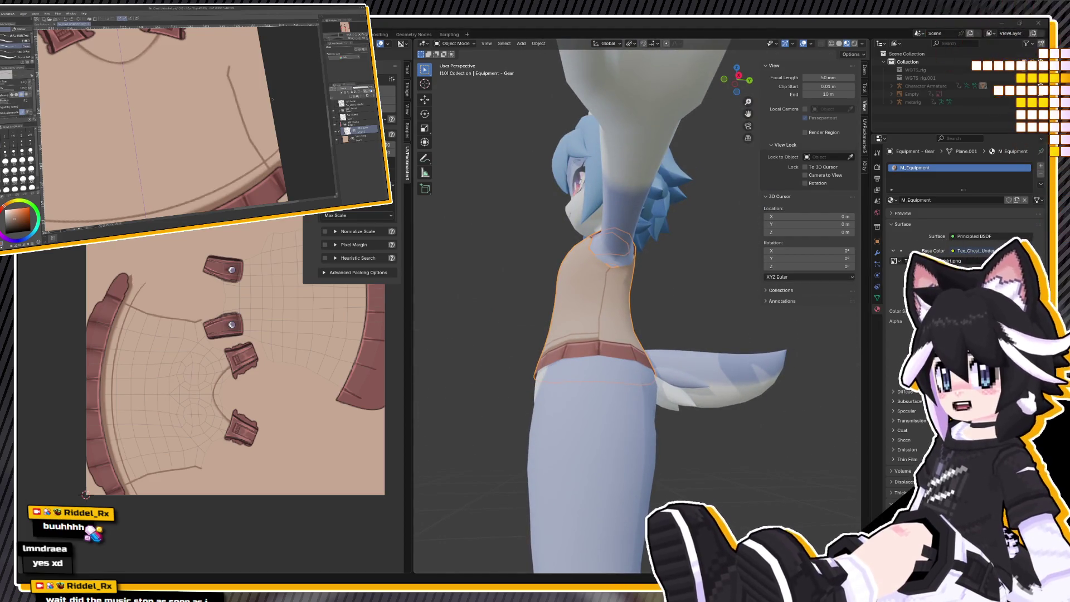
In right view and Edit Mode, select the tank top's side edge loop near the neck using X-ray.
middle_click_drag(556, 380, 599, 236)
scroll(600, 236, "up", 4)
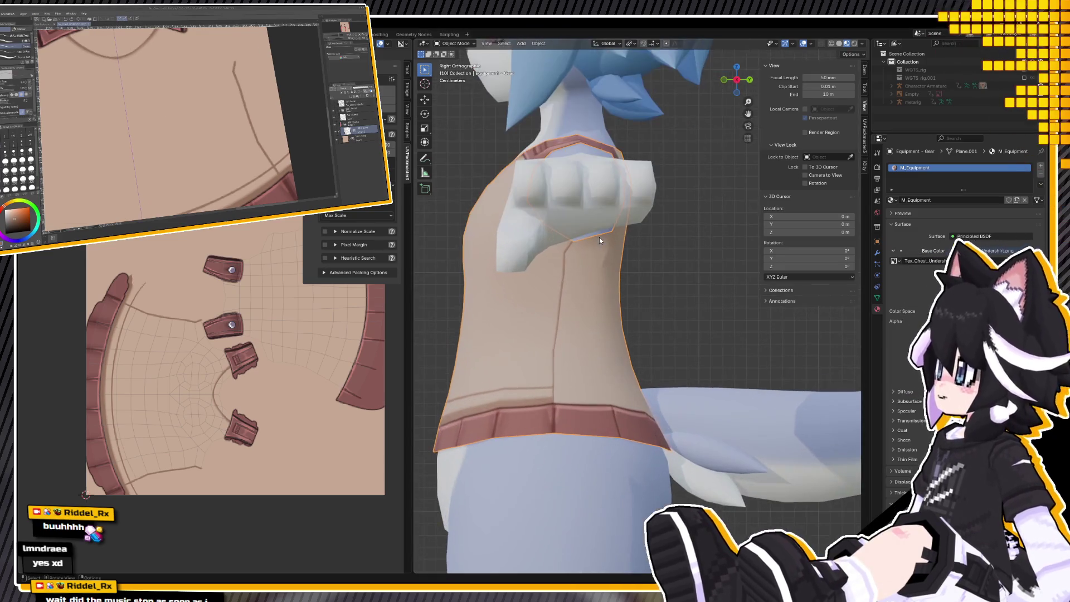
key("Tab")
scroll(530, 225, "up", 3)
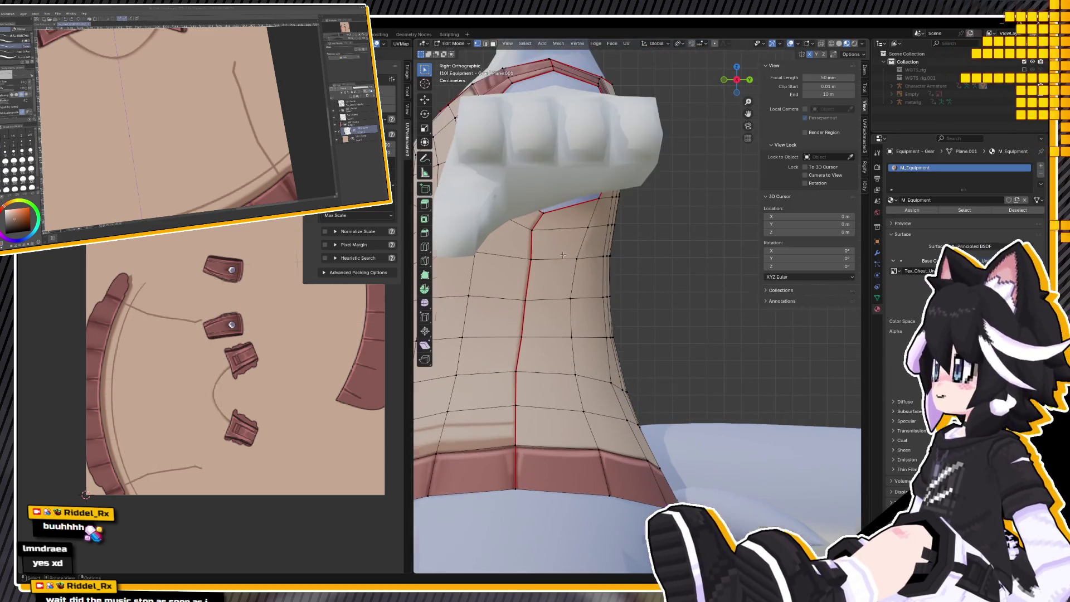
key("alt+z")
left_click(590, 230, "alt")
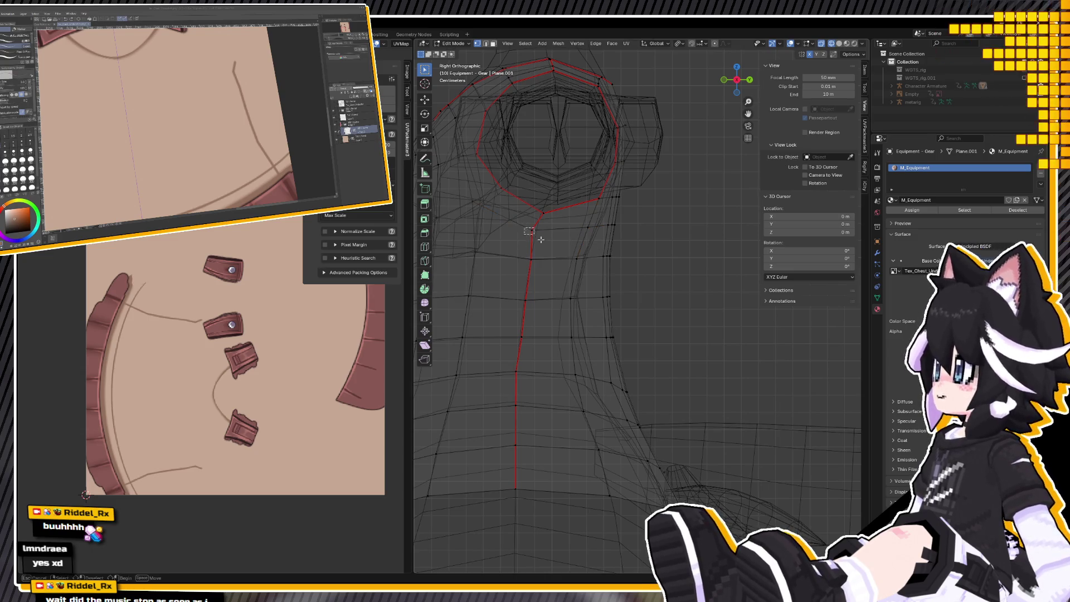
key("alt+z")
Move the edge loop slightly along X, then exit Edit Mode with the painted texture showing.
key("g")
key("x")
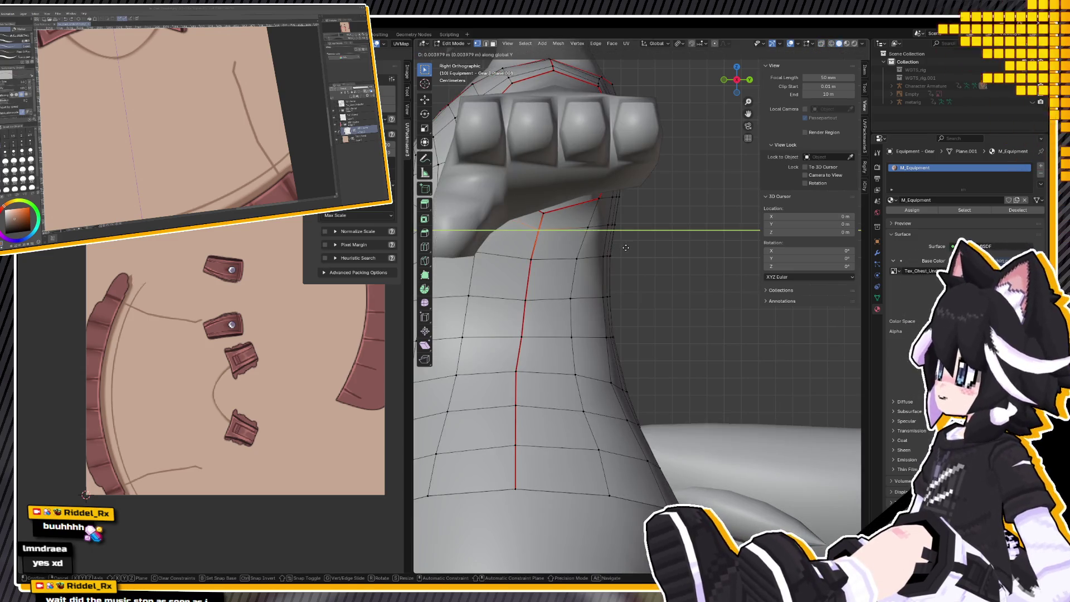
left_click(621, 248)
key("z")
key("Tab")
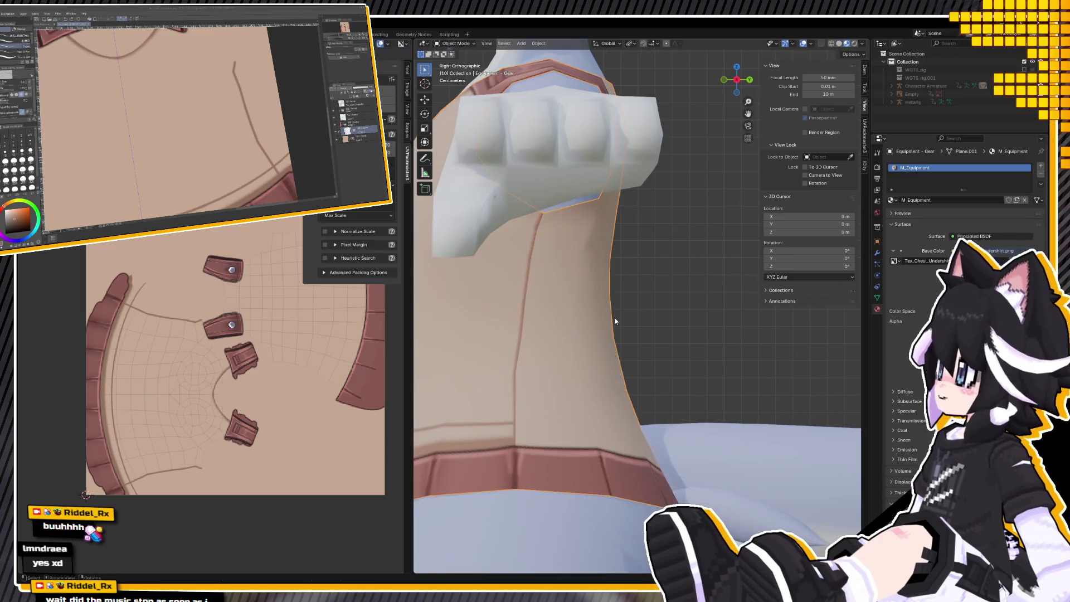
scroll(604, 326, "down", 5)
mouse_move(604, 326)
middle_mouse_down()
mouse_move(748, 338)
mouse_move(654, 343)
mouse_move(630, 322)
middle_mouse_up()
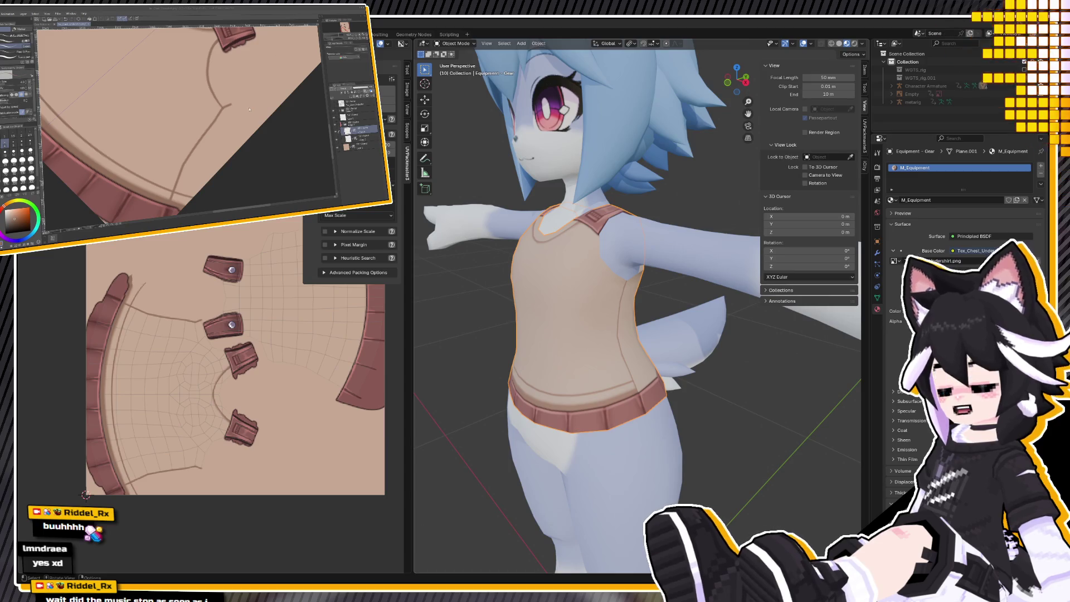
Orbit the avatar to a frontal view, then zoom, rotate and pan the canvas onto the strap patch.
scroll(764, 362, "up", 3)
mouse_move(741, 357)
middle_mouse_down()
mouse_move(819, 361)
mouse_move(655, 345)
middle_mouse_up()
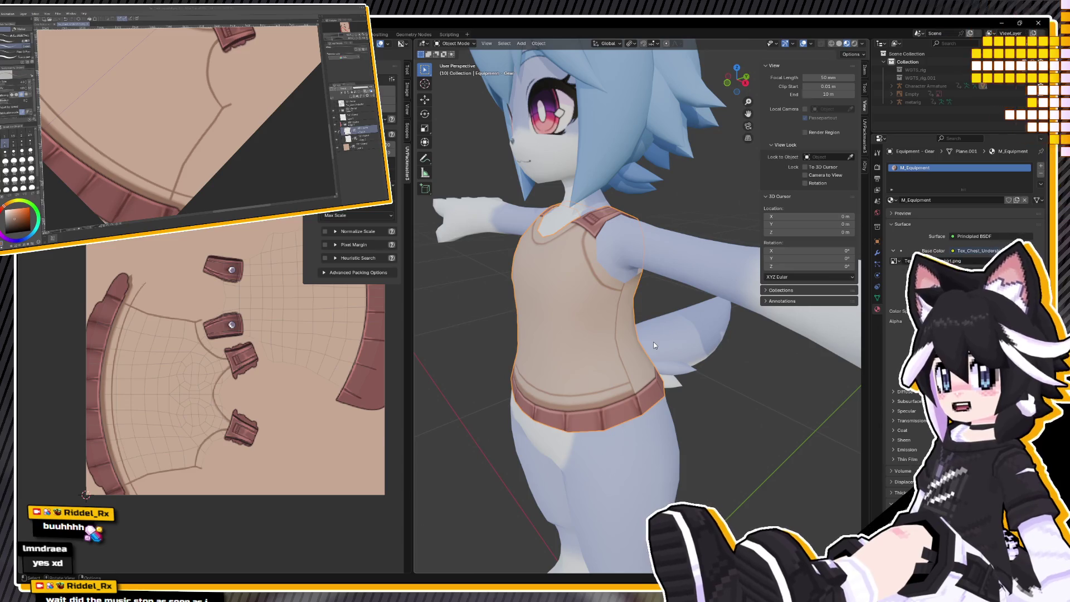
left_click(196, 117)
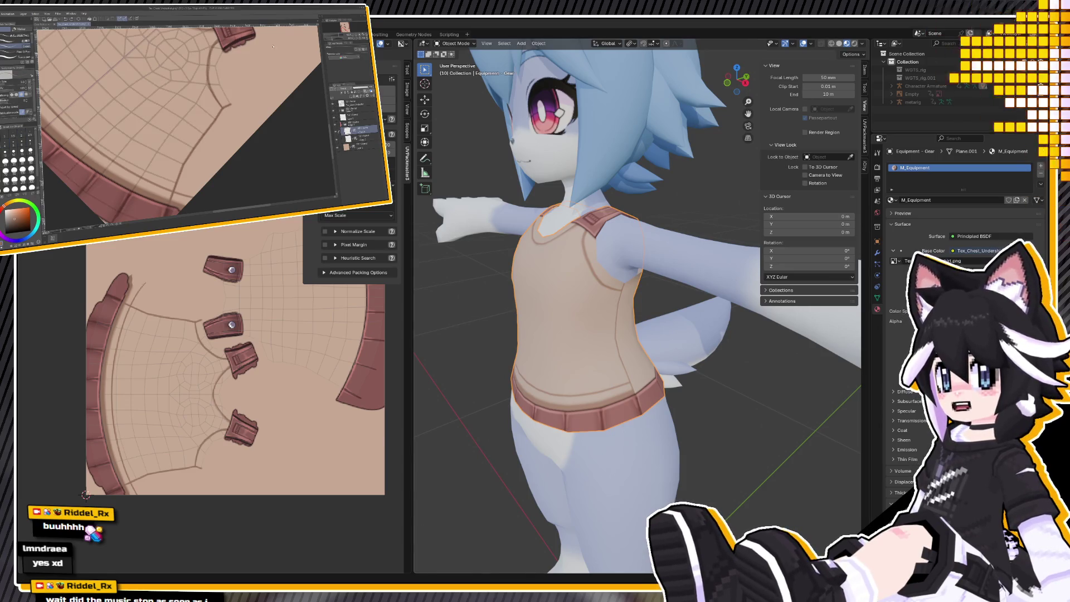
scroll(223, 70, "up", 3)
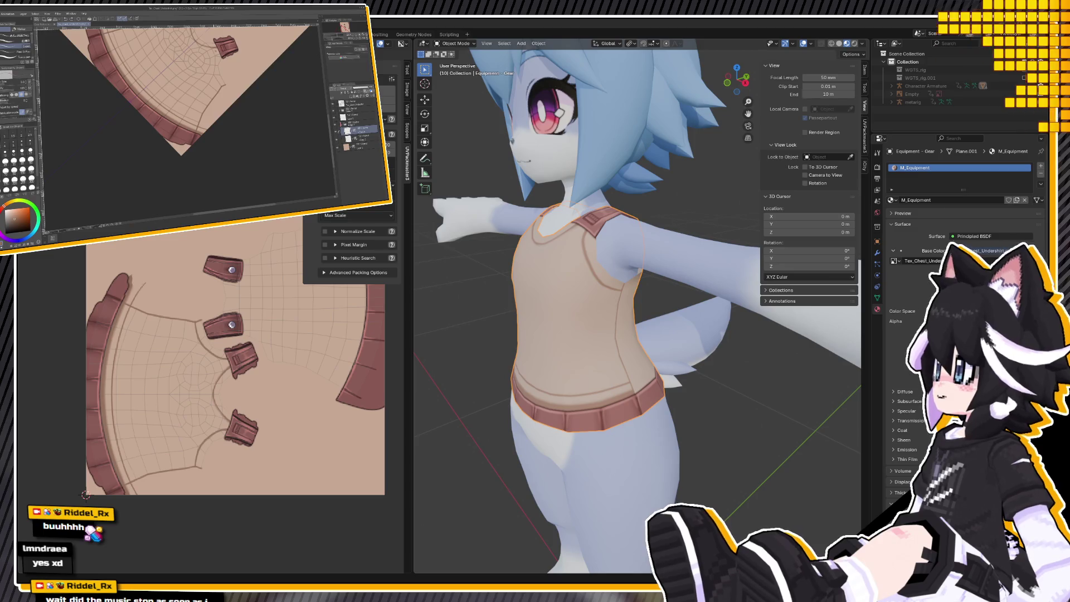
left_click_drag(242, 193, 233, 166)
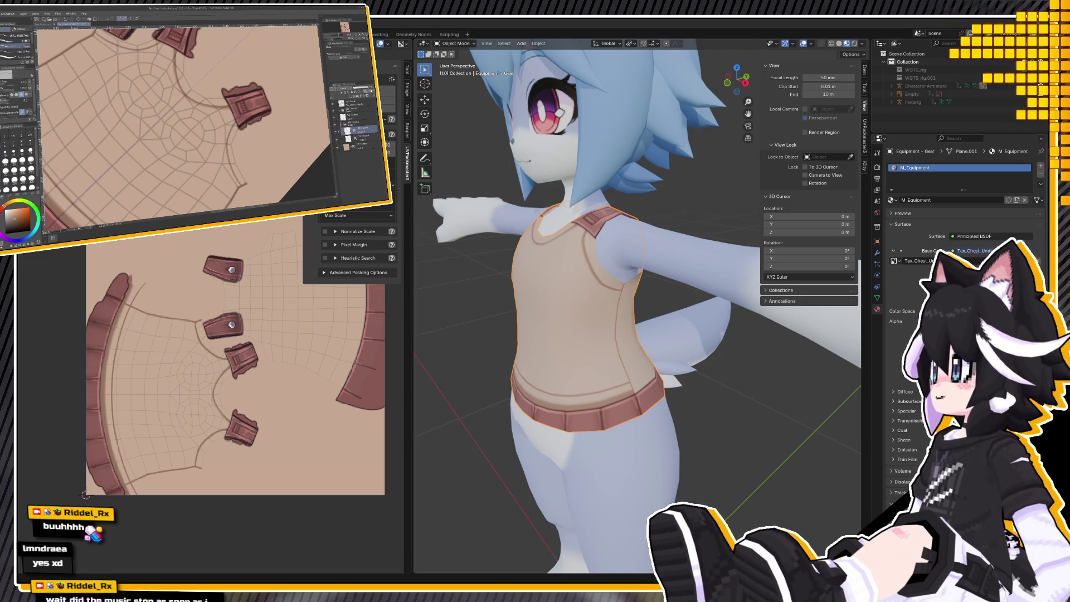
left_click_drag(233, 139, 358, 136)
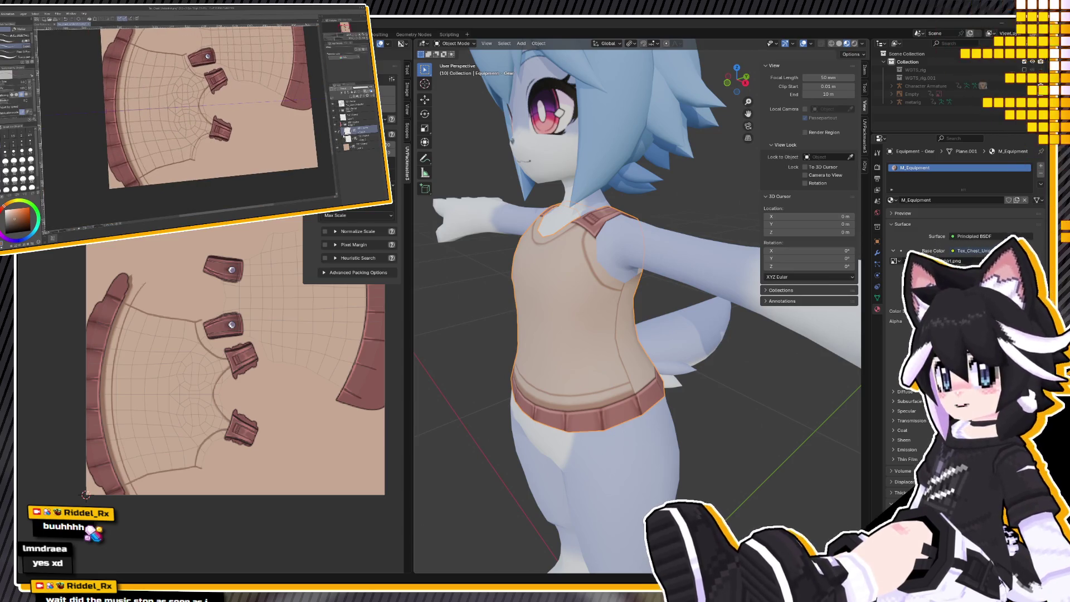
scroll(211, 135, "up", 5)
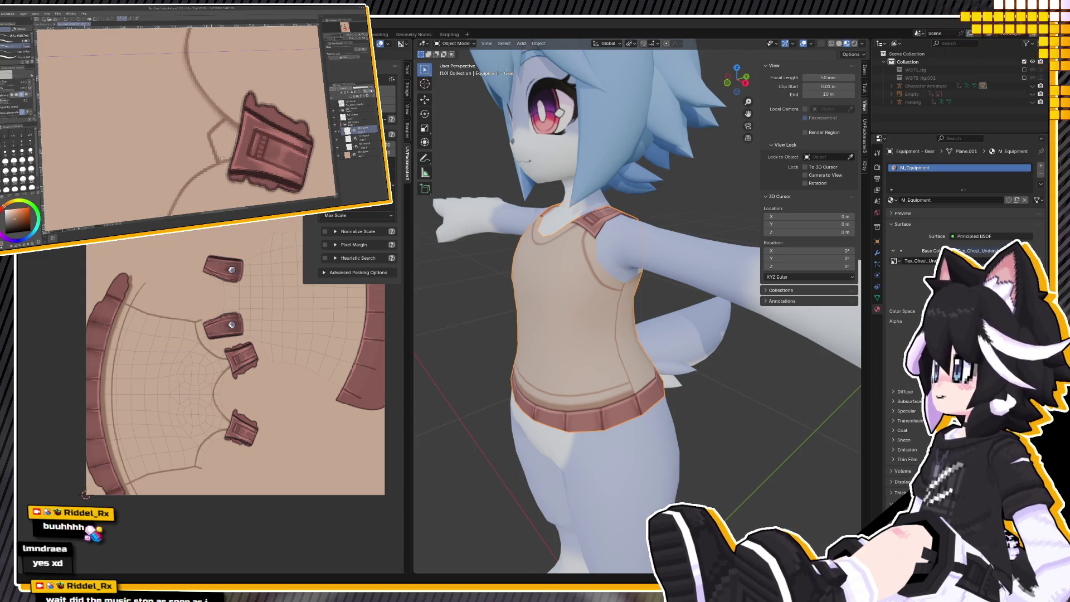
Turn the canvas around the strap patch for the neckline stitch marks, then check them from the front.
mouse_move(256, 139)
left_mouse_down()
mouse_move(223, 115)
mouse_move(232, 114)
mouse_move(219, 80)
mouse_move(237, 193)
left_mouse_up()
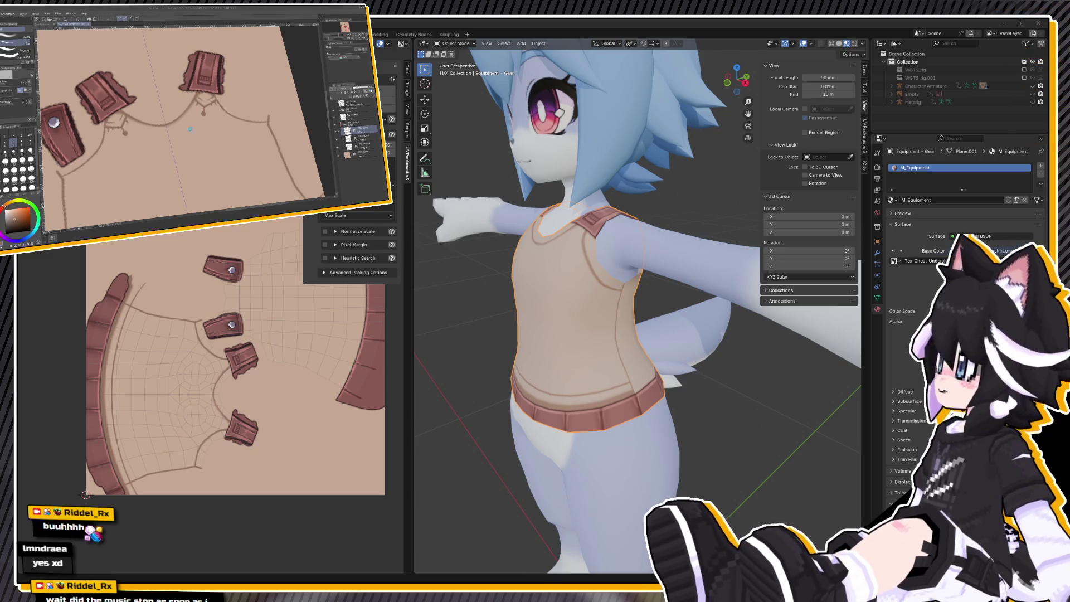
mouse_move(610, 380)
middle_mouse_down()
mouse_move(643, 386)
mouse_move(685, 367)
mouse_move(645, 375)
middle_mouse_up()
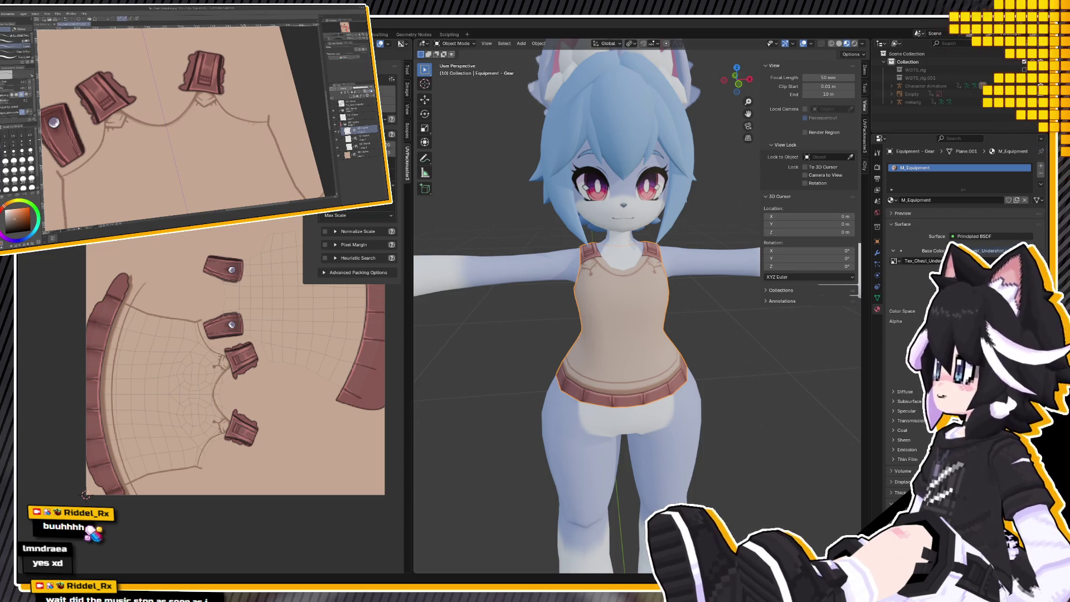
scroll(229, 119, "down", 3)
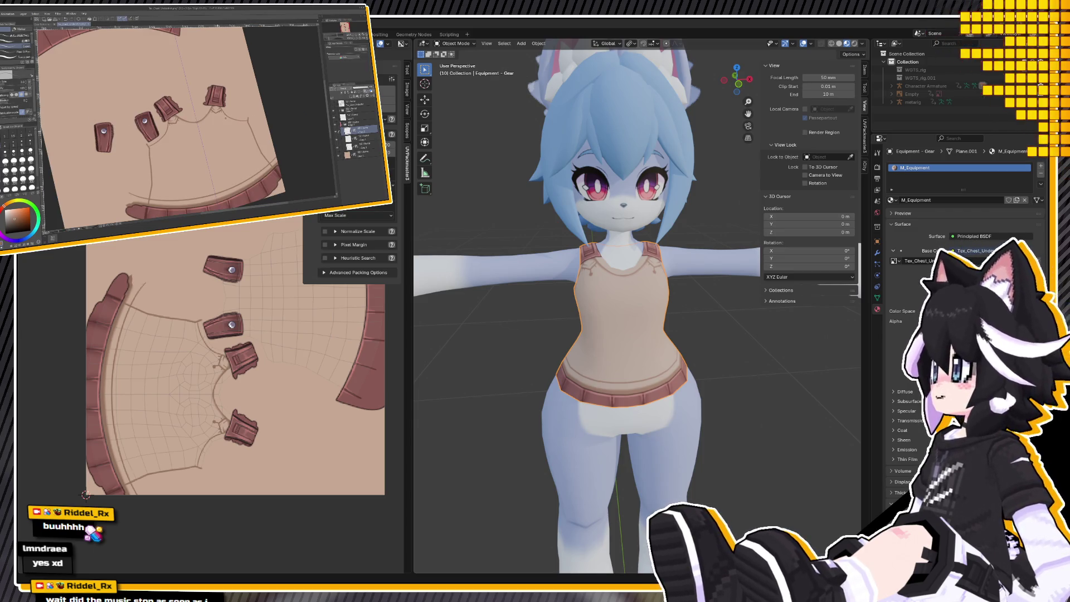
scroll(225, 118, "down", 2)
scroll(225, 118, "up", 3)
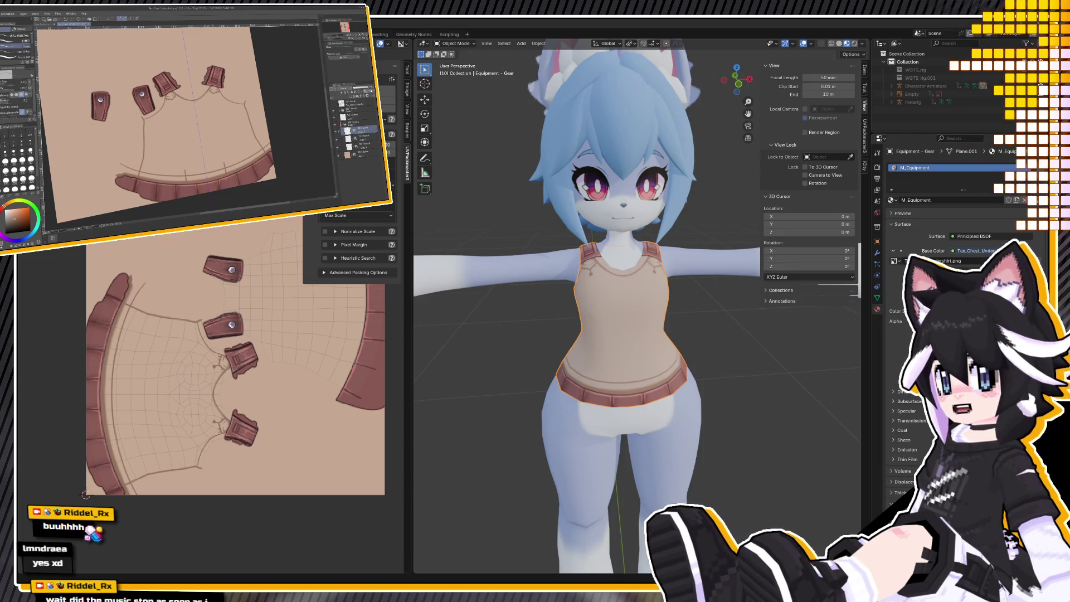
mouse_move(607, 326)
middle_mouse_down()
mouse_move(748, 316)
mouse_move(538, 321)
mouse_move(526, 296)
mouse_move(540, 274)
middle_mouse_up()
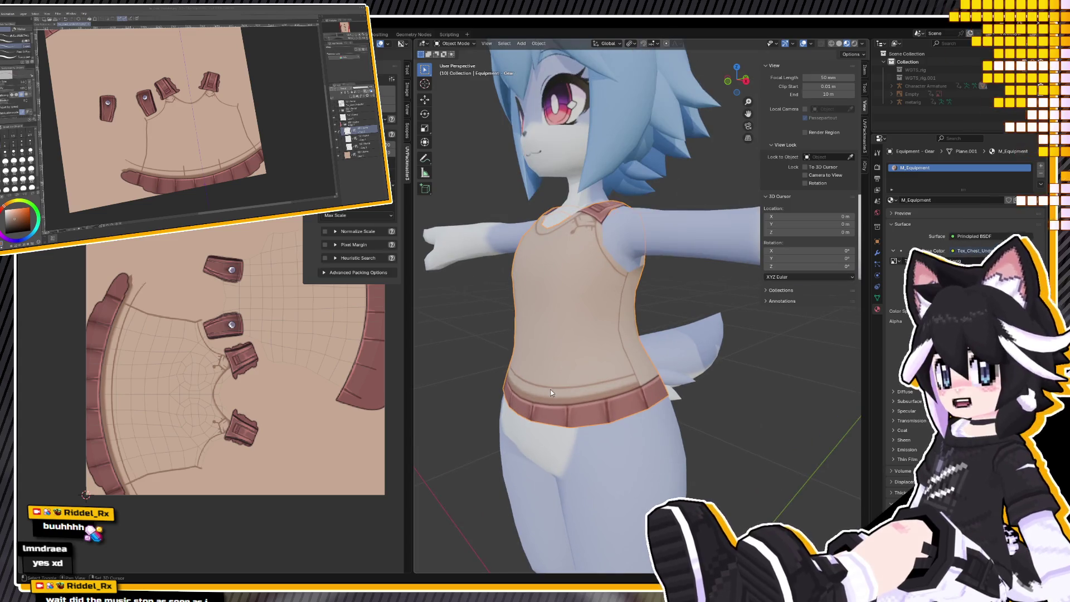
mouse_move(584, 426)
middle_mouse_down()
mouse_move(574, 373)
mouse_move(543, 366)
mouse_move(632, 382)
mouse_move(530, 394)
mouse_move(531, 413)
mouse_move(523, 401)
middle_mouse_up()
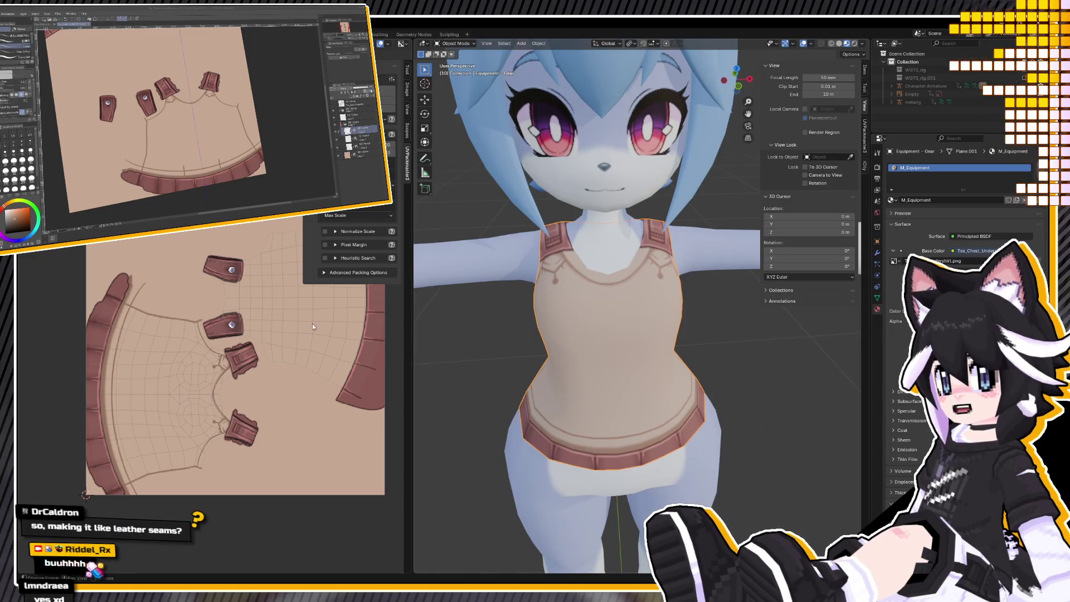
mouse_move(462, 252)
middle_mouse_down()
mouse_move(493, 264)
mouse_move(486, 249)
mouse_move(553, 295)
mouse_move(579, 296)
mouse_move(516, 286)
middle_mouse_up()
mouse_move(588, 276)
middle_mouse_down()
mouse_move(600, 315)
mouse_move(600, 282)
middle_mouse_up()
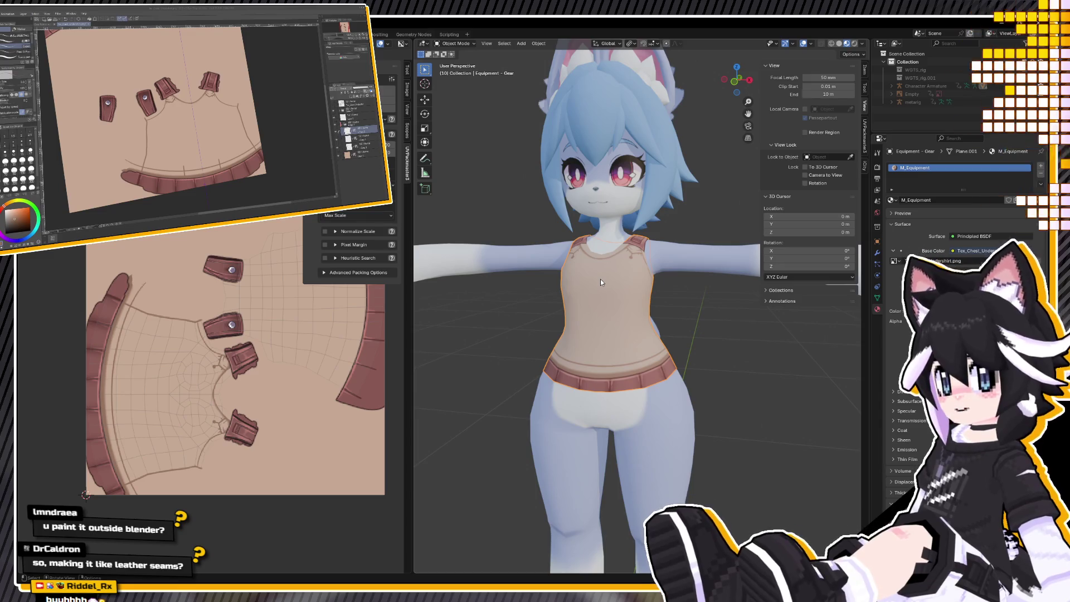
mouse_move(600, 282)
middle_mouse_down()
mouse_move(768, 303)
mouse_move(625, 299)
middle_mouse_up()
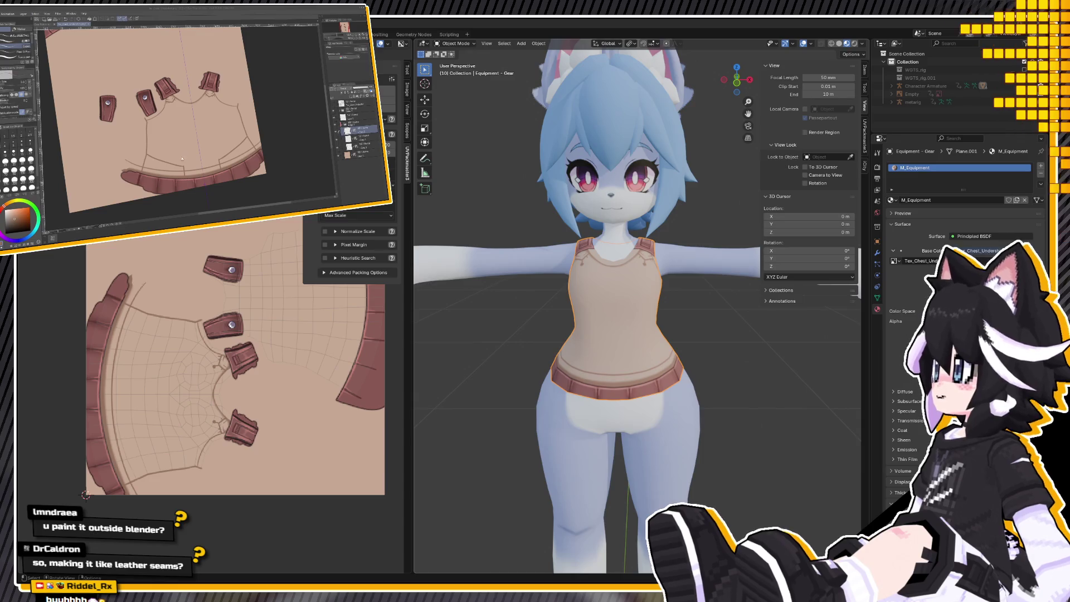
mouse_move(619, 440)
middle_mouse_down()
mouse_move(671, 439)
mouse_move(579, 446)
mouse_move(599, 451)
mouse_move(627, 434)
middle_mouse_up()
Toggle Edit Mode on the tank top, select the layer one row lower, and zoom out.
key("Tab")
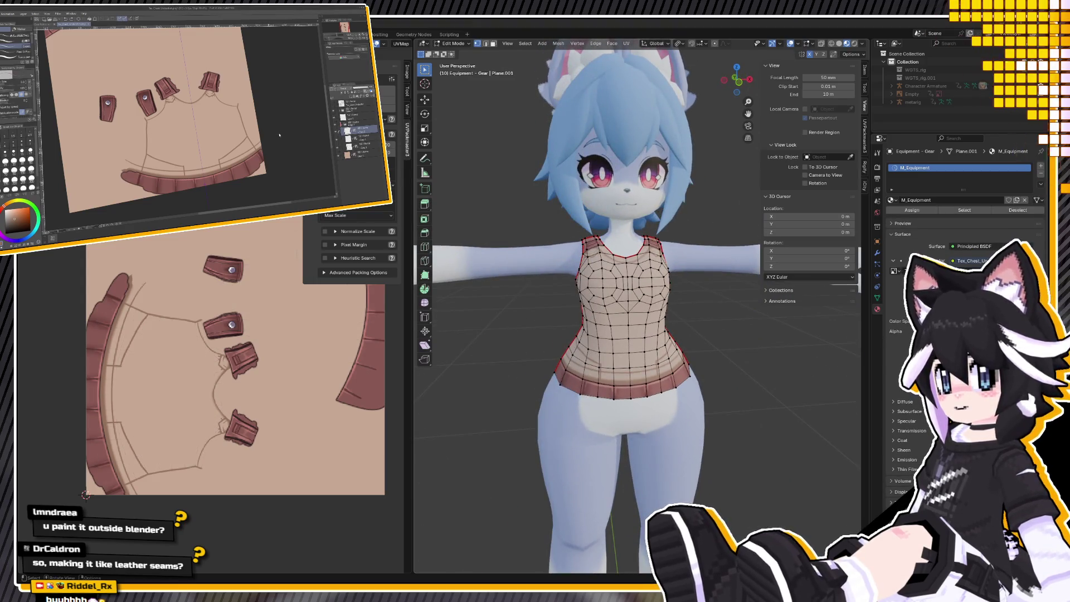
left_click(339, 146)
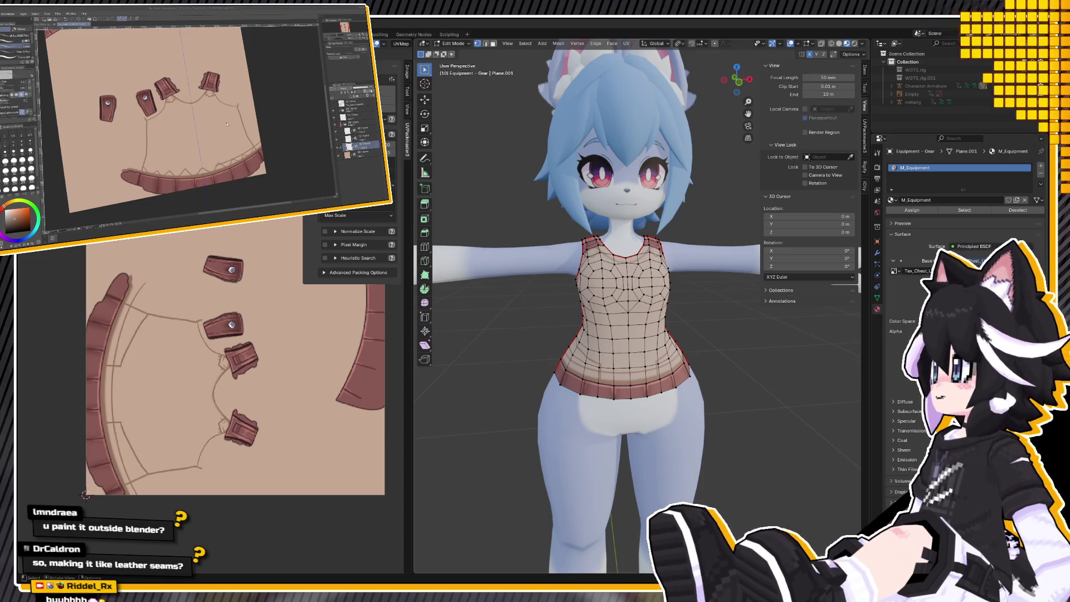
key("Tab")
scroll(758, 449, "down", 4)
middle_click_drag(699, 418, 750, 413)
Snap to the front view and re-enter Edit Mode to overlay the mesh wireframe on the shirt.
key("KP_1")
scroll(682, 355, "up", 5)
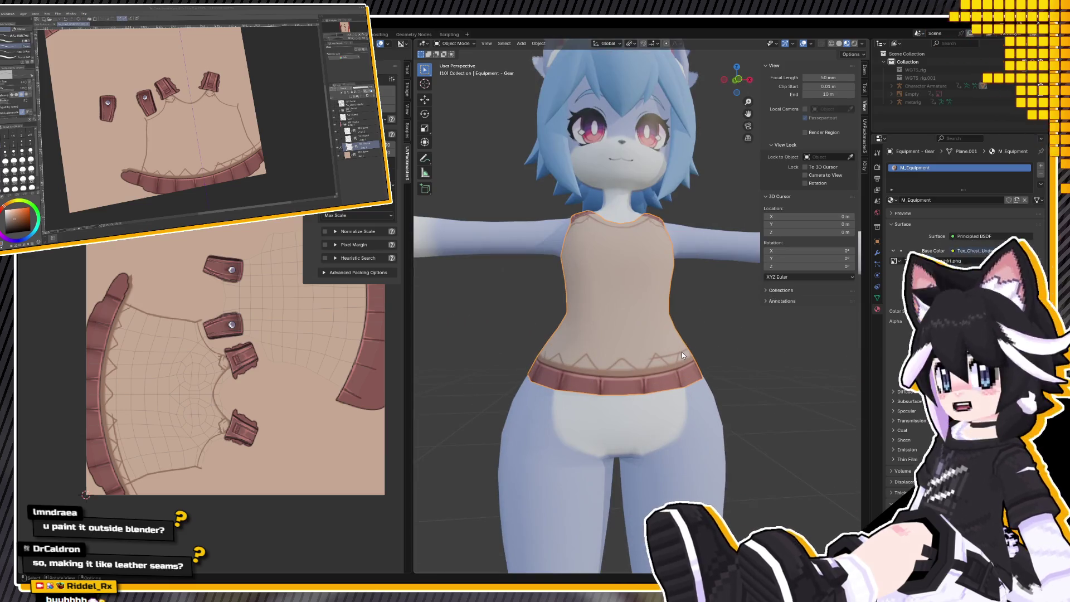
key("Tab")
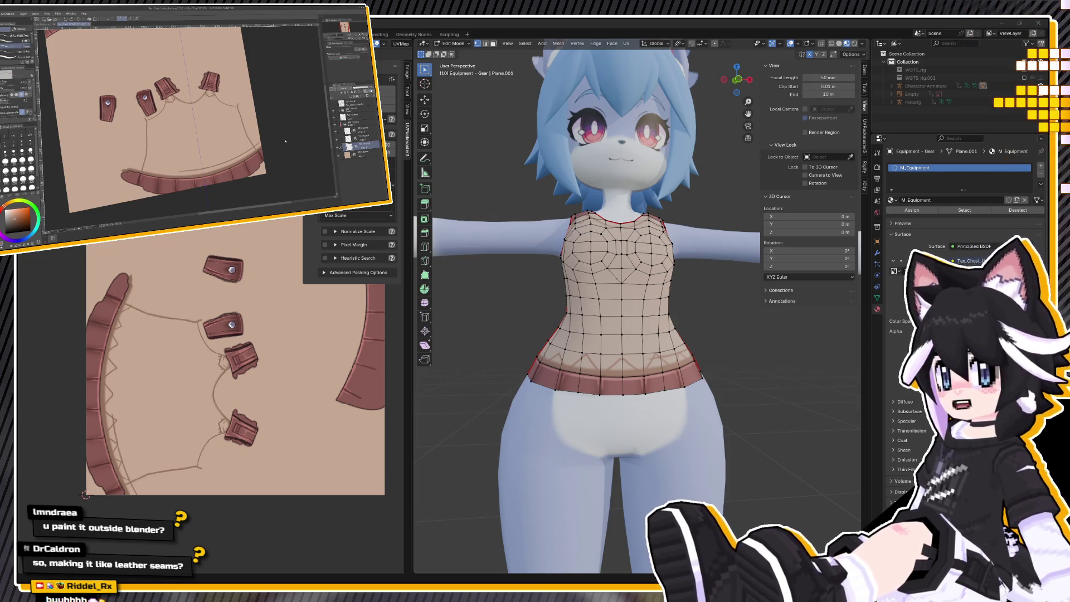
scroll(147, 165, "up", 3)
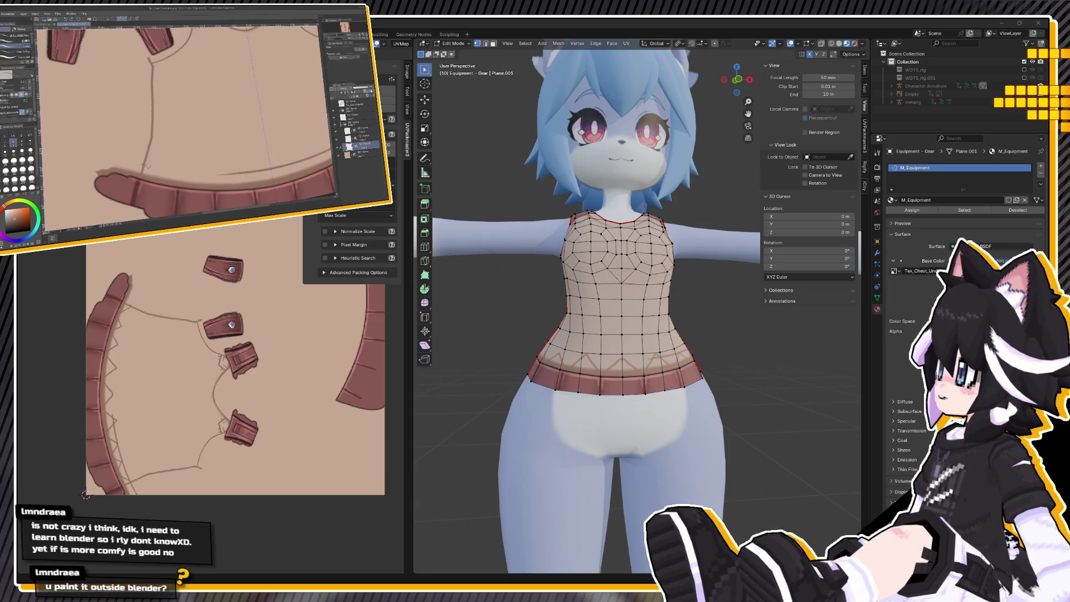
scroll(145, 167, "down", 3)
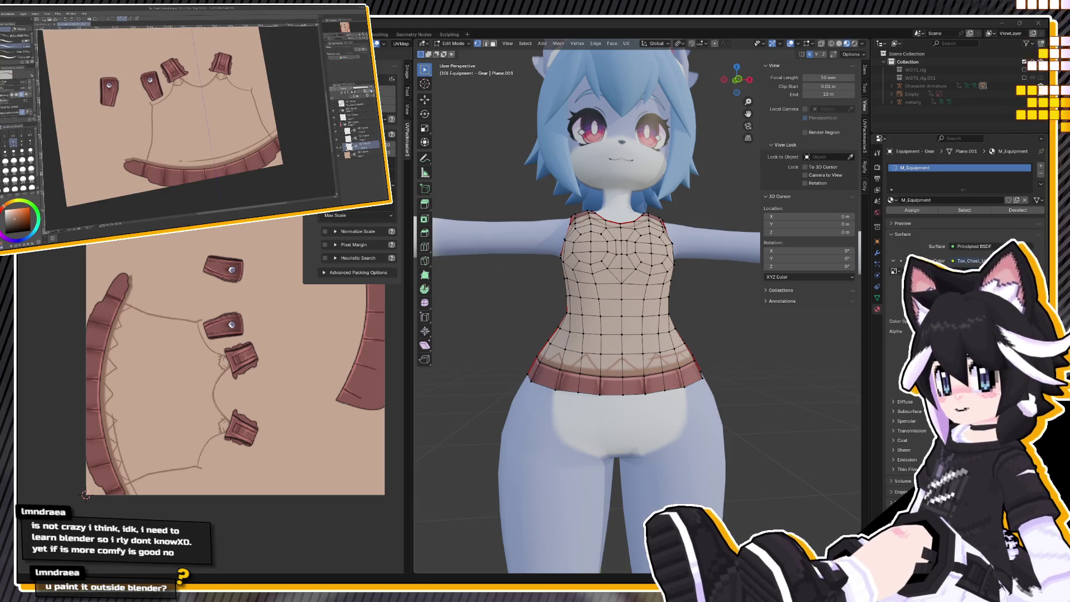
scroll(117, 146, "up", 5)
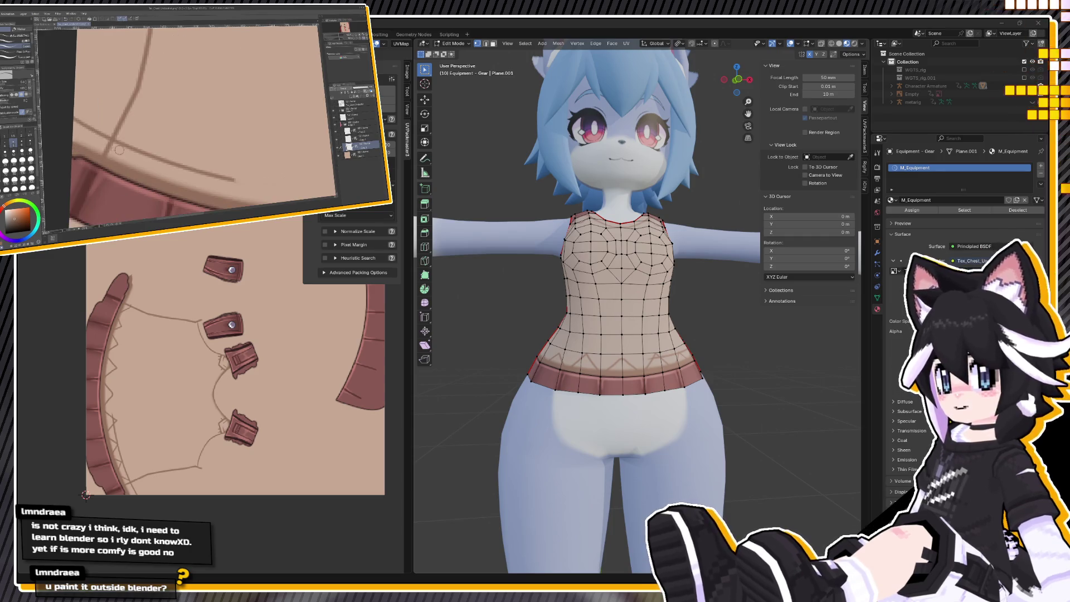
scroll(117, 145, "down", 2)
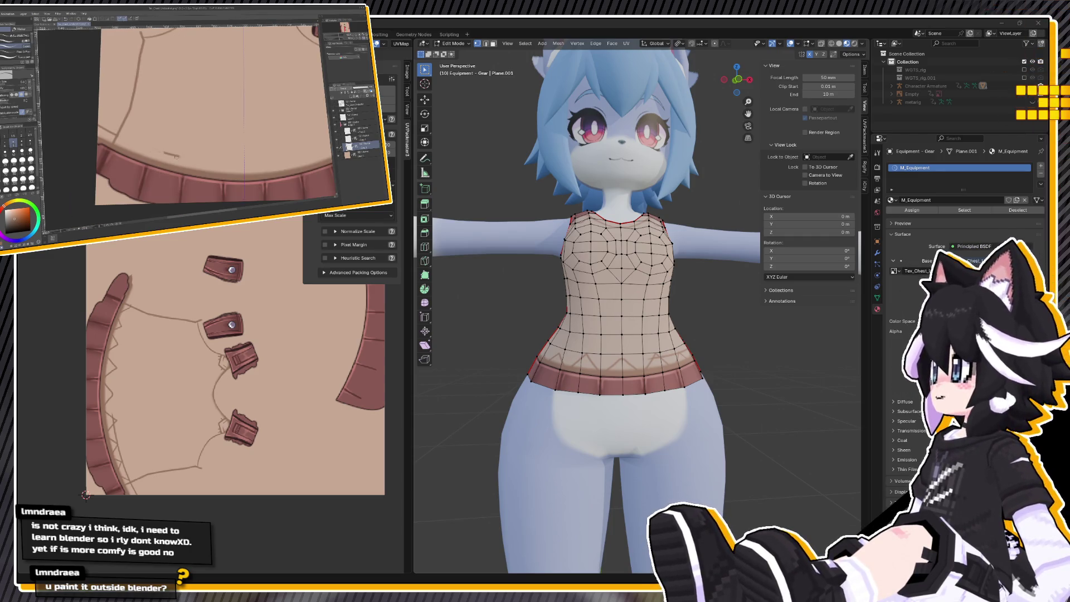
scroll(161, 150, "down", 4)
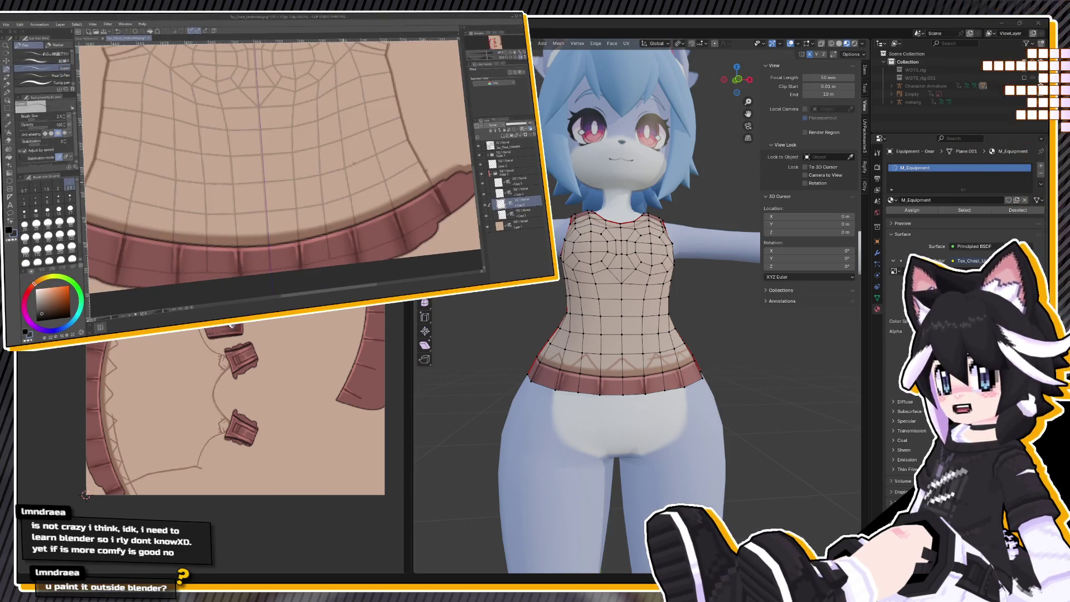
Draw a mirrored four-point zigzag line above the hem and hide the UV grid to check it.
left_click_drag(235, 214, 297, 208)
key("ctrl+z")
left_click(322, 175)
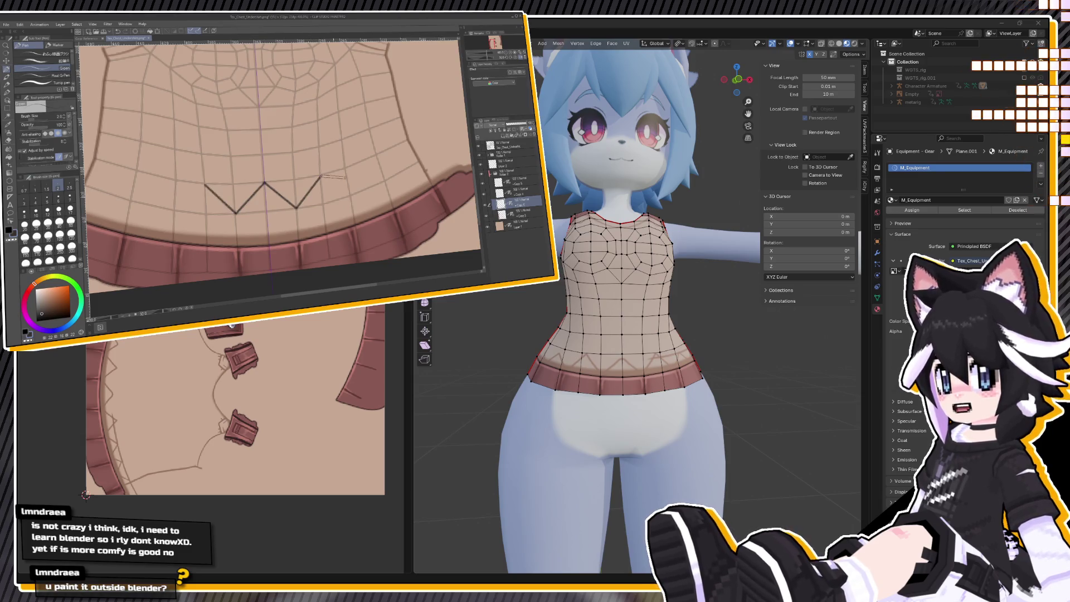
left_click(351, 195)
left_click(375, 156)
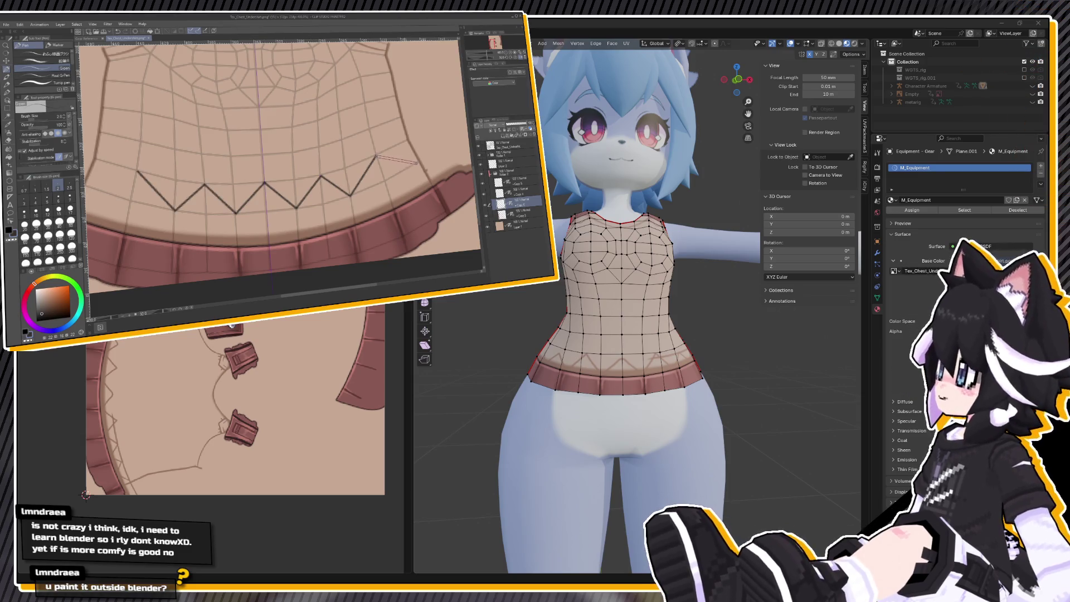
left_click(418, 160)
left_click(480, 147)
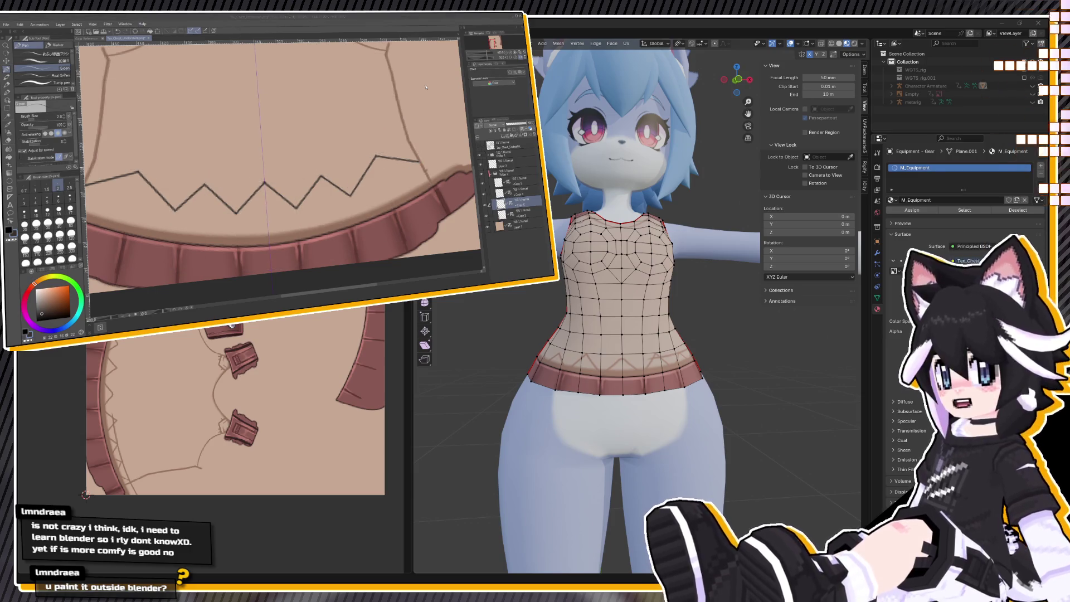
mouse_move(590, 267)
middle_mouse_down()
mouse_move(646, 270)
mouse_move(686, 303)
mouse_move(523, 313)
mouse_move(647, 313)
mouse_move(693, 327)
mouse_move(634, 329)
mouse_move(684, 329)
middle_mouse_up()
Undo the zigzag after previewing it, then duplicate the stepped-line layer and fit the texture in view.
key("Tab")
scroll(647, 309, "down", 3)
scroll(693, 326, "up", 3)
key("Tab")
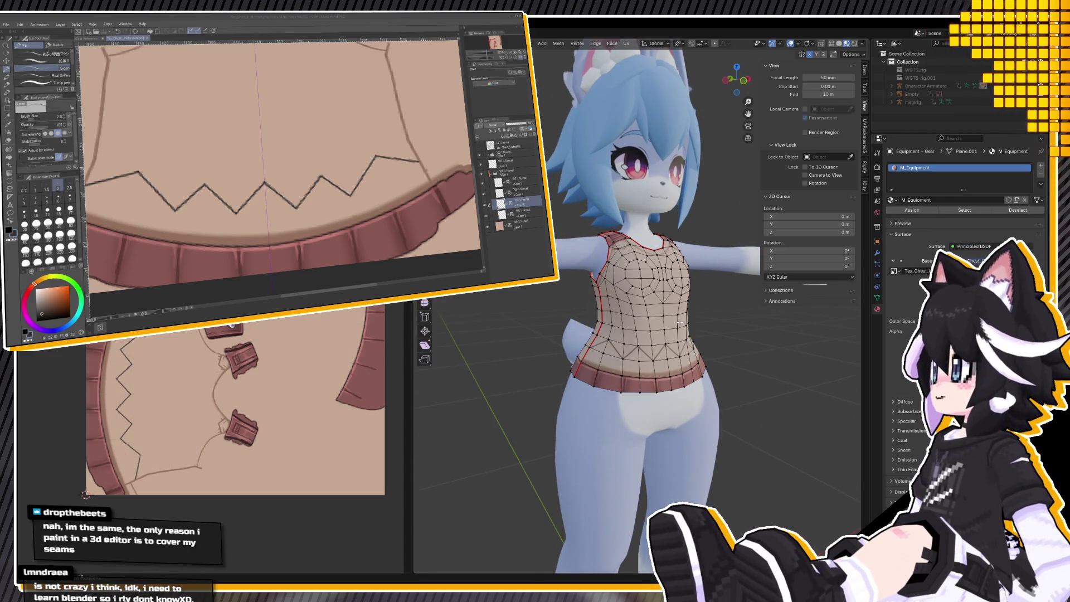
key("ctrl+z")
key("ctrl+z")
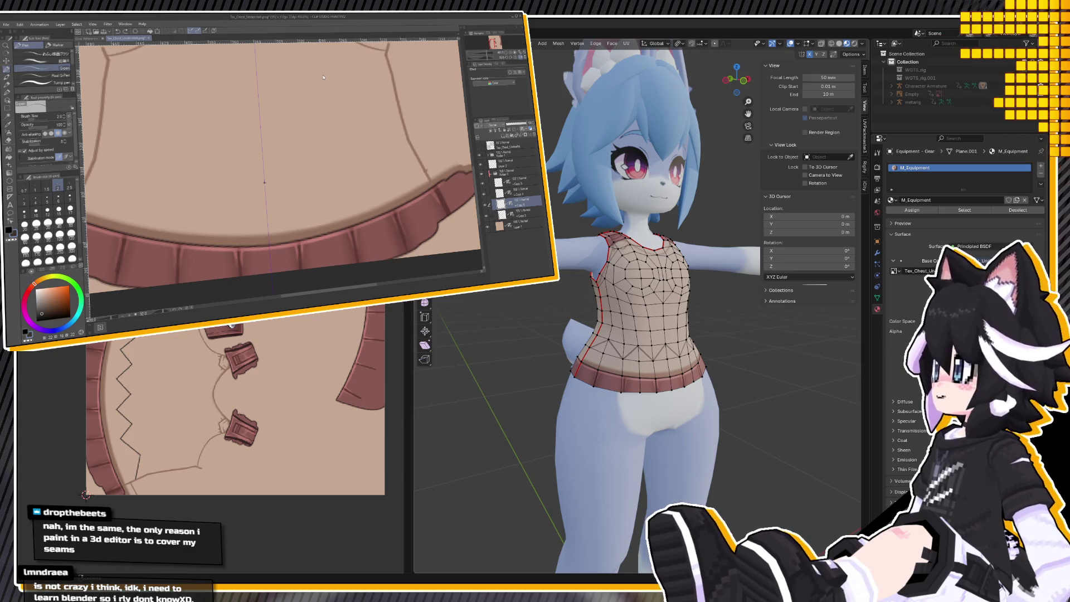
left_click(479, 145)
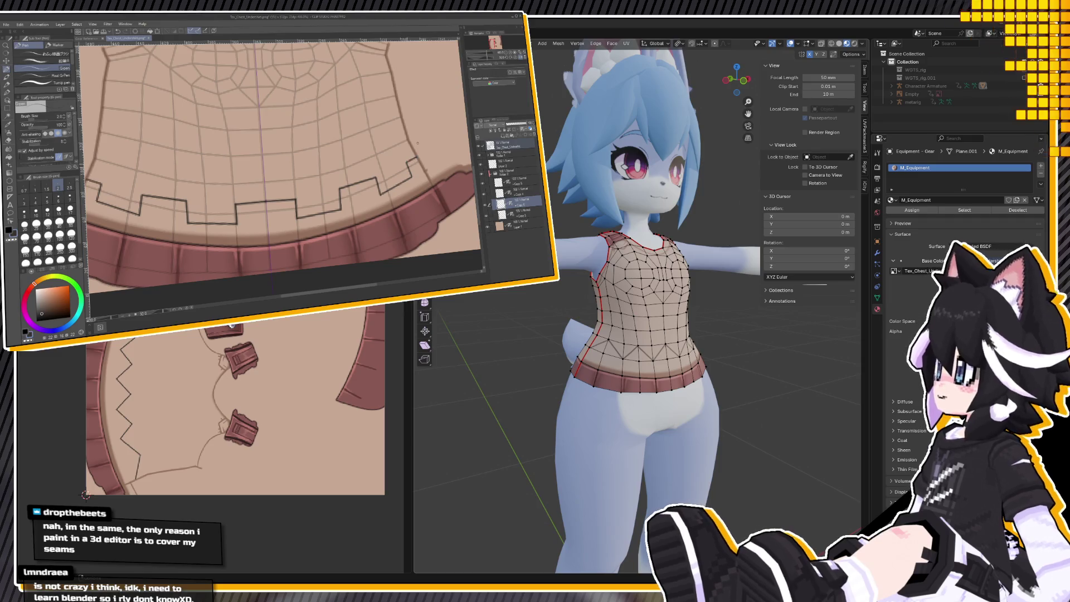
left_click(480, 147)
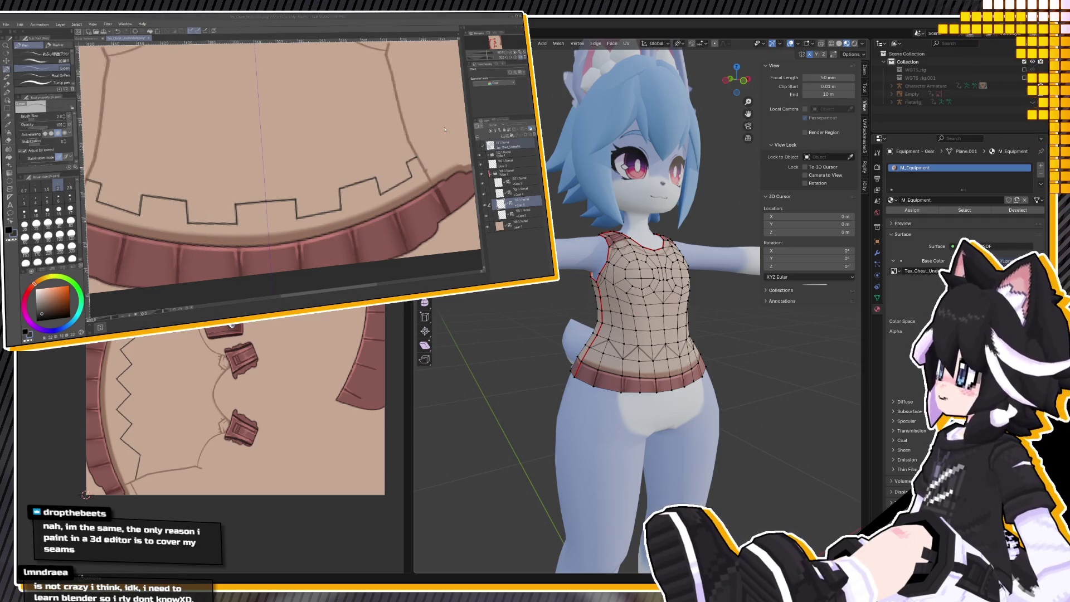
key("ctrl+v")
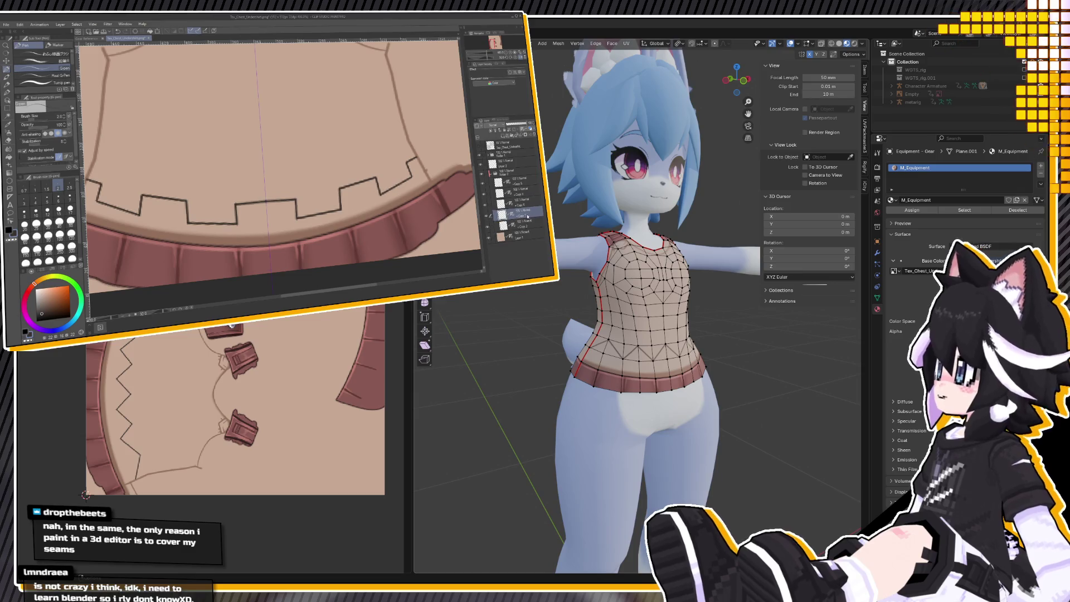
key("ctrl+minus")
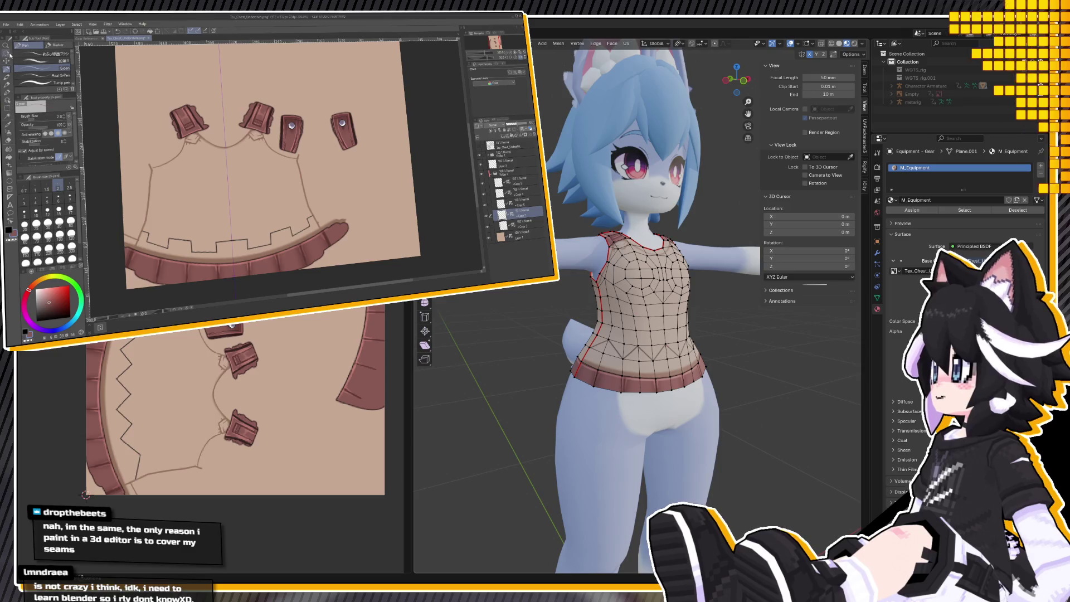
At brush size 7, shade the hem band and its left and centre notches with dark and light tones.
left_click(69, 198)
scroll(142, 231, "up", 3)
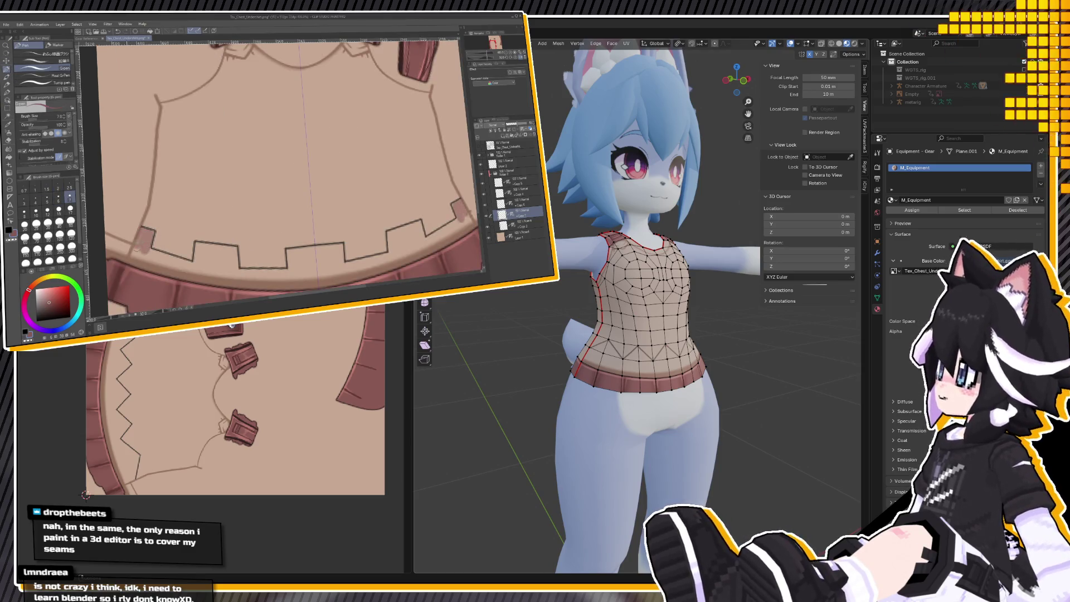
mouse_move(142, 252)
left_mouse_down()
mouse_move(181, 267)
mouse_move(149, 253)
left_mouse_up()
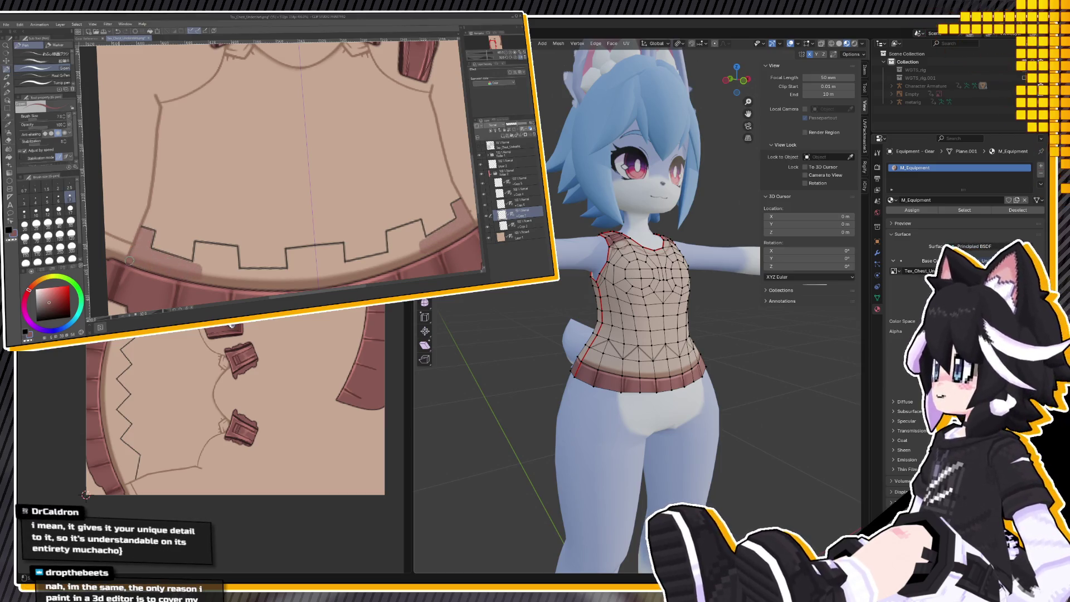
mouse_move(167, 261)
left_mouse_down()
mouse_move(242, 275)
mouse_move(310, 272)
mouse_move(200, 280)
left_mouse_up()
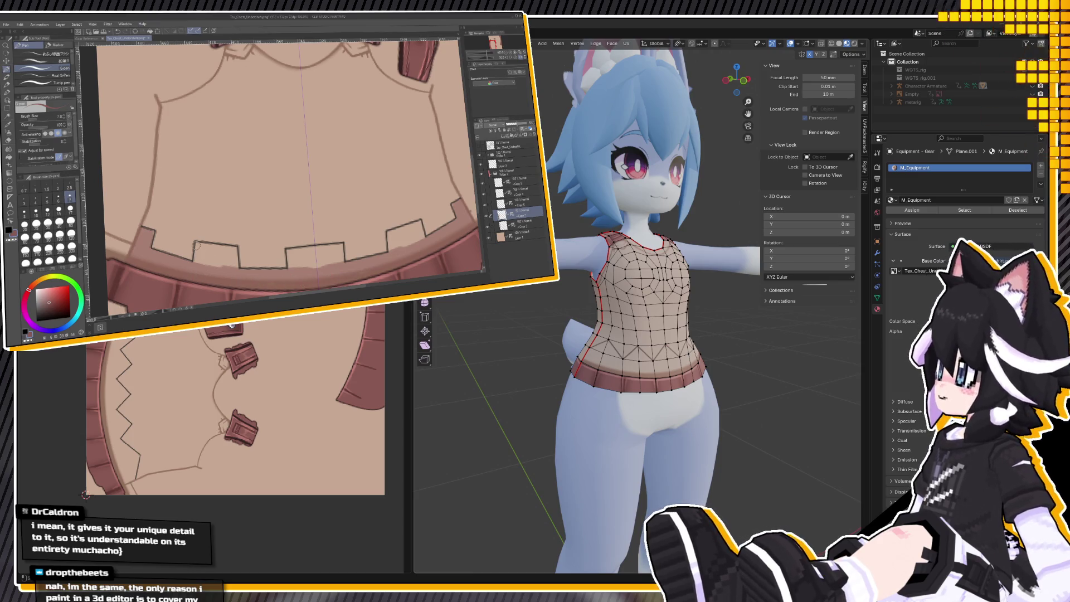
mouse_move(203, 247)
left_mouse_down()
mouse_move(234, 248)
mouse_move(234, 266)
mouse_move(204, 262)
mouse_move(223, 261)
left_mouse_up()
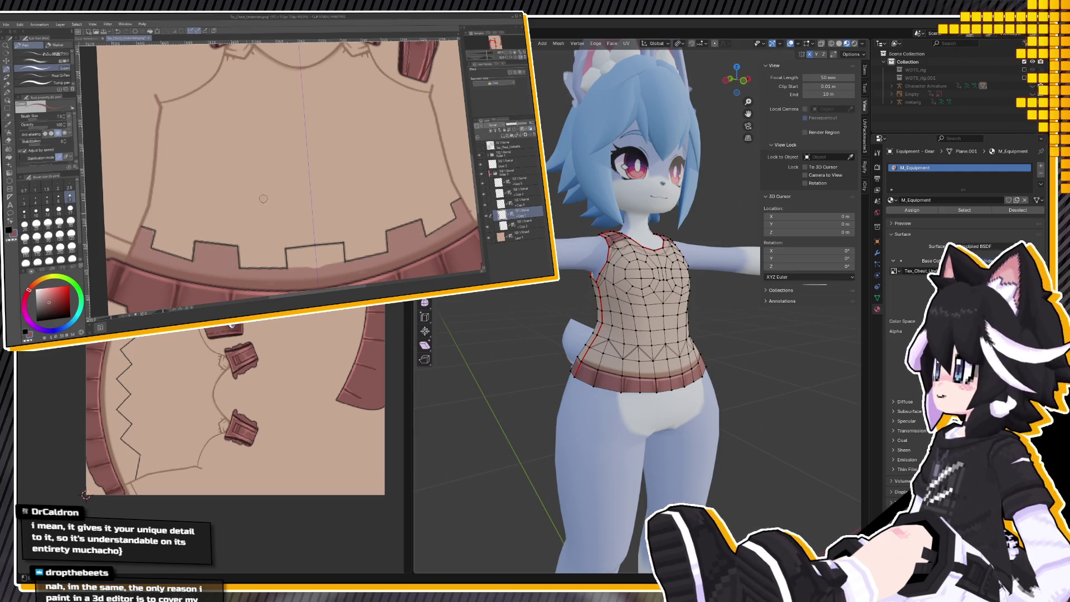
mouse_move(289, 251)
left_mouse_down()
mouse_move(292, 267)
mouse_move(335, 254)
mouse_move(297, 267)
left_mouse_up()
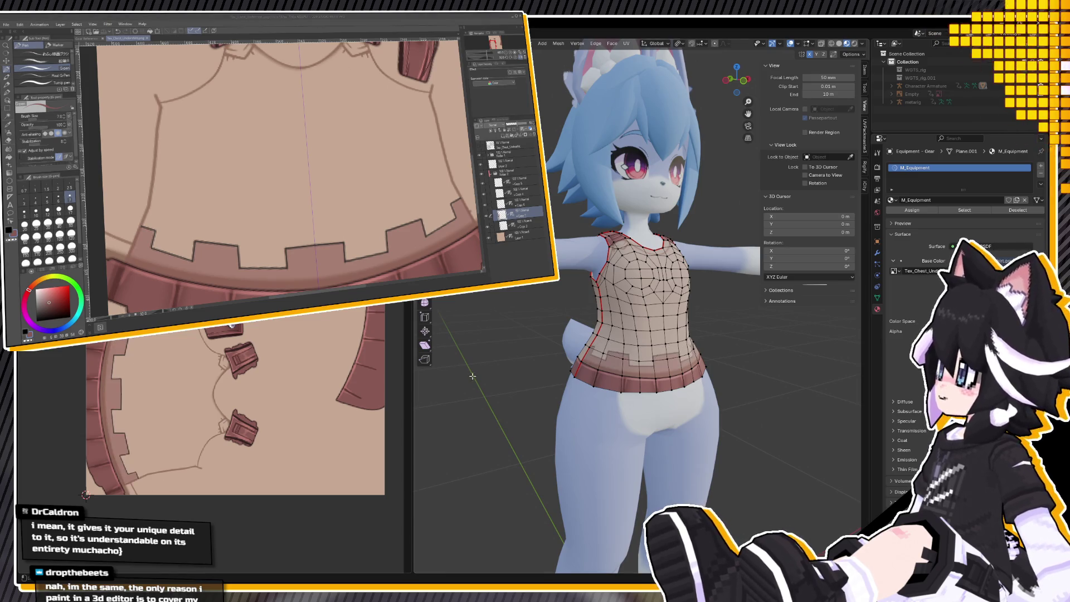
Exit Edit Mode and orbit low around the avatar, zooming out to see the notched hem and seams.
key("Tab")
scroll(669, 434, "down", 2)
mouse_move(667, 430)
middle_mouse_down()
mouse_move(719, 431)
mouse_move(630, 428)
middle_mouse_up()
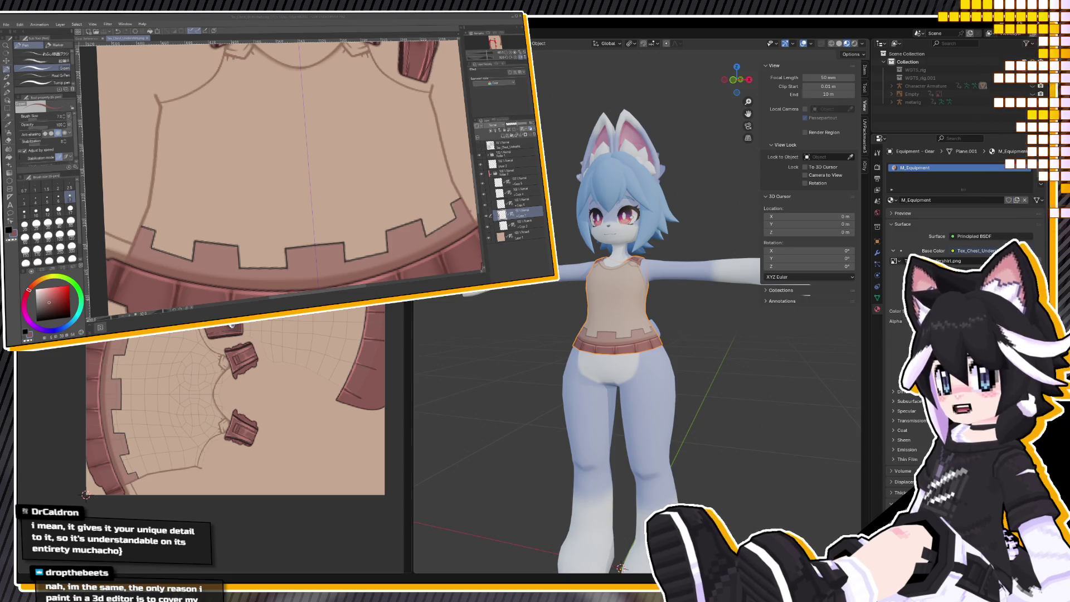
mouse_move(566, 360)
middle_mouse_down()
mouse_move(580, 312)
mouse_move(600, 373)
mouse_move(590, 376)
mouse_move(577, 335)
mouse_move(661, 351)
middle_mouse_up()
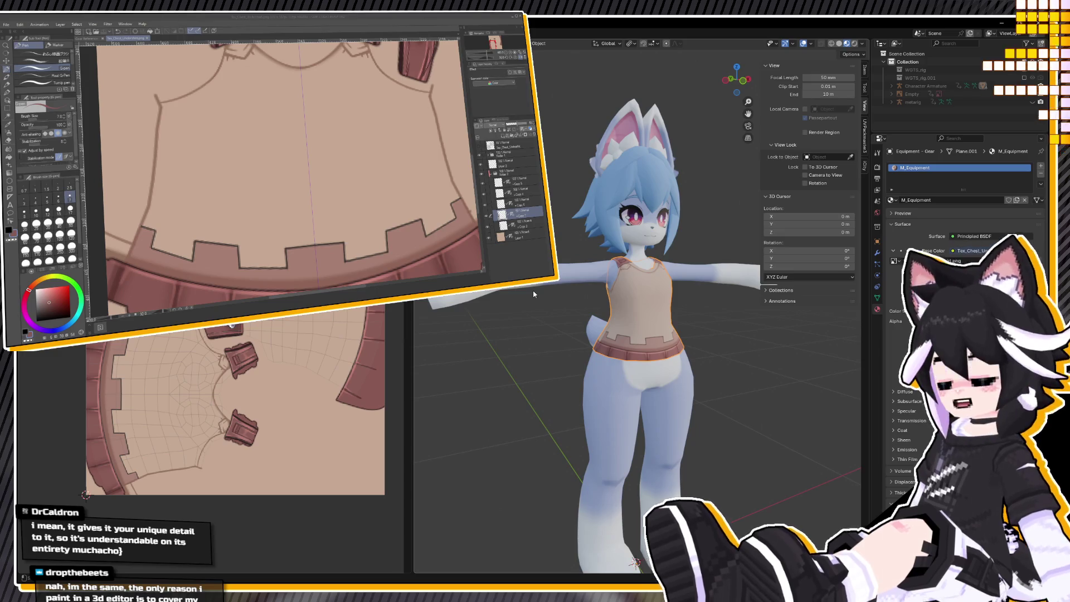
scroll(573, 548, "down", 3)
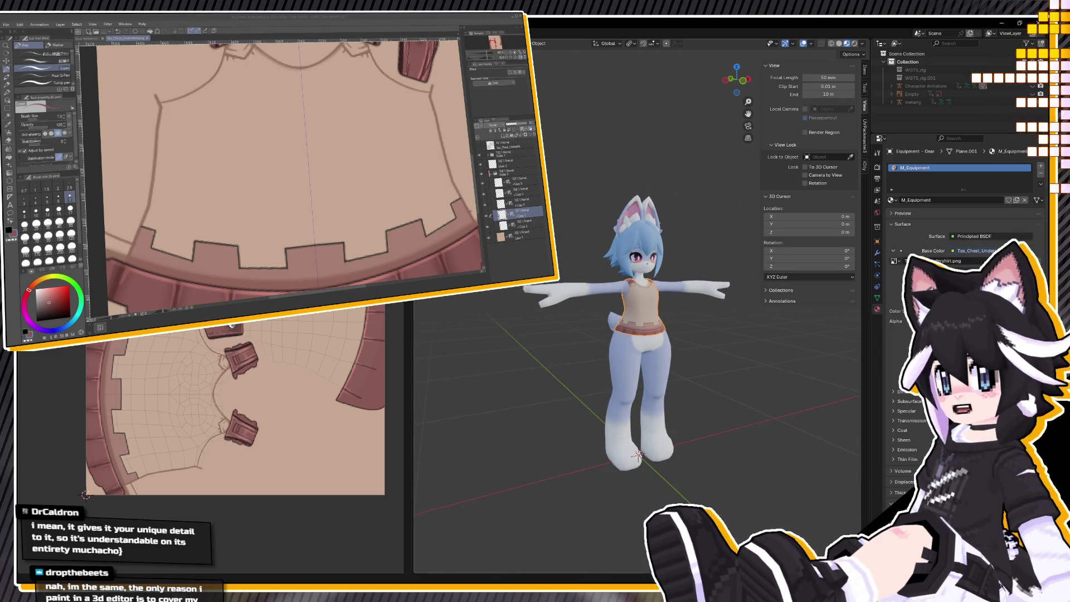
scroll(335, 139, "down", 4)
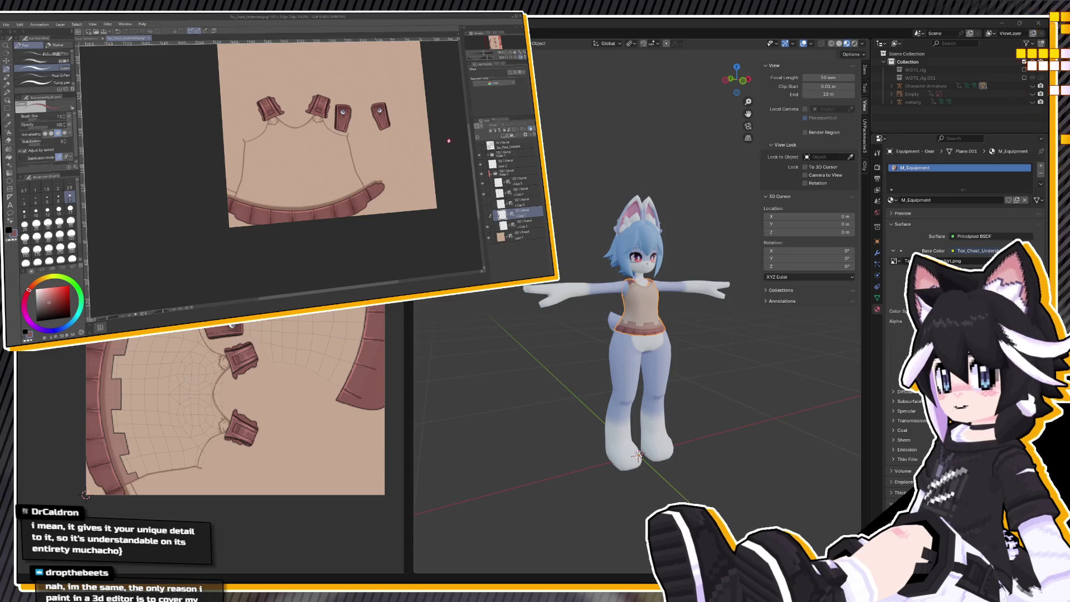
Expand the top layer folder, select a layer inside it, and set brush size 50.
left_click(490, 152)
left_click(490, 153)
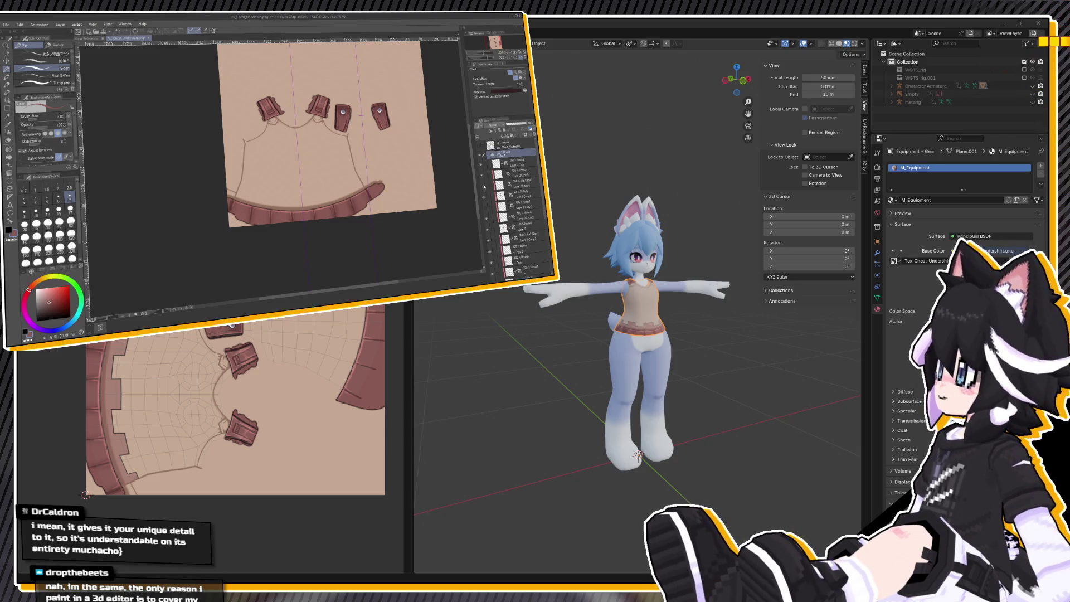
scroll(499, 212, "down", 3)
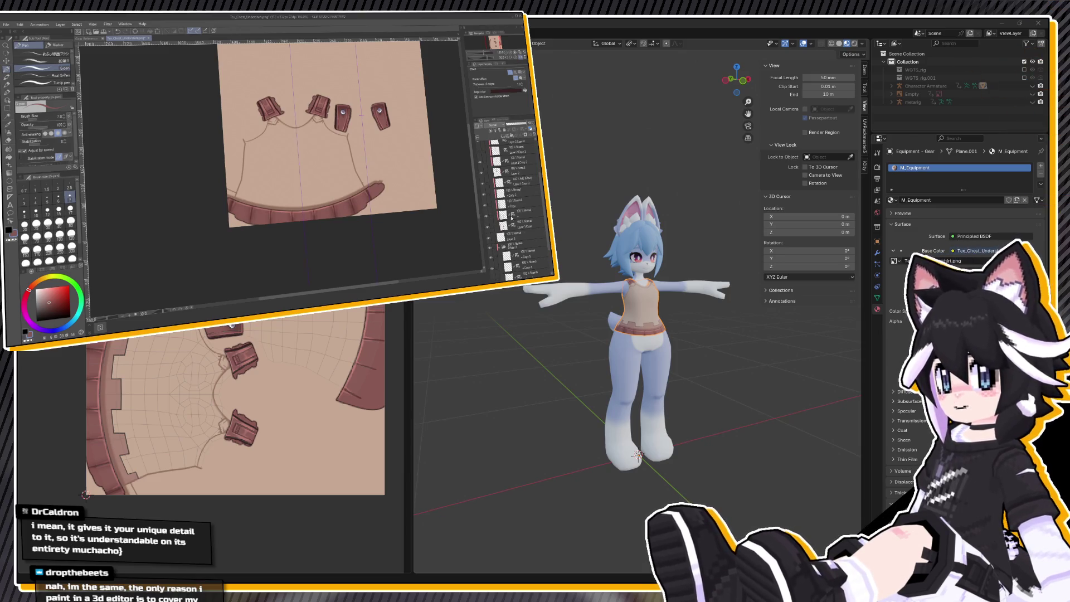
scroll(291, 162, "down", 2)
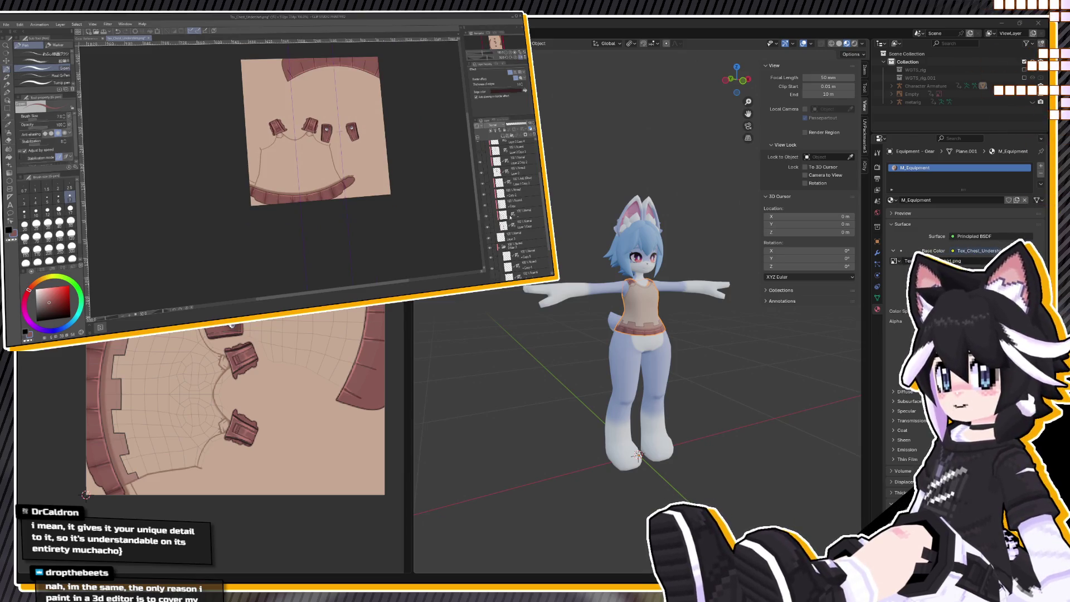
left_click(512, 212)
left_click(70, 222)
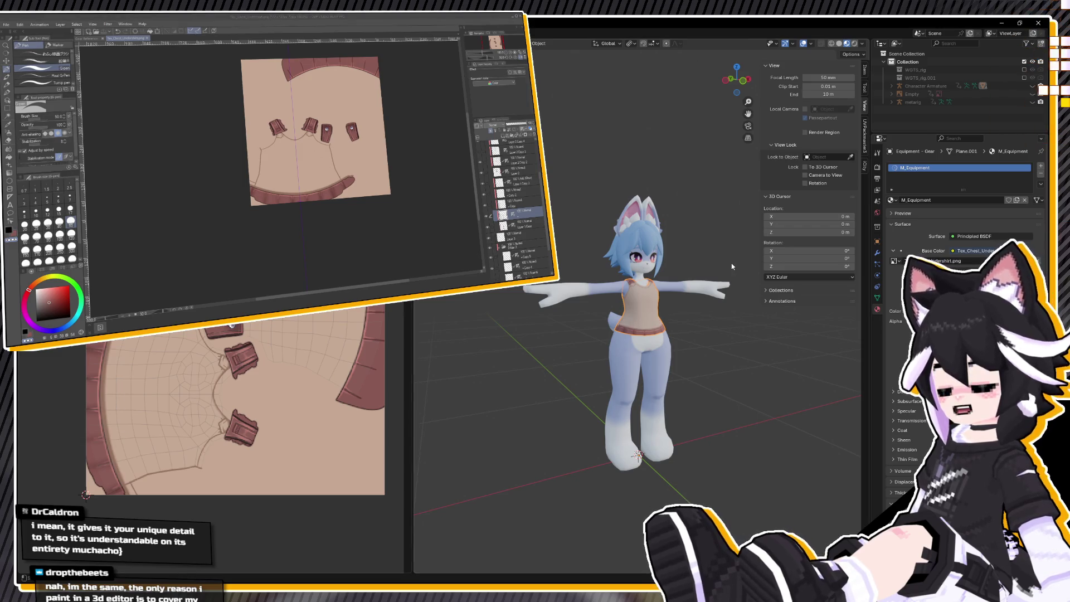
key("KP_Decimal")
mouse_move(600, 319)
middle_mouse_down()
mouse_move(637, 316)
mouse_move(530, 320)
mouse_move(624, 329)
middle_mouse_up()
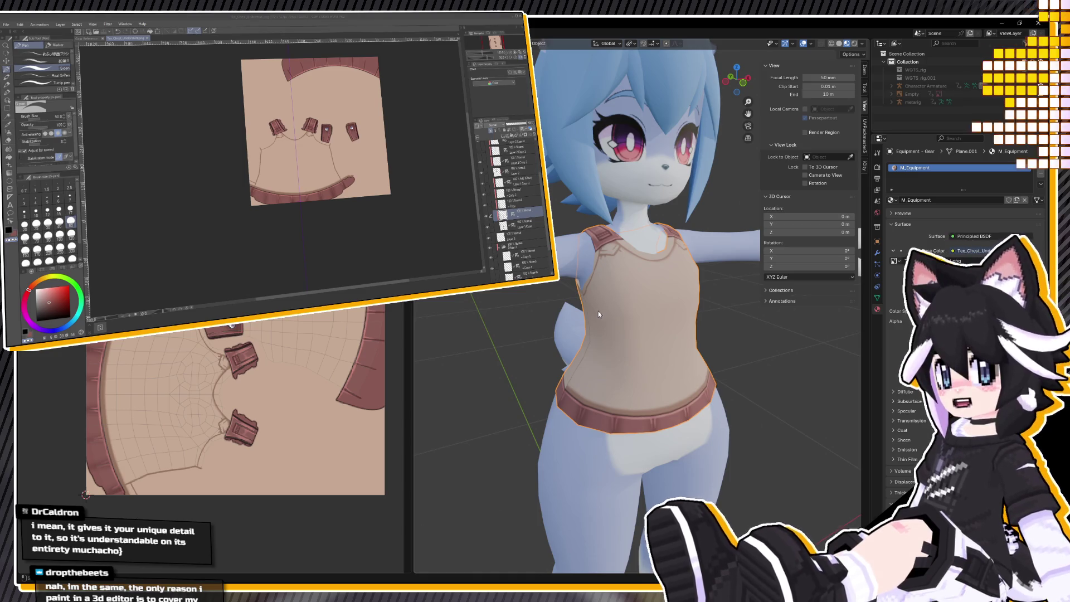
Orbit and zoom around the torso in Blender to inspect the tank top from side and front.
scroll(654, 388, "up", 3)
mouse_move(654, 388)
middle_mouse_down()
mouse_move(537, 431)
mouse_move(658, 422)
middle_mouse_up()
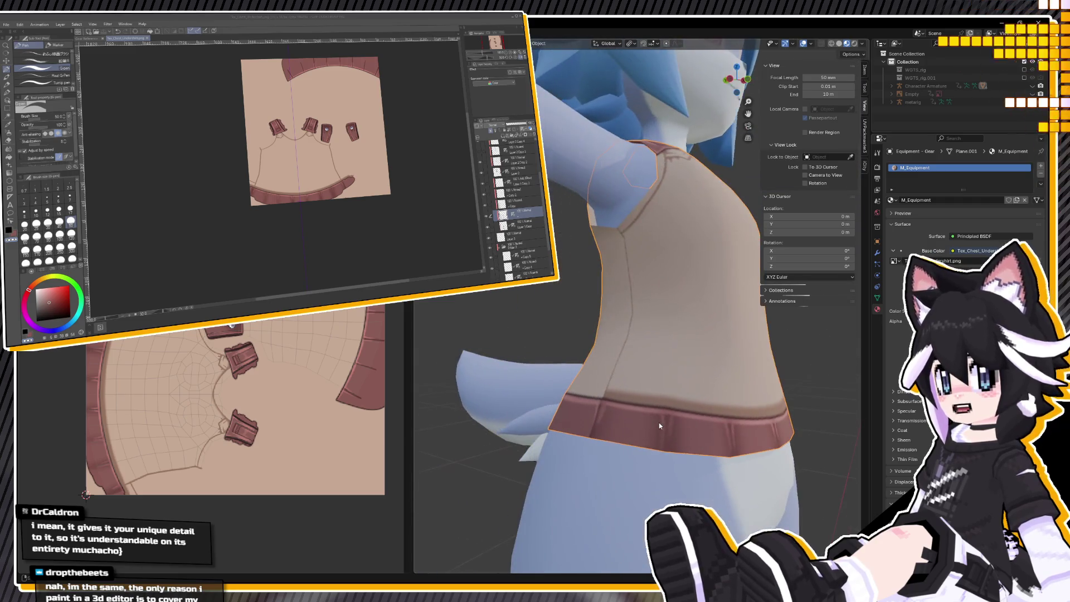
scroll(657, 451, "down", 4)
mouse_move(671, 462)
middle_mouse_down()
mouse_move(577, 456)
mouse_move(555, 441)
mouse_move(648, 394)
mouse_move(653, 372)
mouse_move(677, 377)
middle_mouse_up()
scroll(553, 423, "up", 2)
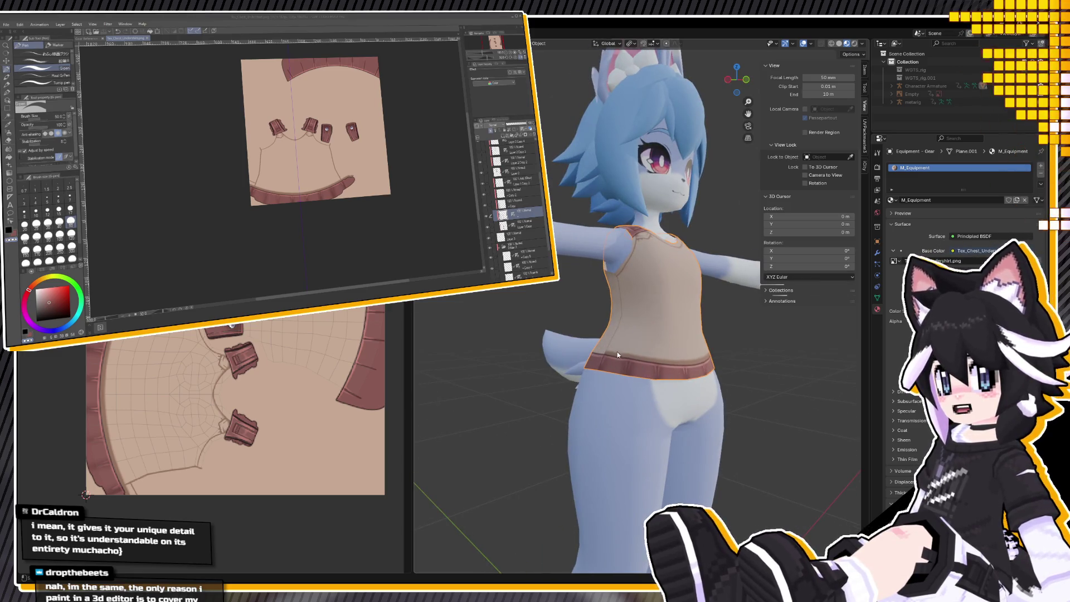
middle_click_drag(654, 367, 623, 373)
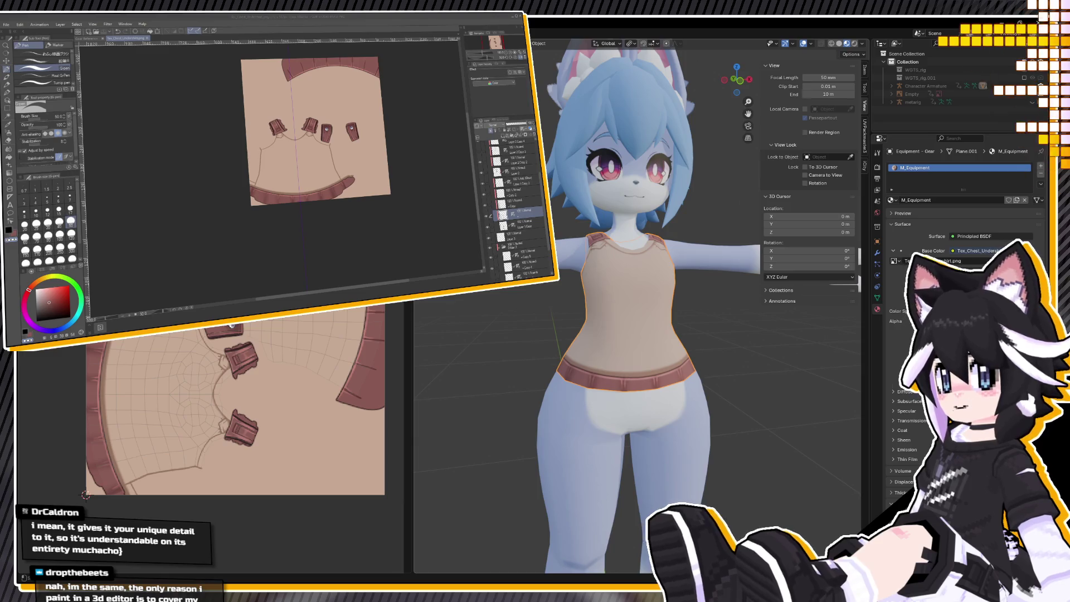
In Clip Studio, select the waistband layer and stroke shading along it at brush size 17.
left_click(485, 177)
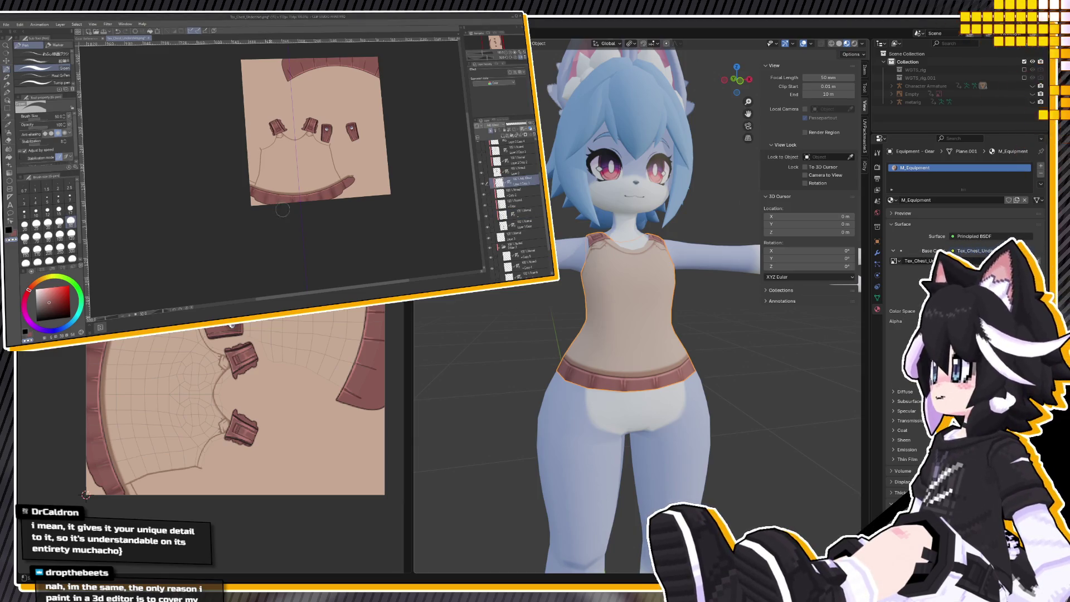
scroll(247, 218, "up", 2)
left_click(71, 209)
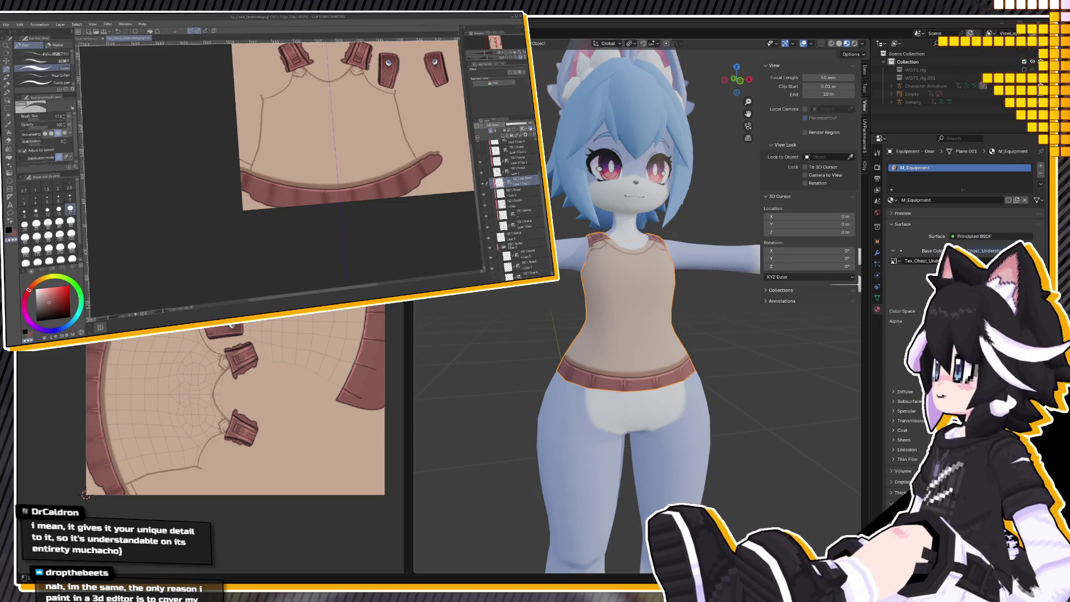
left_click(486, 205)
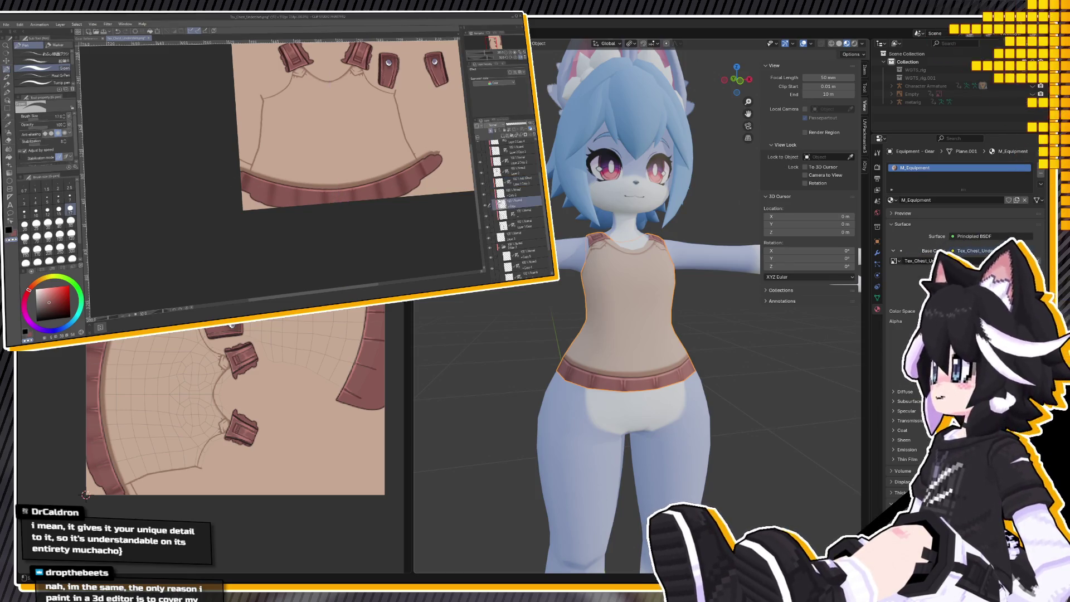
mouse_move(250, 177)
left_mouse_down()
mouse_move(249, 189)
mouse_move(374, 195)
mouse_move(413, 180)
mouse_move(429, 159)
left_mouse_up()
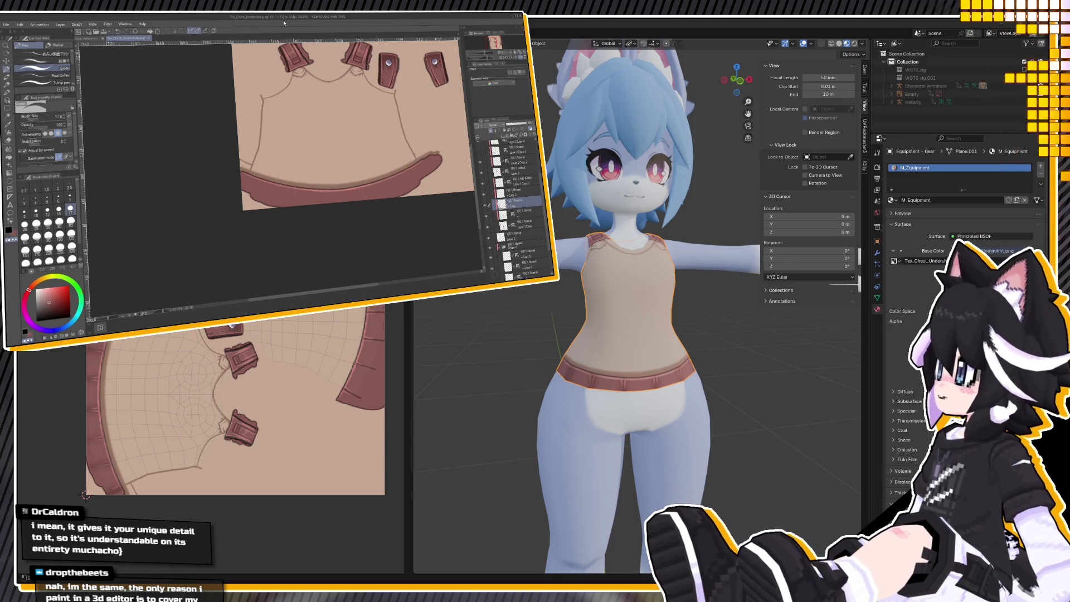
Darken the waistband's top edge with the Transparent watercolor brush at size 5 on the layer below.
left_click(430, 159, "alt")
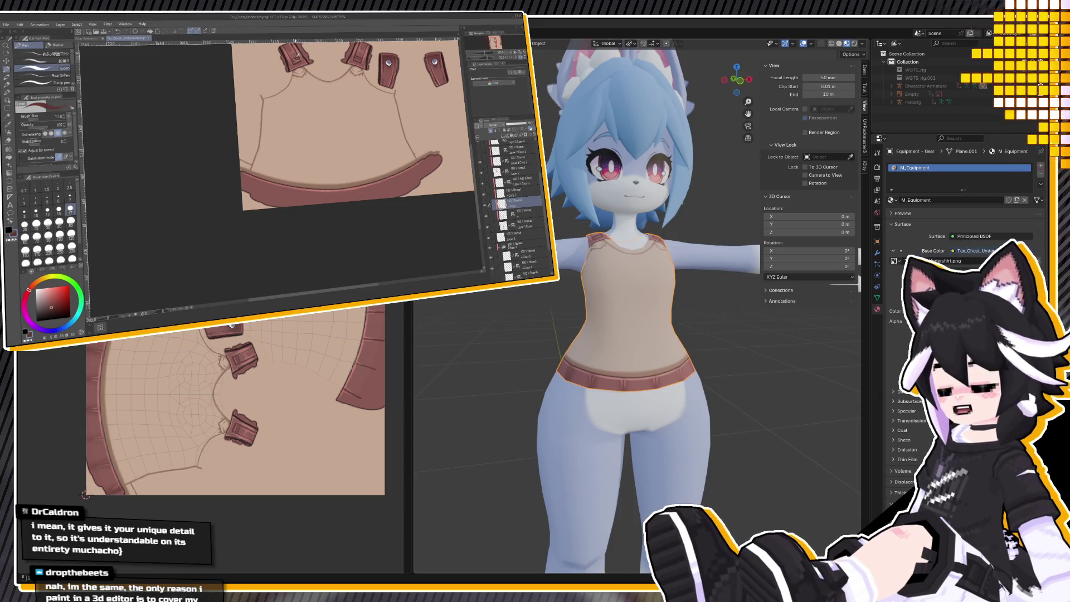
left_click(8, 84)
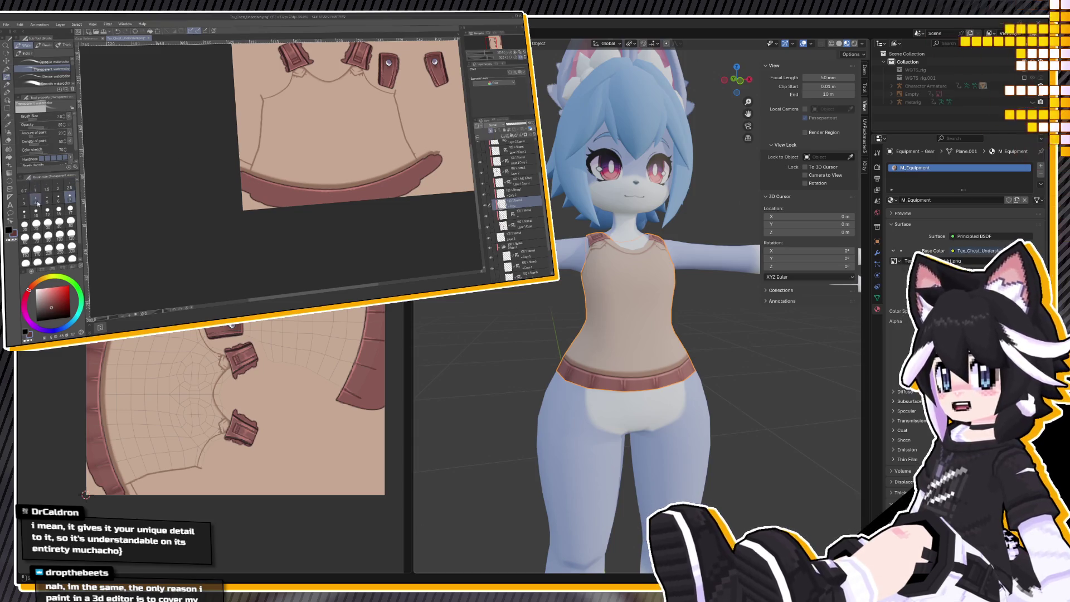
left_click(46, 198)
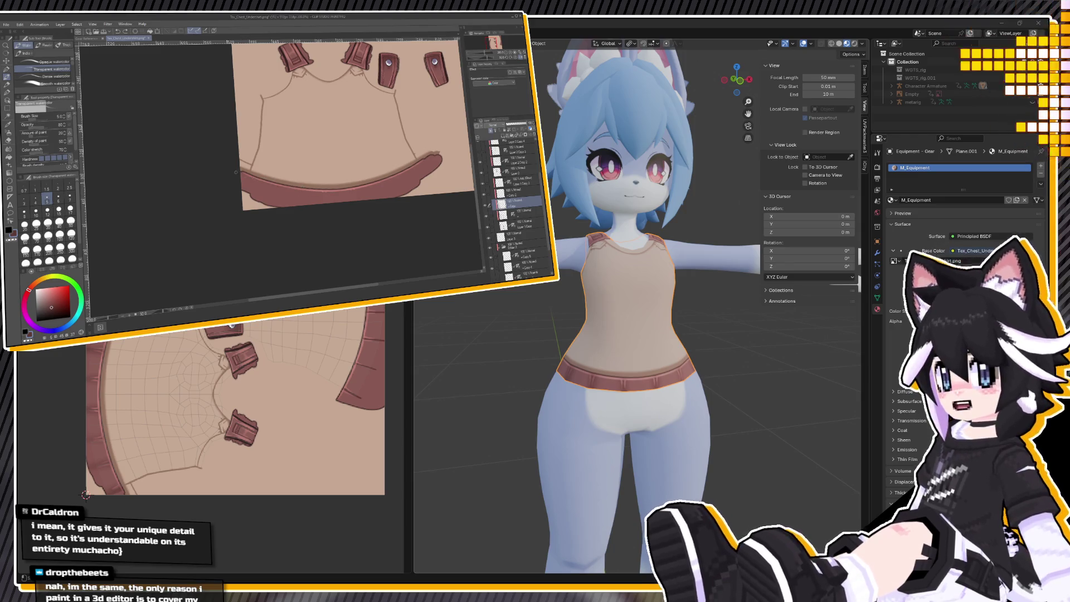
left_click(527, 212)
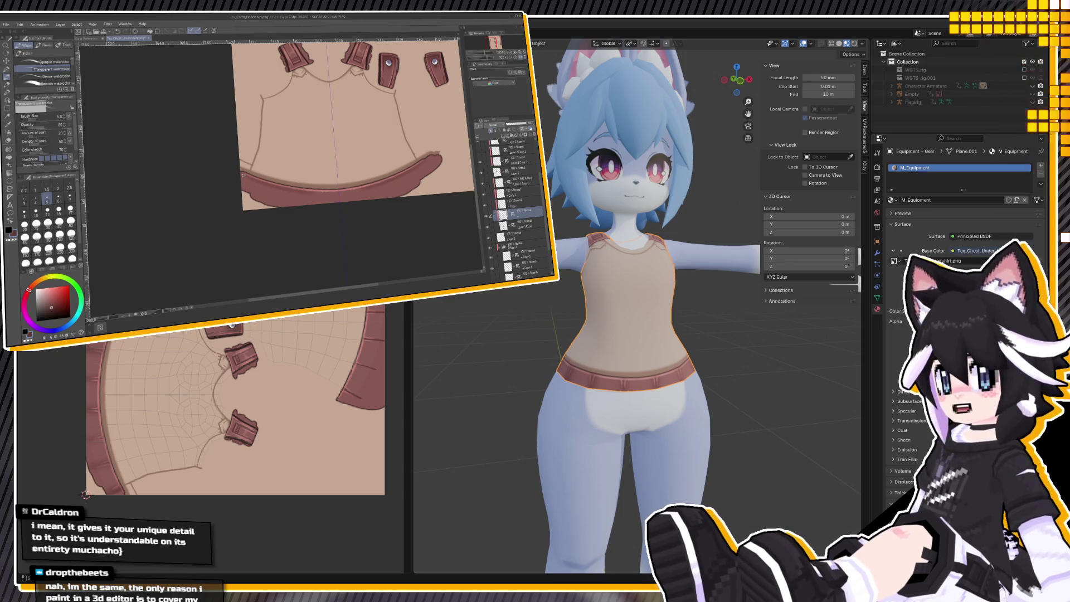
left_click_drag(261, 184, 350, 191)
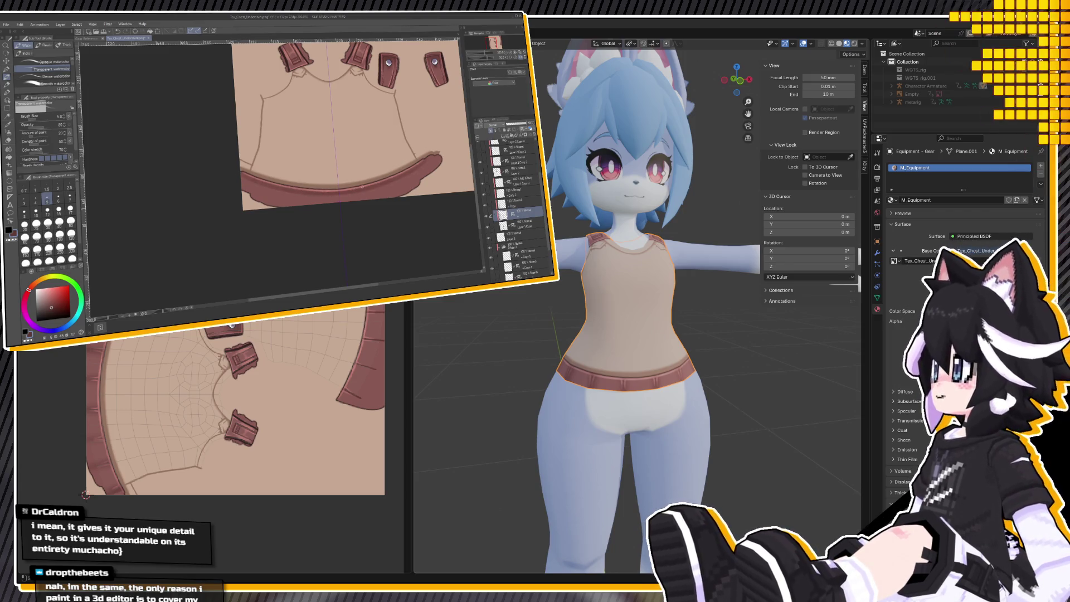
Set the Blend tool to size 10, then switch to the pen at size 2.5.
left_click(8, 148)
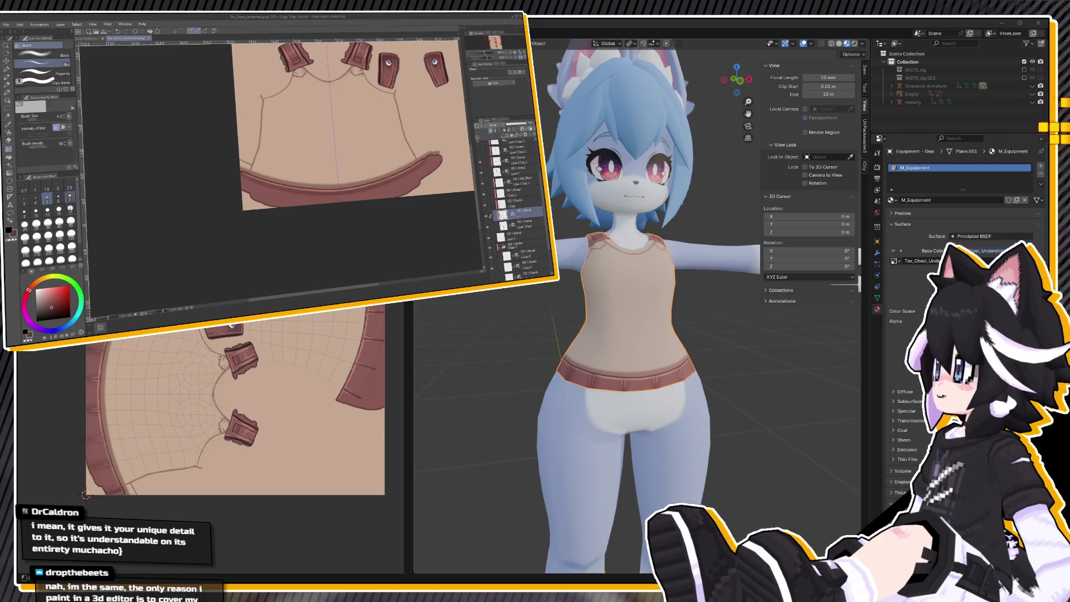
left_click(25, 213)
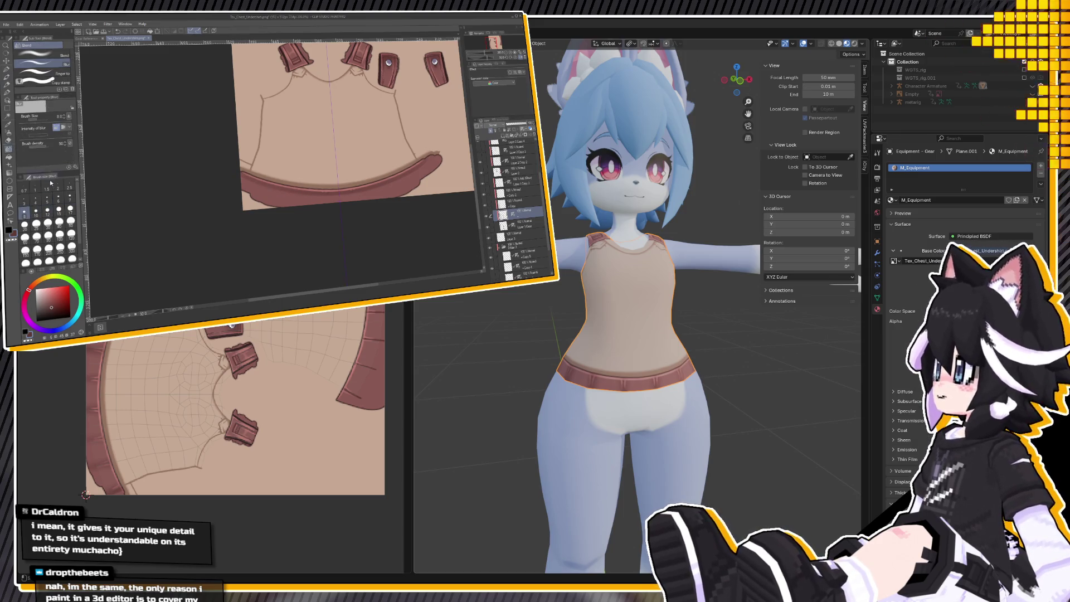
left_click(36, 212)
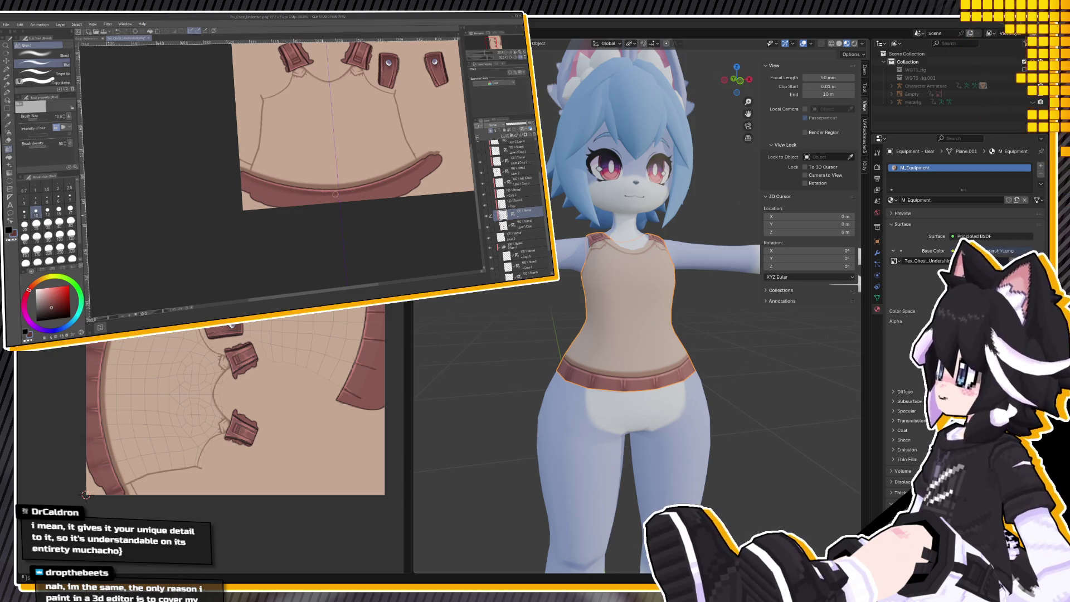
left_click(7, 67)
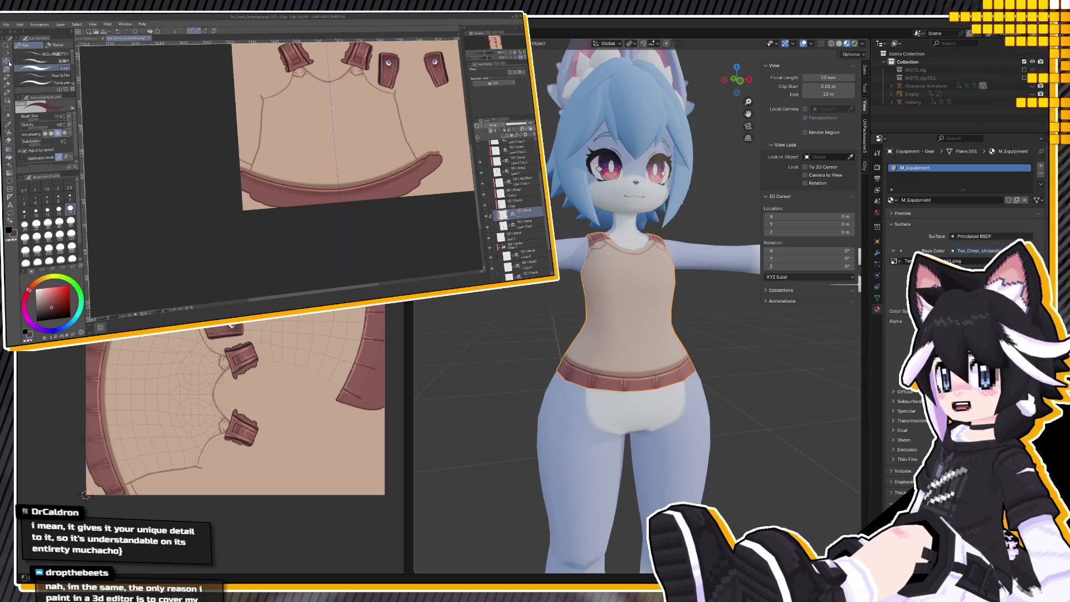
left_click(35, 199)
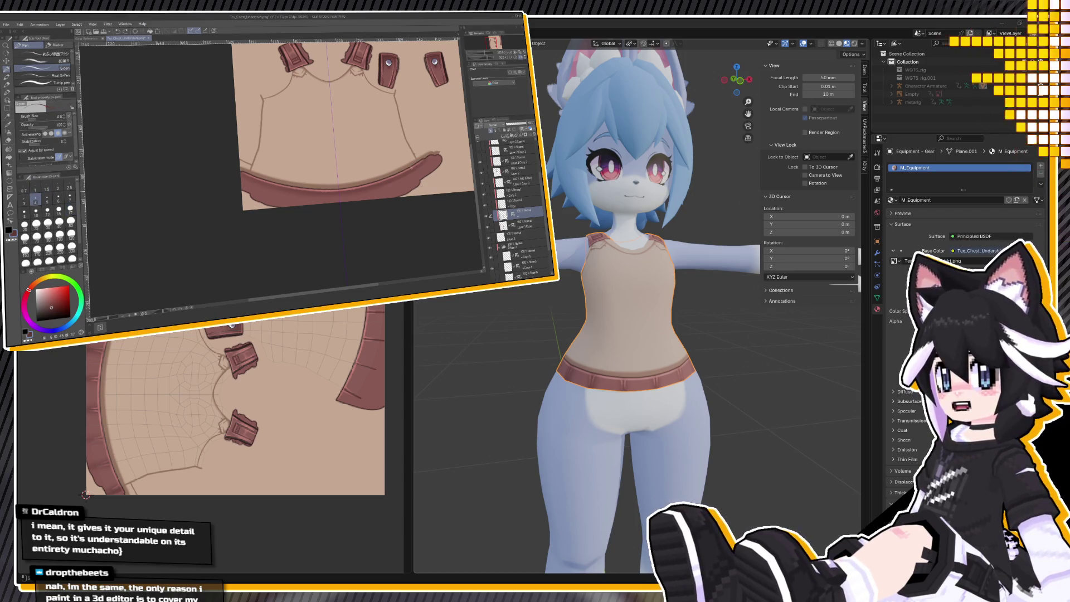
left_click(70, 185)
Select another layer with the watercolor and Blend tools, then flip the canvas horizontally.
left_click(526, 184)
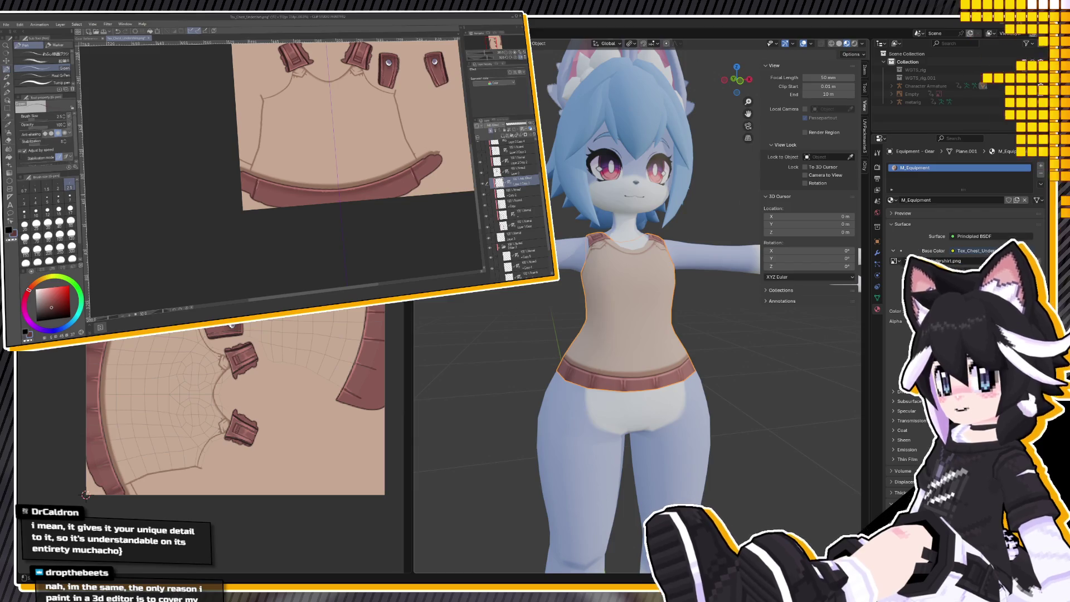
left_click(8, 78)
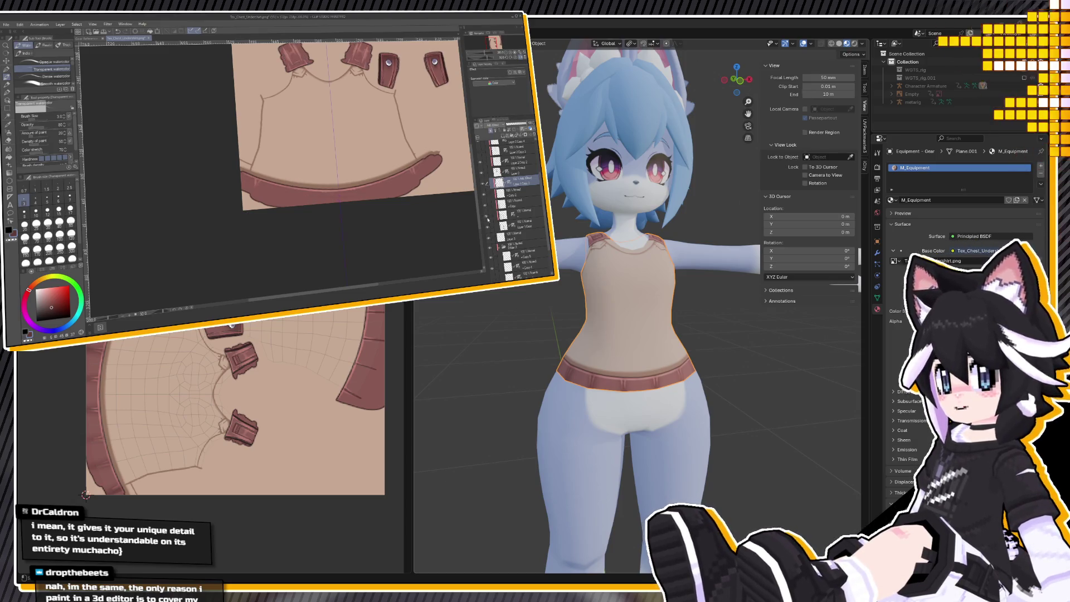
left_click(521, 214)
key("j")
key("h")
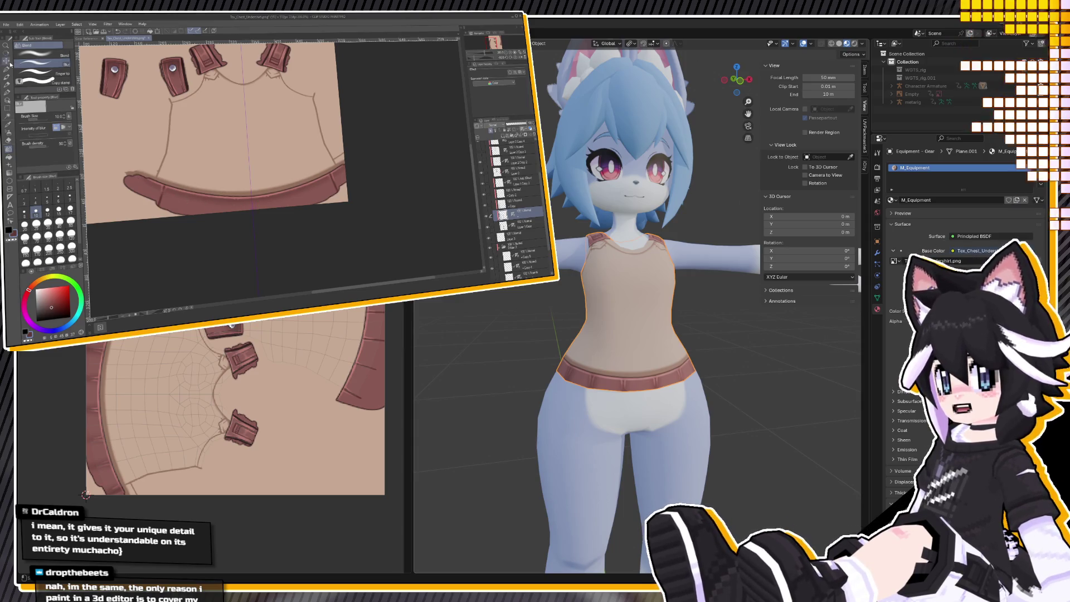
Draw a dark seam line across the belt with the G-pen.
key("p")
scroll(123, 218, "up", 4)
left_click_drag(131, 194, 140, 166)
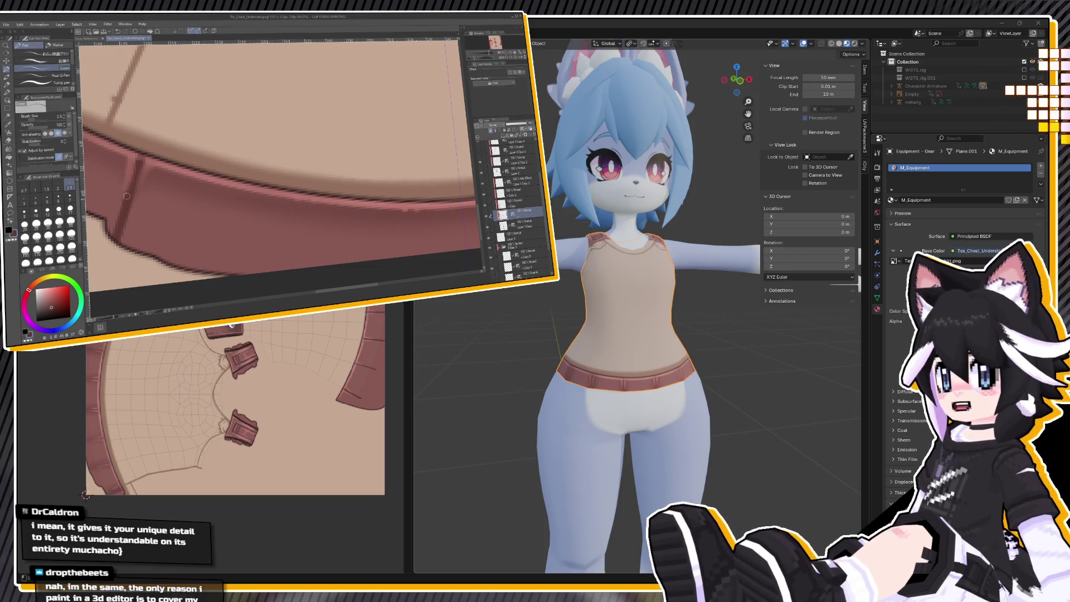
scroll(142, 154, "down", 4)
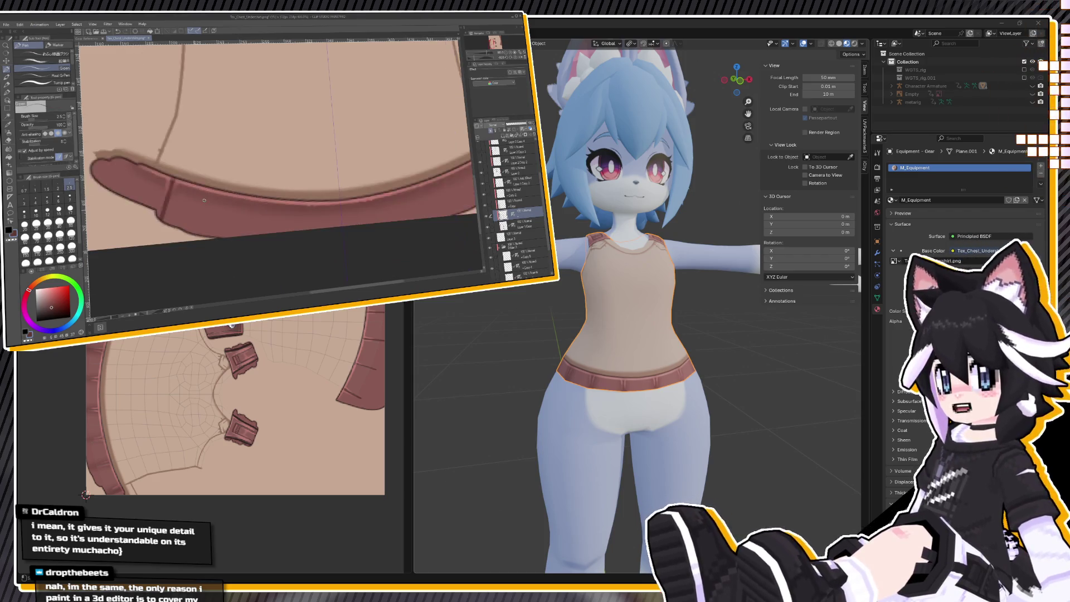
scroll(353, 176, "up", 3)
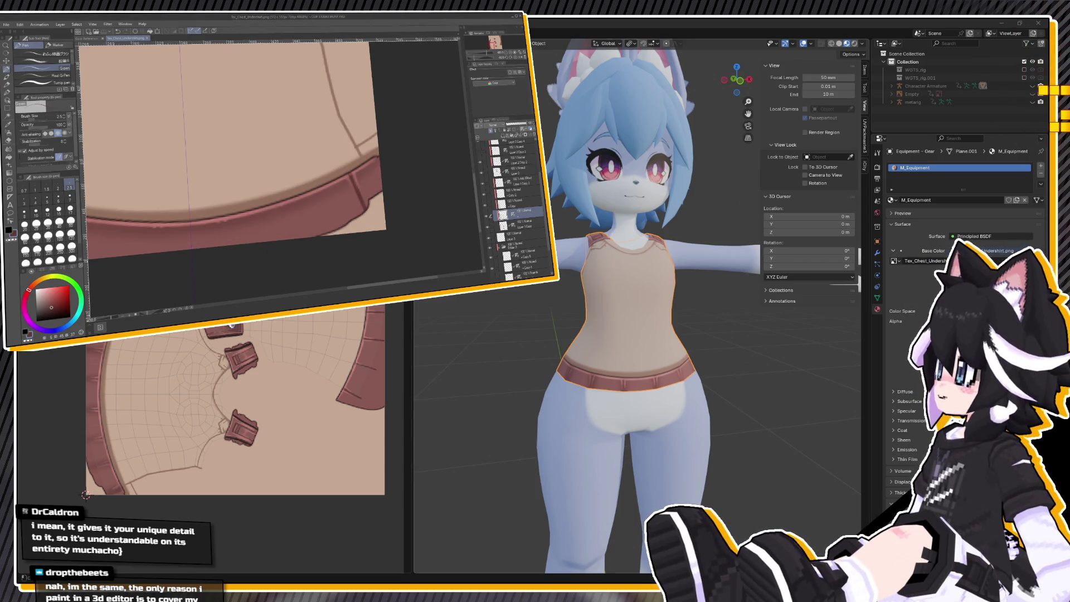
Orbit Blender's viewport to a side view to check the belt seam.
mouse_move(491, 412)
middle_mouse_down()
mouse_move(665, 380)
mouse_move(557, 378)
mouse_move(606, 394)
mouse_move(644, 360)
mouse_move(519, 377)
mouse_move(601, 435)
middle_mouse_up()
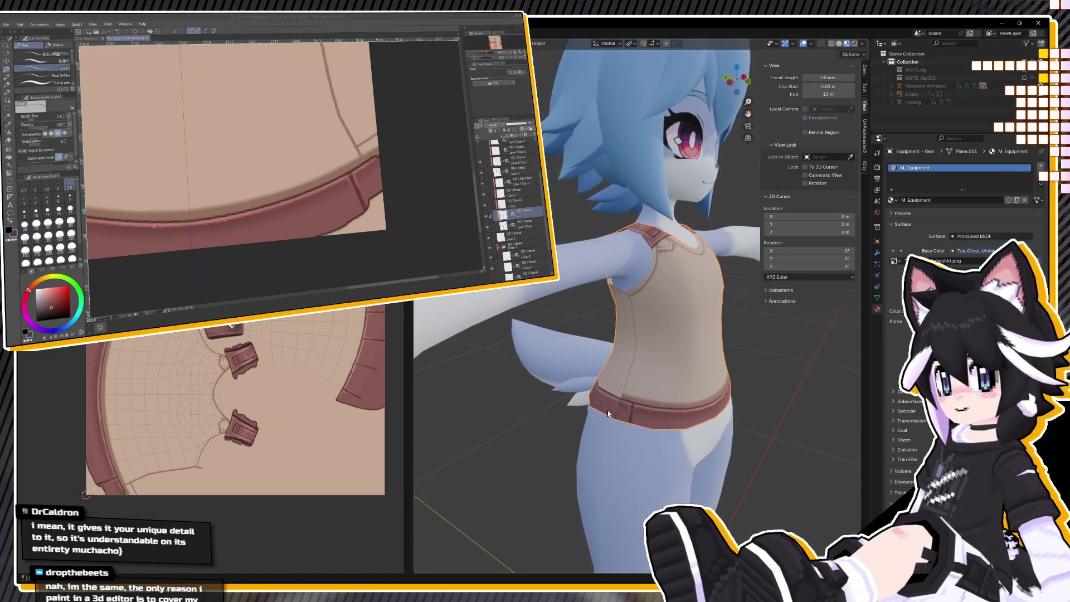
scroll(616, 451, "up", 2)
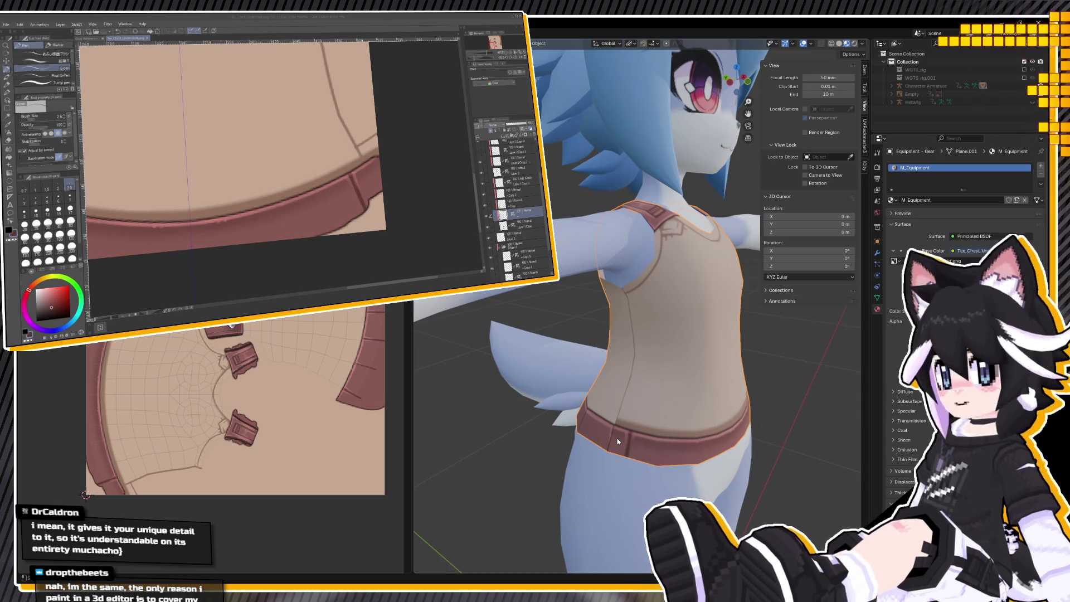
scroll(246, 106, "down", 4)
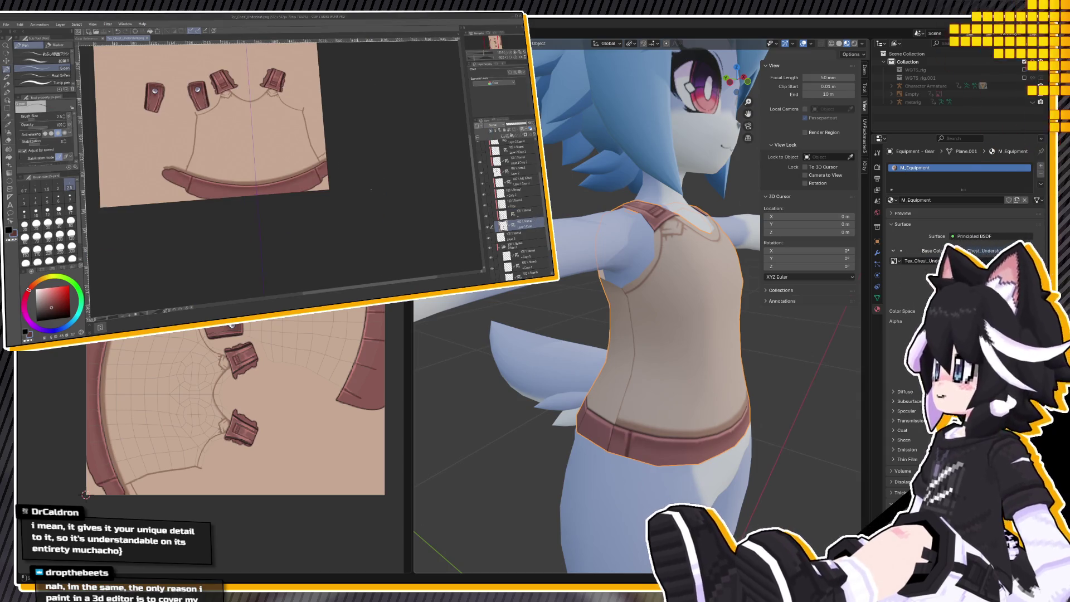
Rotate the canvas, select another layer, and set the pen to size 15.
key("minus")
key("minus")
key("minus")
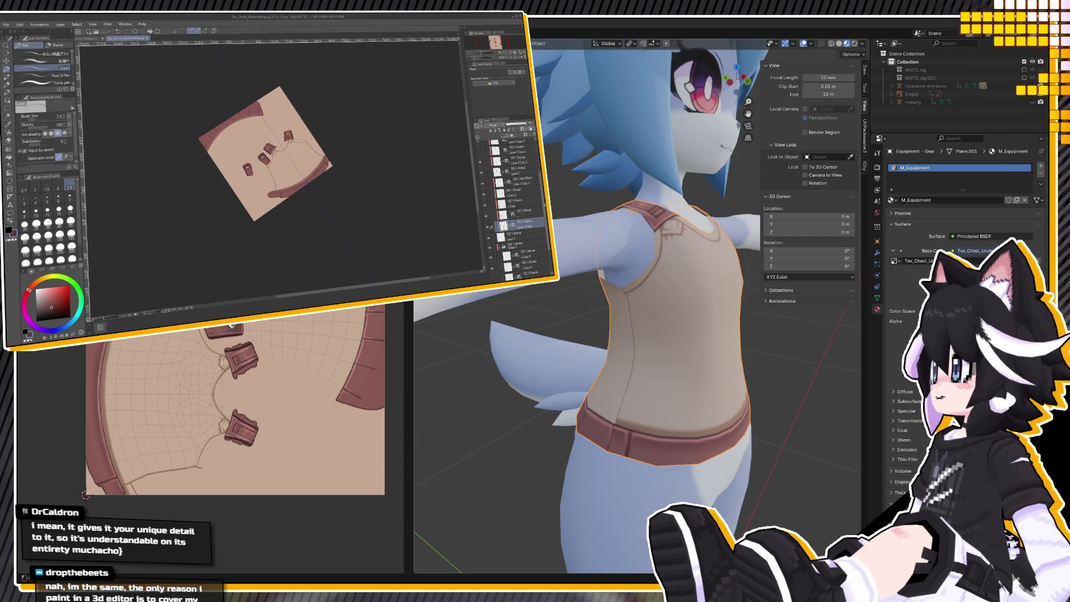
scroll(482, 187, "up", 3)
key("minus")
key("minus")
key("minus")
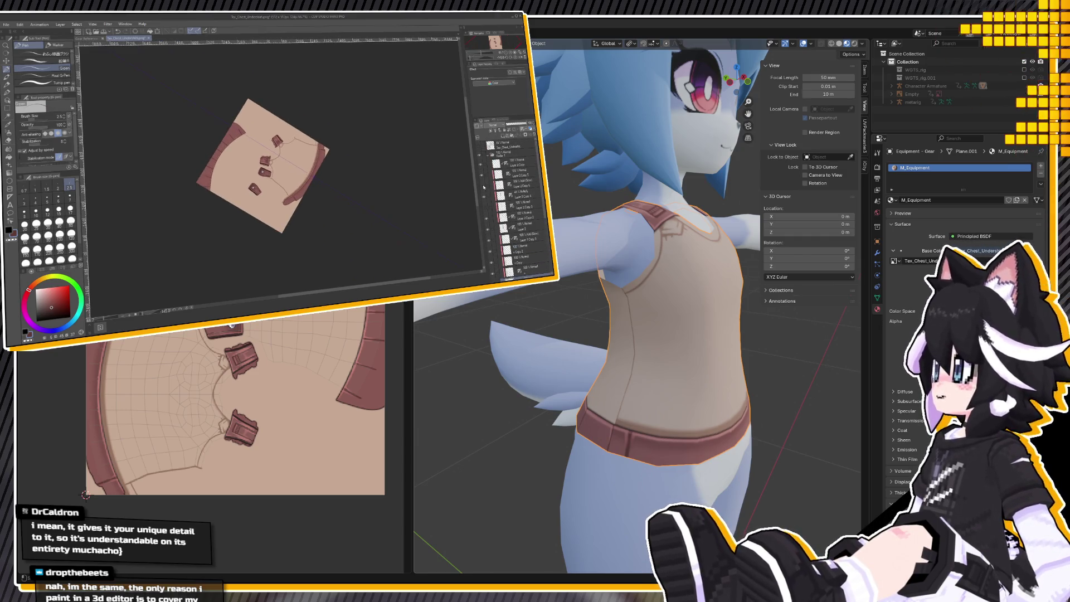
left_click(481, 186)
key("minus")
left_click(6, 60)
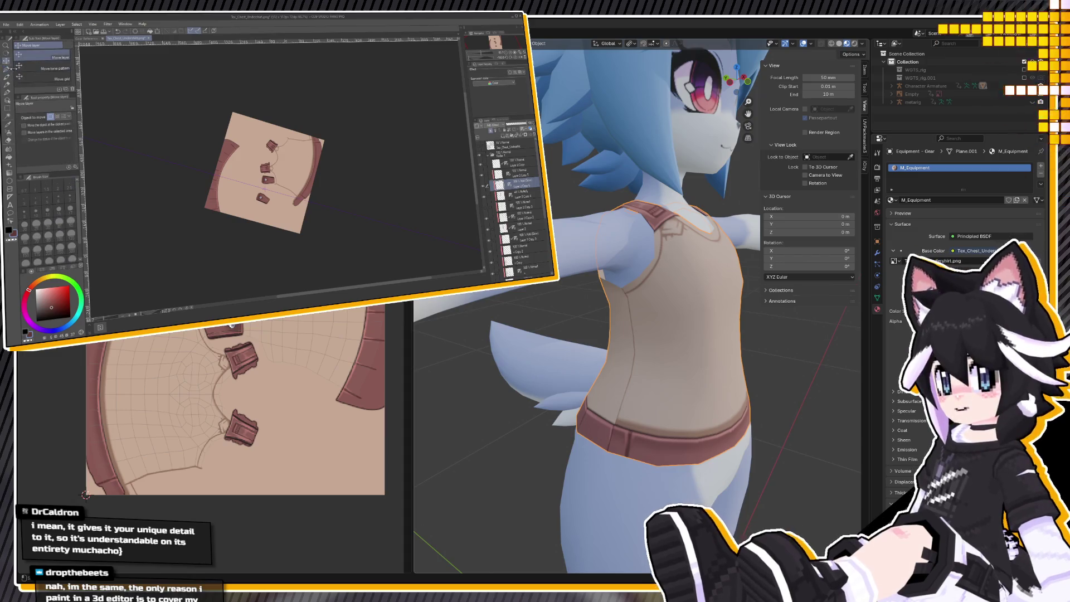
left_click(6, 69)
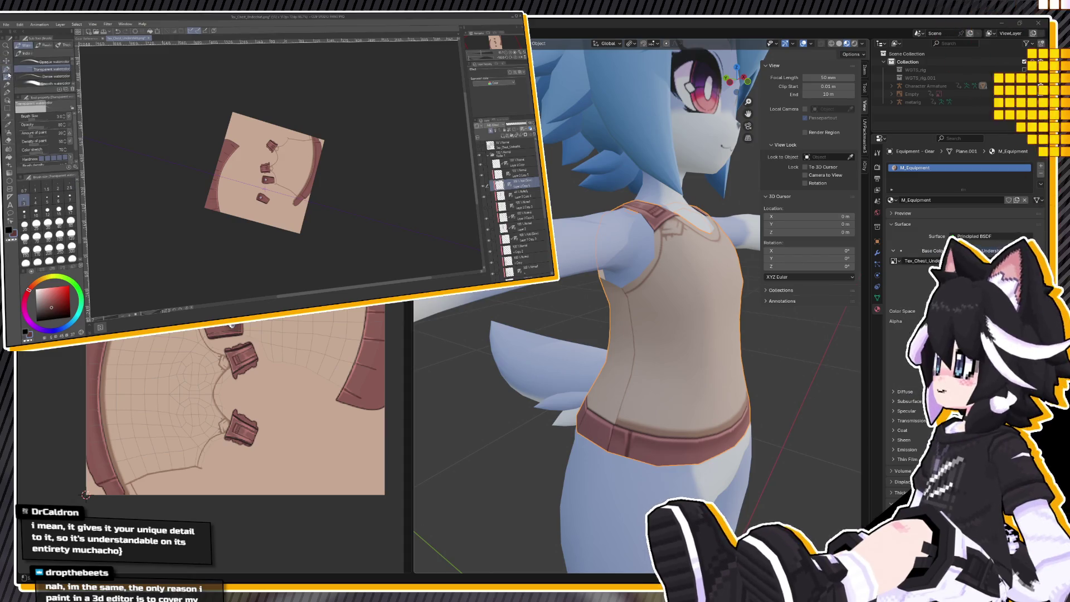
left_click(58, 209)
scroll(196, 145, "up", 3)
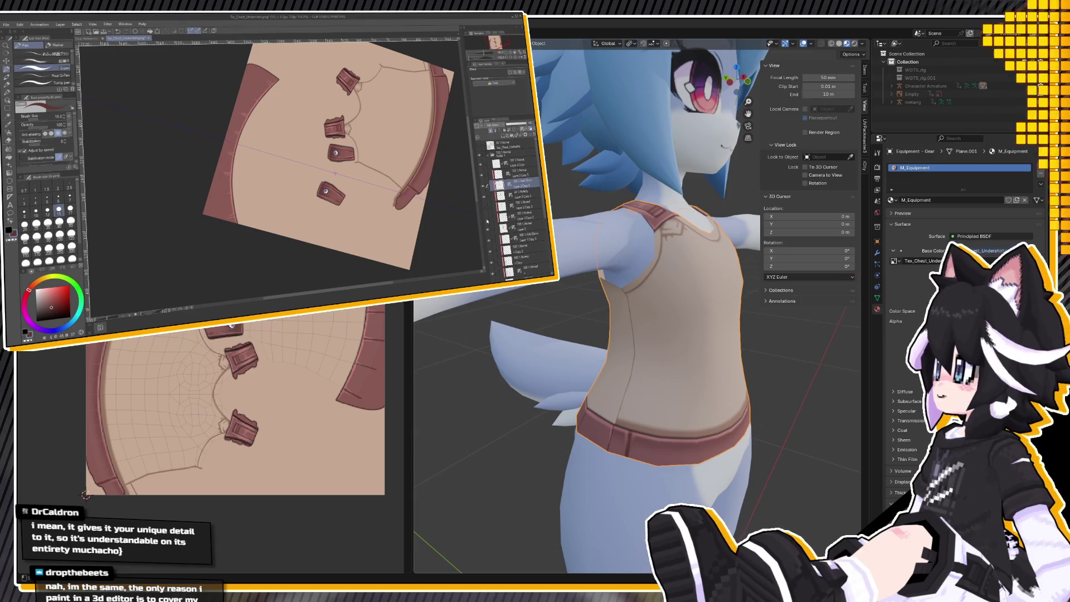
Step through the layer stack to select the strap layer.
left_click(243, 197, "ctrl+shift")
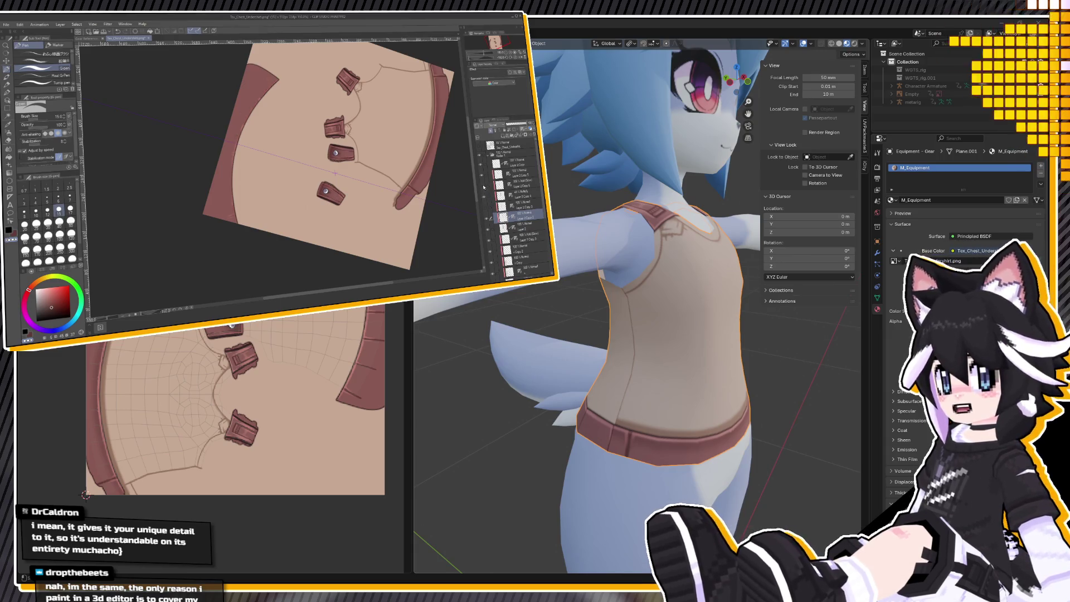
left_click(518, 183)
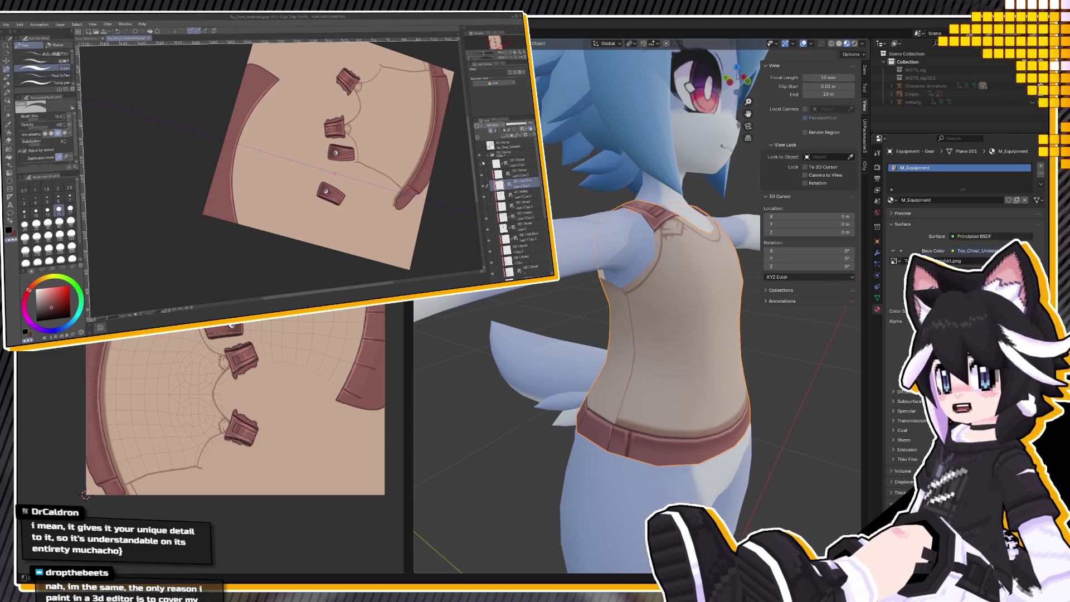
left_click(521, 219)
left_click(505, 196)
left_click(488, 206)
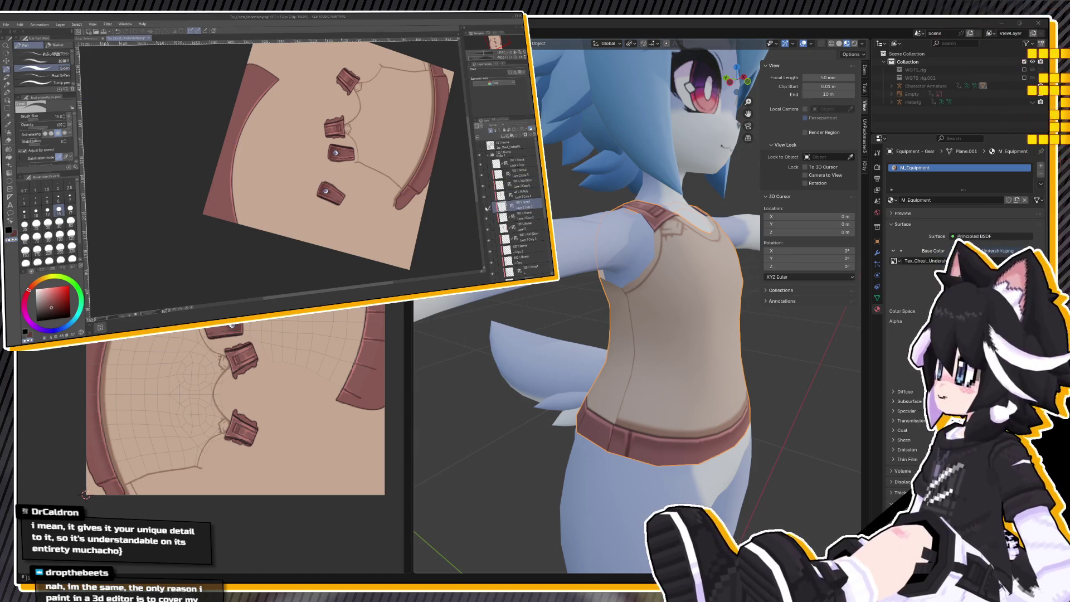
left_click(487, 210)
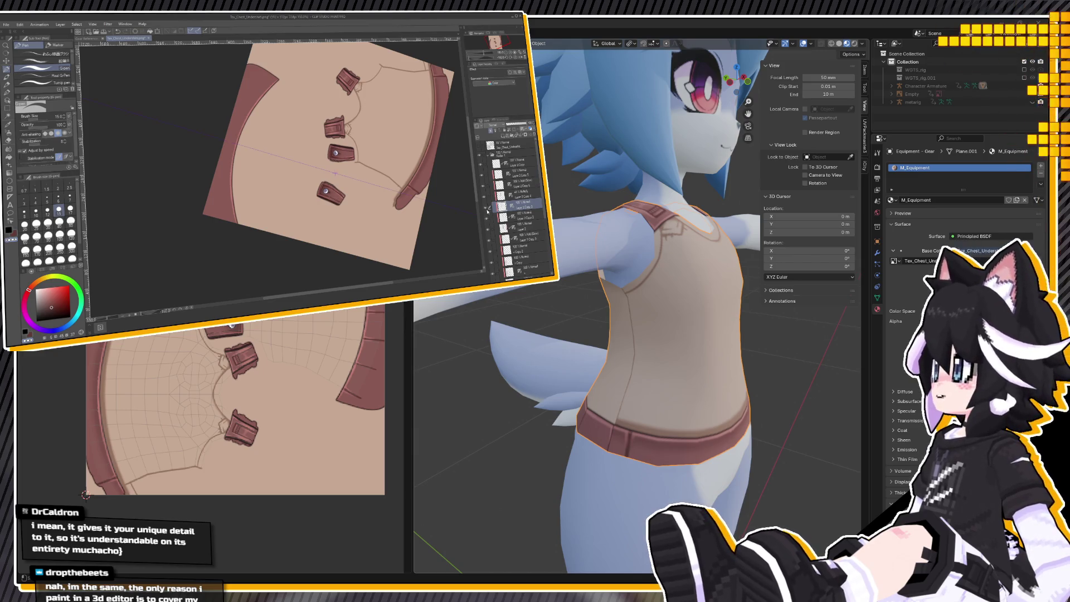
left_click(520, 217)
Blend the strap shading at size 15, then reload the texture in Blender and orbit to check.
left_click(6, 78)
key("minus")
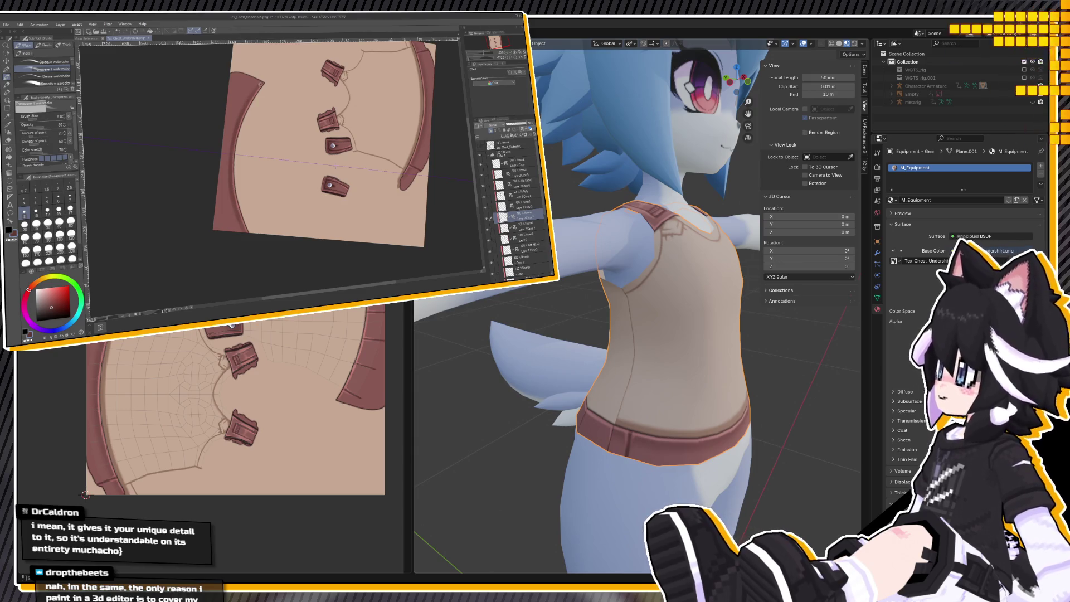
left_click(9, 148)
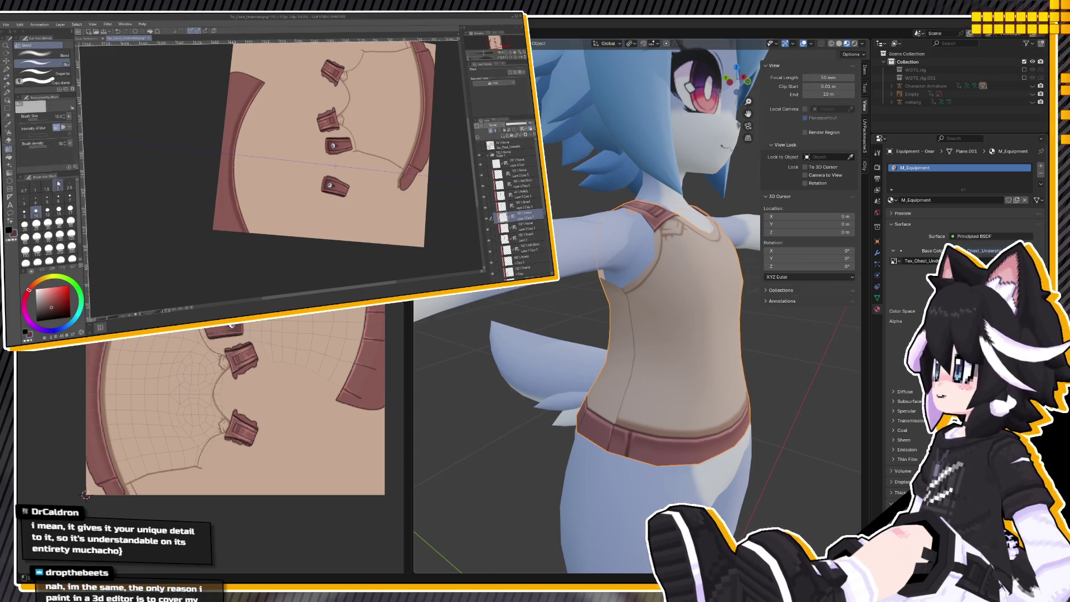
left_click(59, 209)
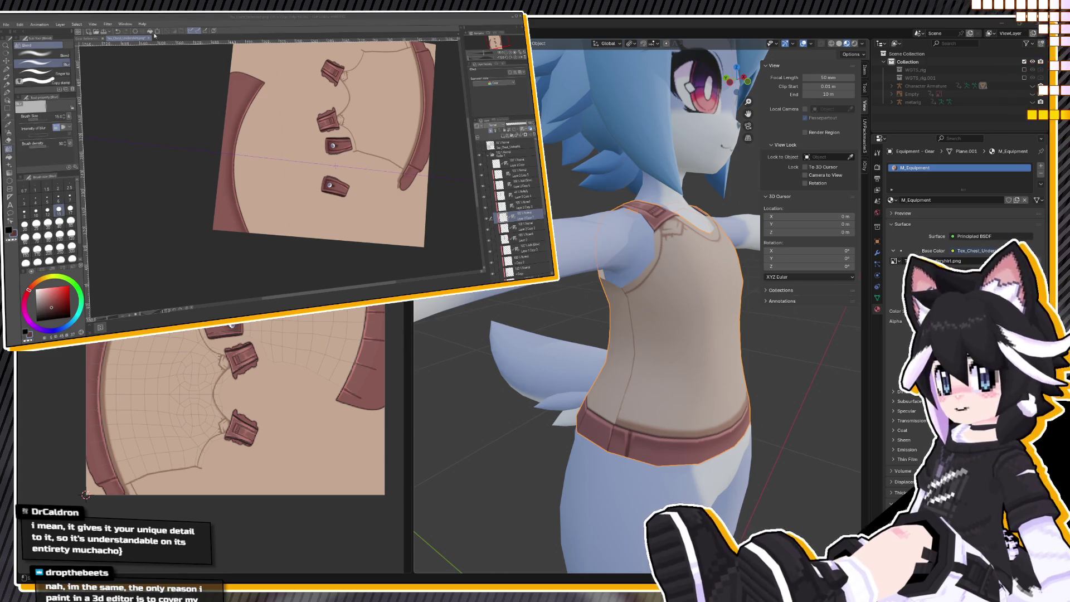
key("alt+r")
mouse_move(629, 392)
middle_mouse_down()
mouse_move(655, 387)
mouse_move(639, 385)
mouse_move(653, 409)
mouse_move(697, 410)
mouse_move(640, 412)
middle_mouse_up()
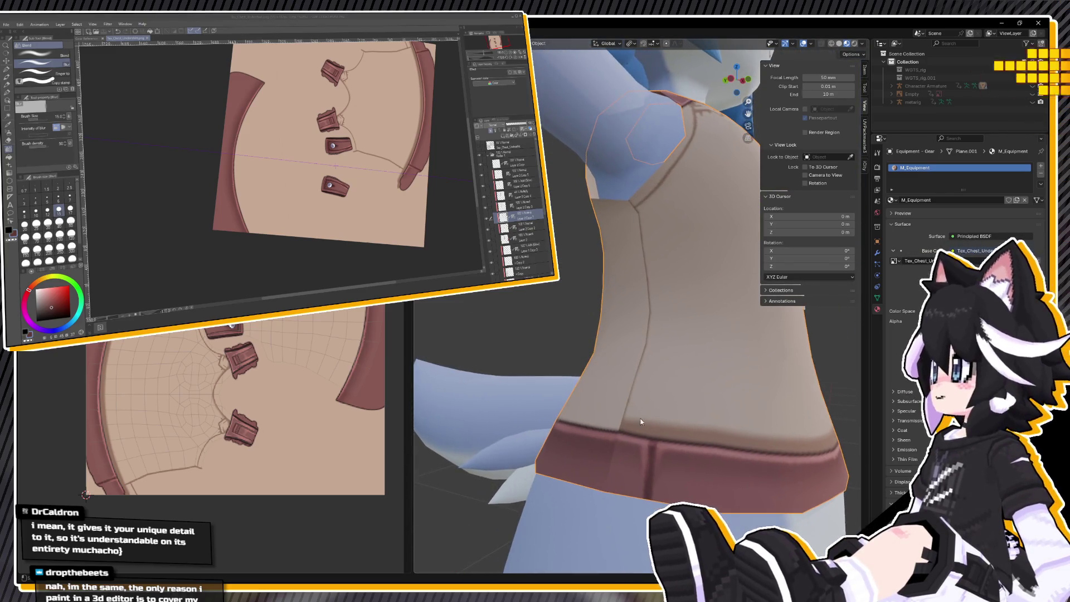
key("Tab")
mouse_move(292, 413)
middle_mouse_down()
mouse_move(212, 446)
mouse_move(226, 430)
middle_mouse_up()
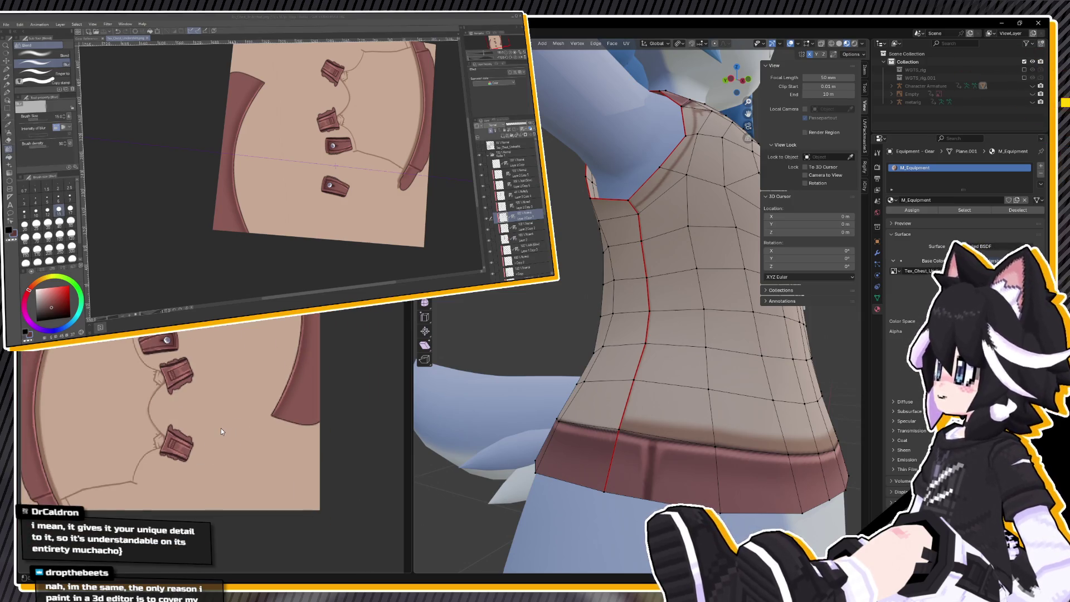
scroll(334, 156, "down", 3)
scroll(362, 162, "up", 3)
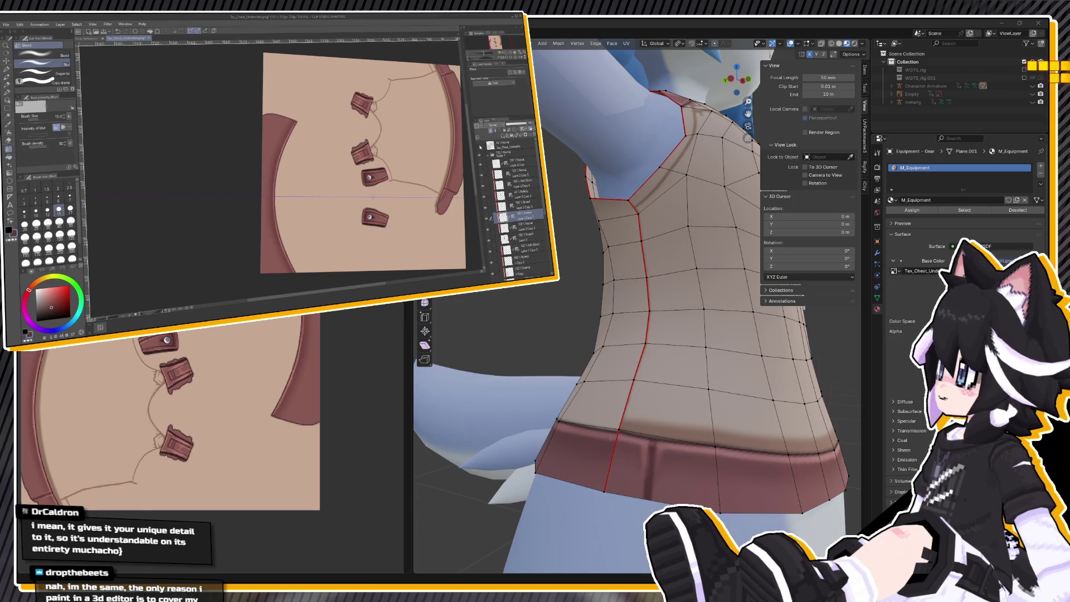
left_click(480, 146)
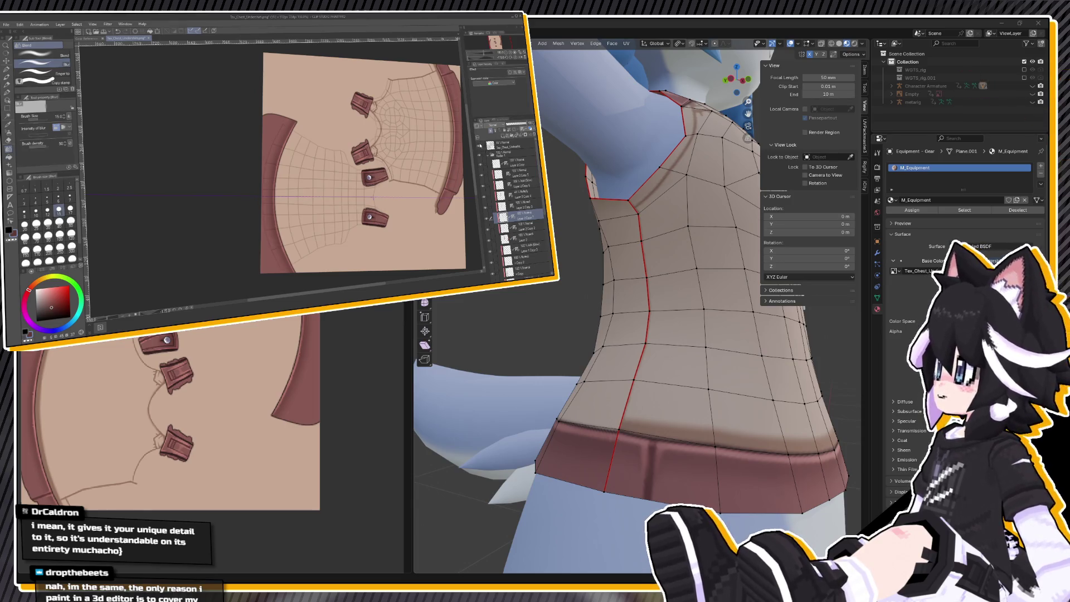
scroll(482, 134, "down", 3)
scroll(482, 121, "up", 1)
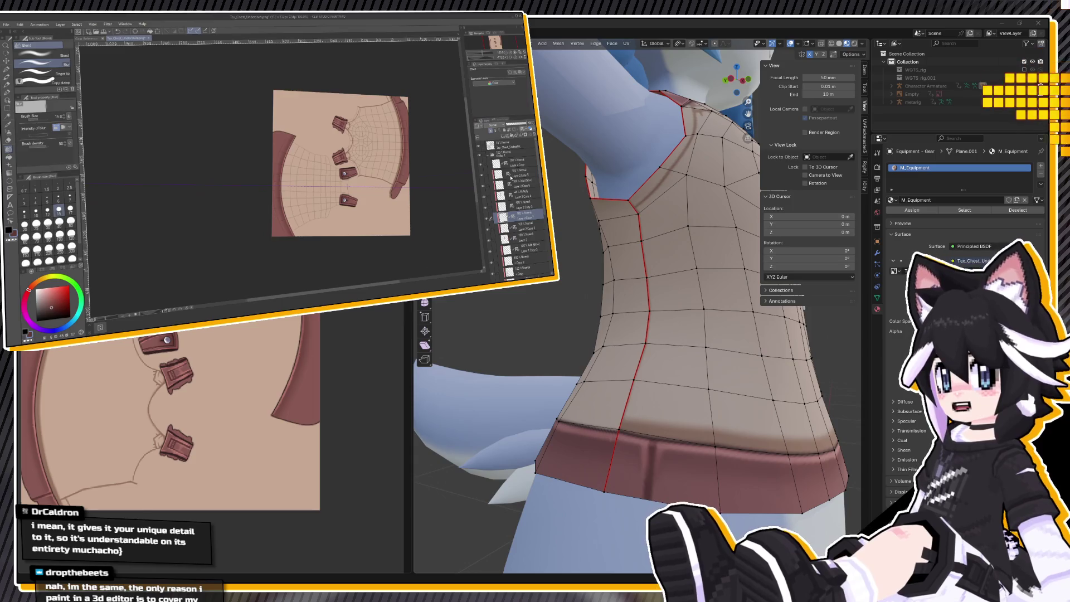
left_click(500, 154)
left_click(504, 154)
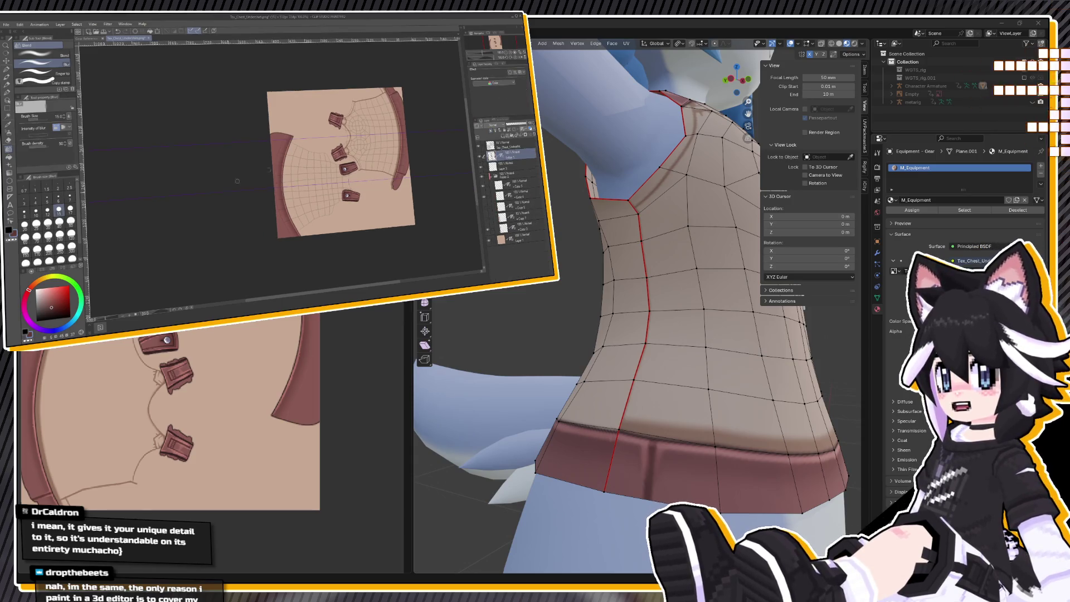
key("m")
left_click_drag(380, 83, 413, 187)
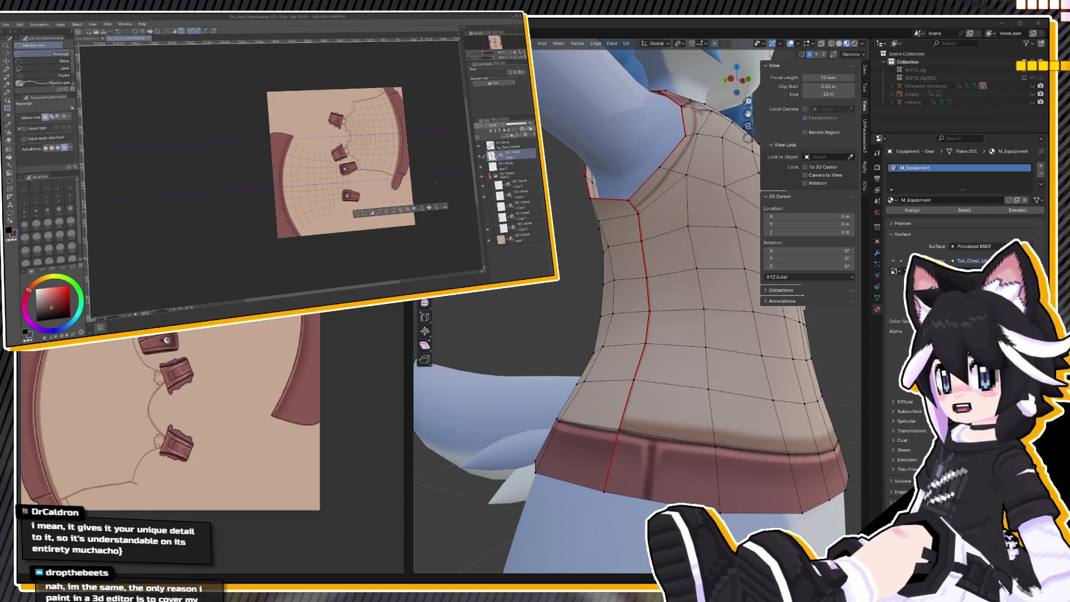
left_click(507, 153)
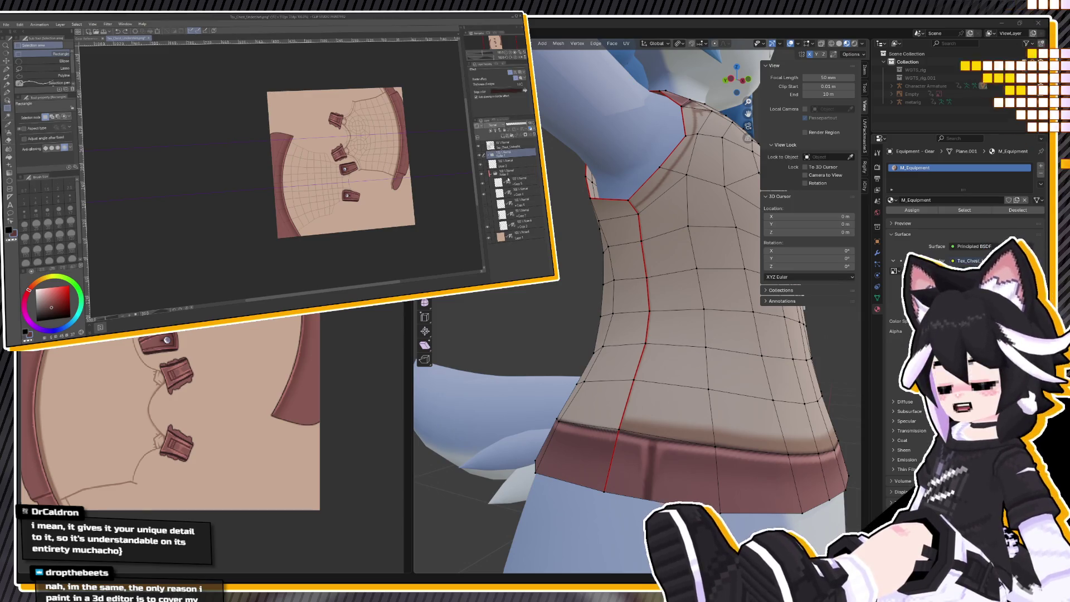
key("ctrl+j")
key("ctrl+t")
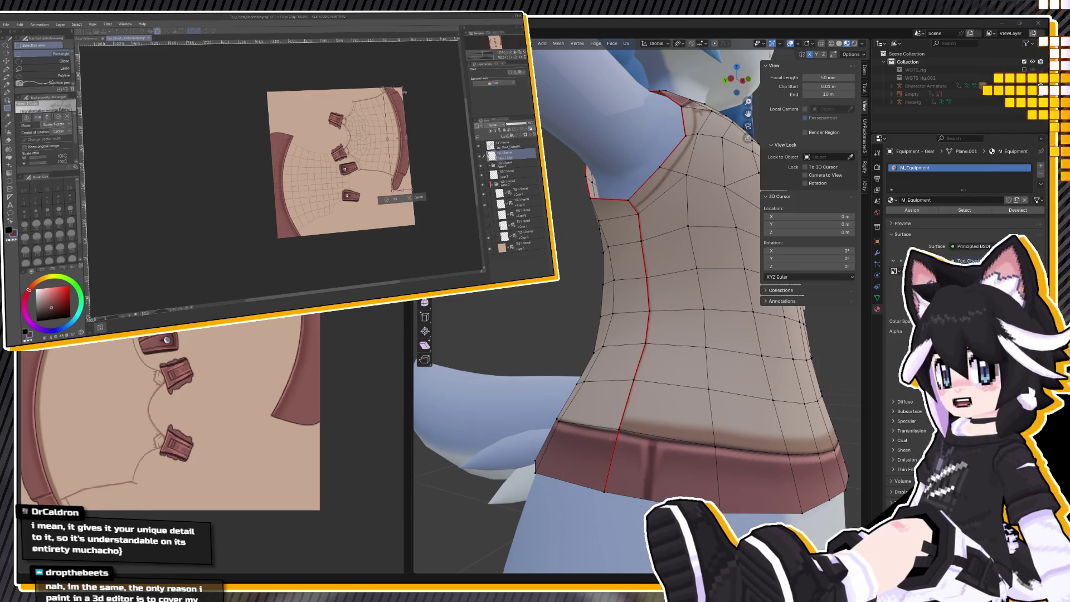
key("Return")
key("k")
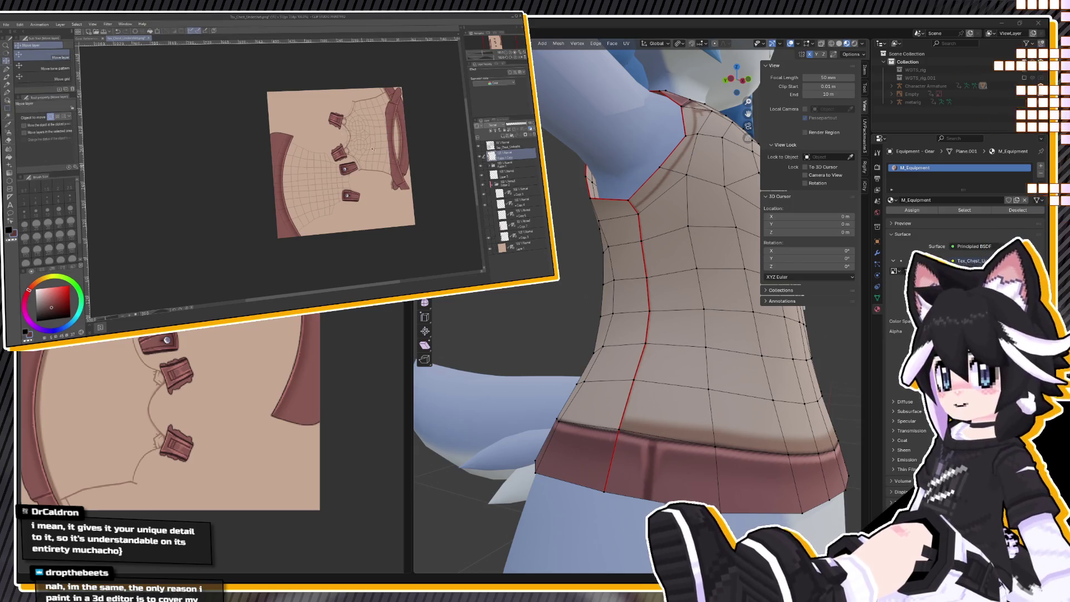
left_click_drag(395, 162, 312, 177)
scroll(313, 177, "up", 2)
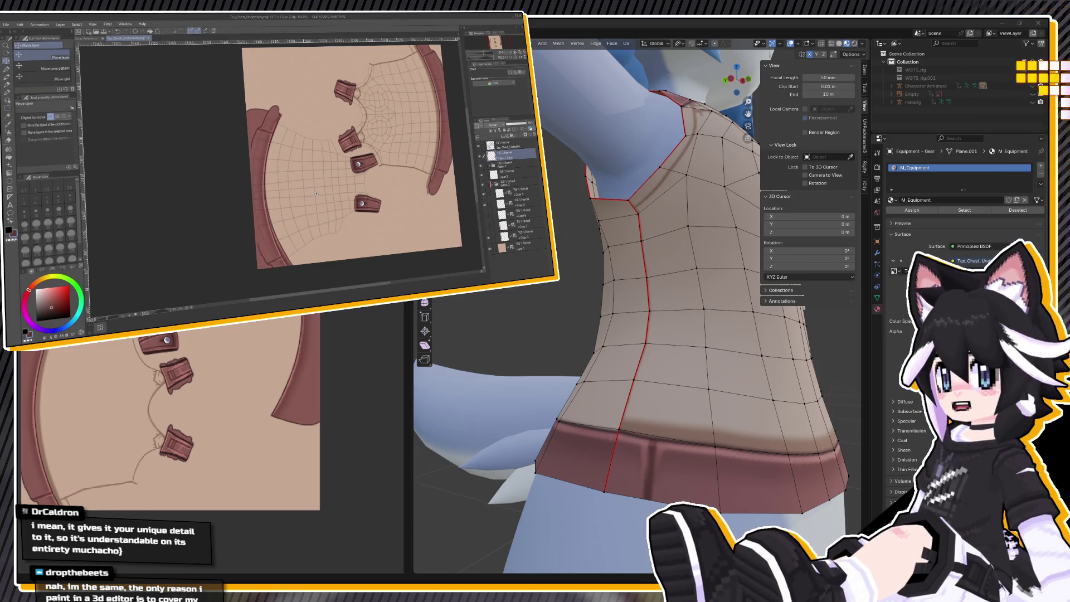
scroll(313, 176, "up", 1)
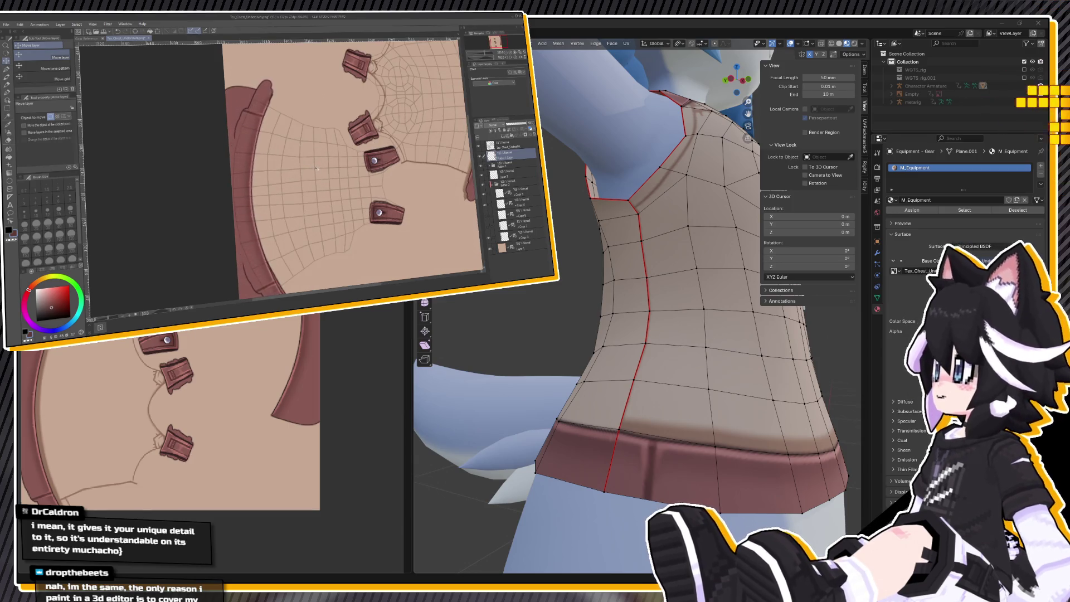
left_click_drag(399, 158, 402, 163)
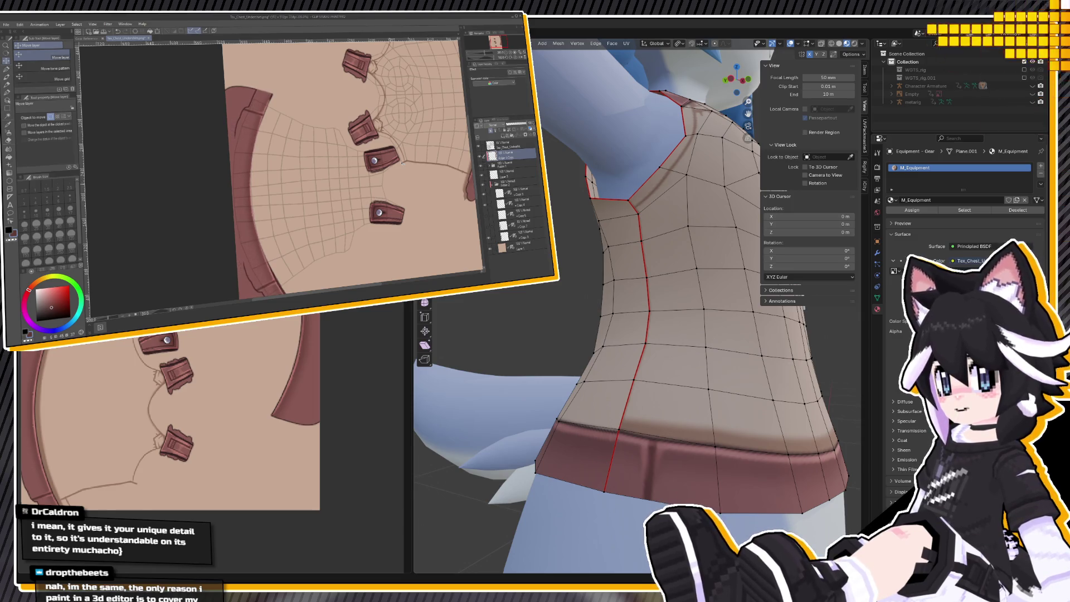
scroll(399, 172, "down", 1)
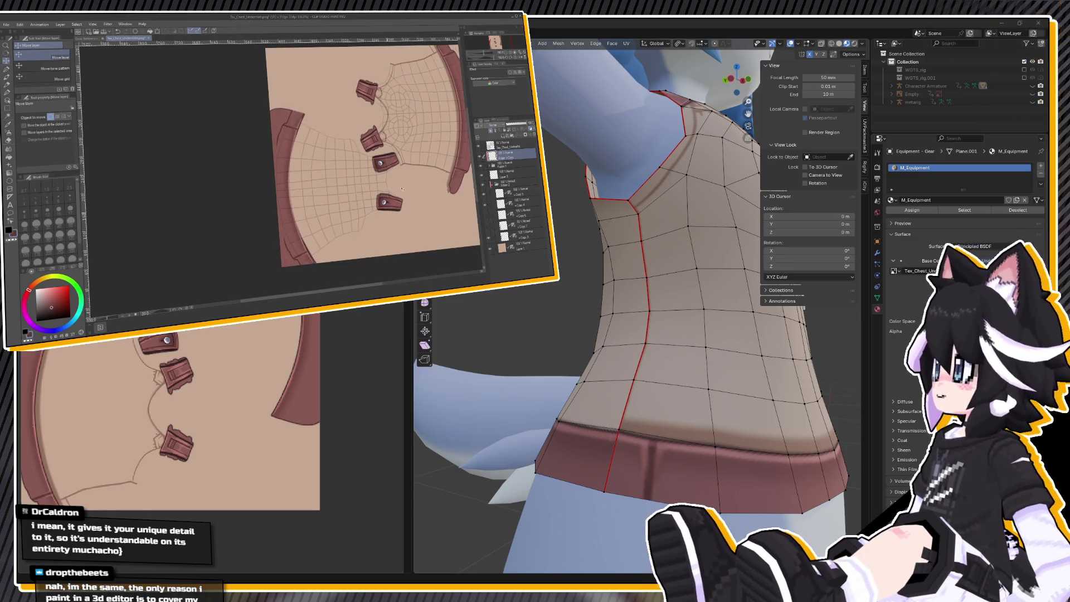
left_click(7, 108)
left_click_drag(278, 183, 347, 260)
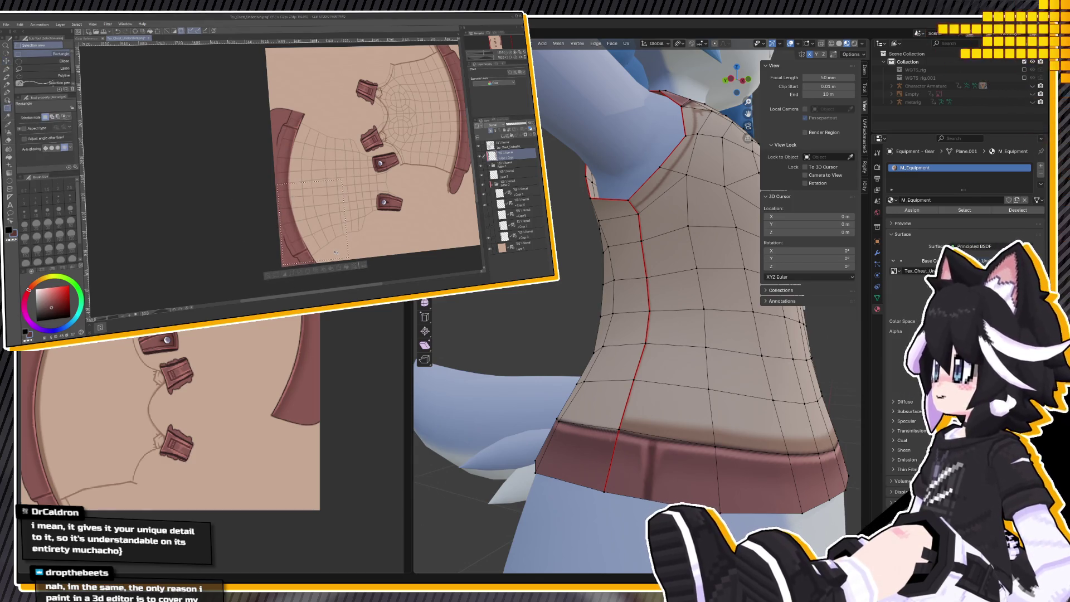
key("ctrl+d")
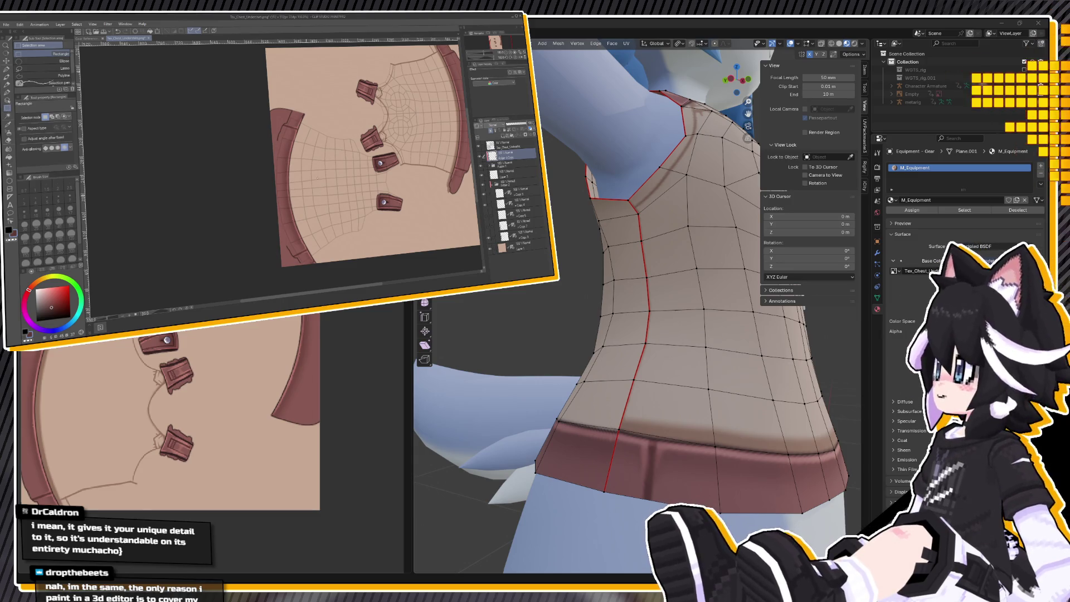
key("ctrl+plus")
key("ctrl+plus")
key("ctrl+plus")
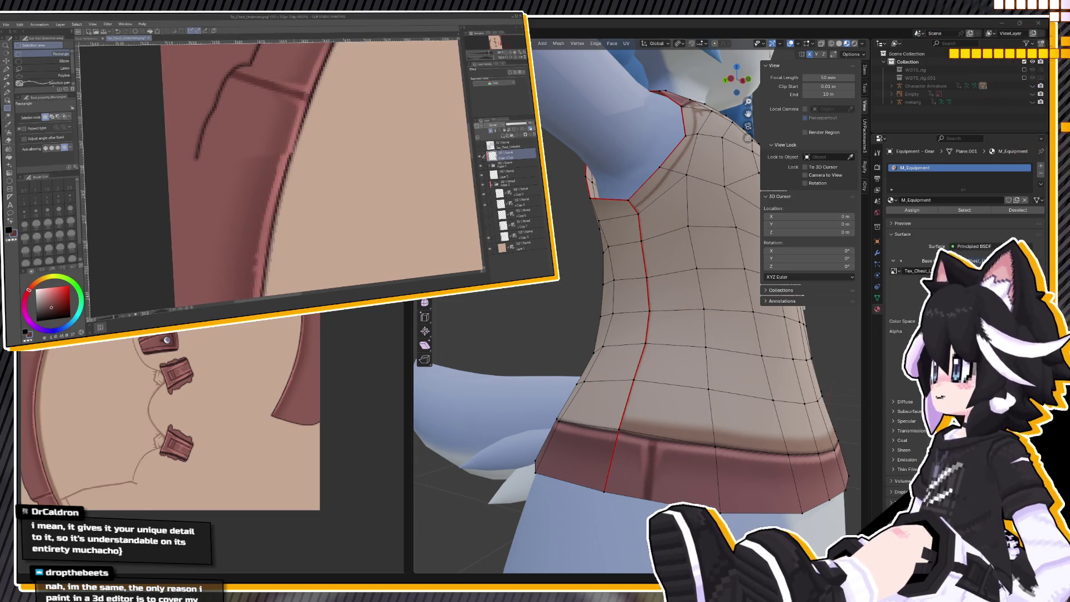
Blend the collar band, then switch to Transparent watercolor at size 1.5.
key("j")
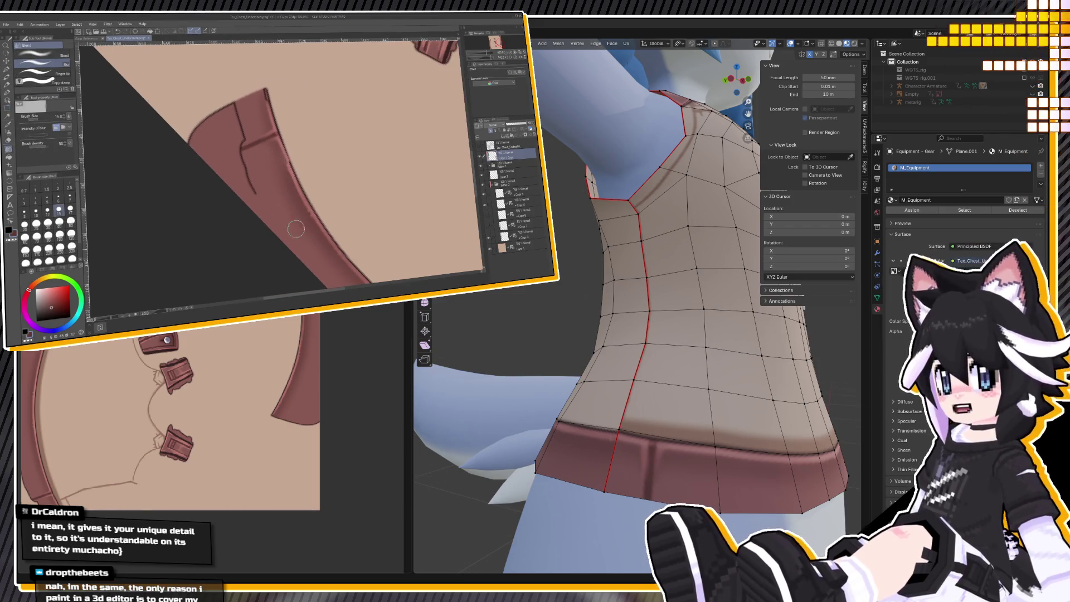
scroll(285, 199, "down", 3)
scroll(285, 198, "up", 3)
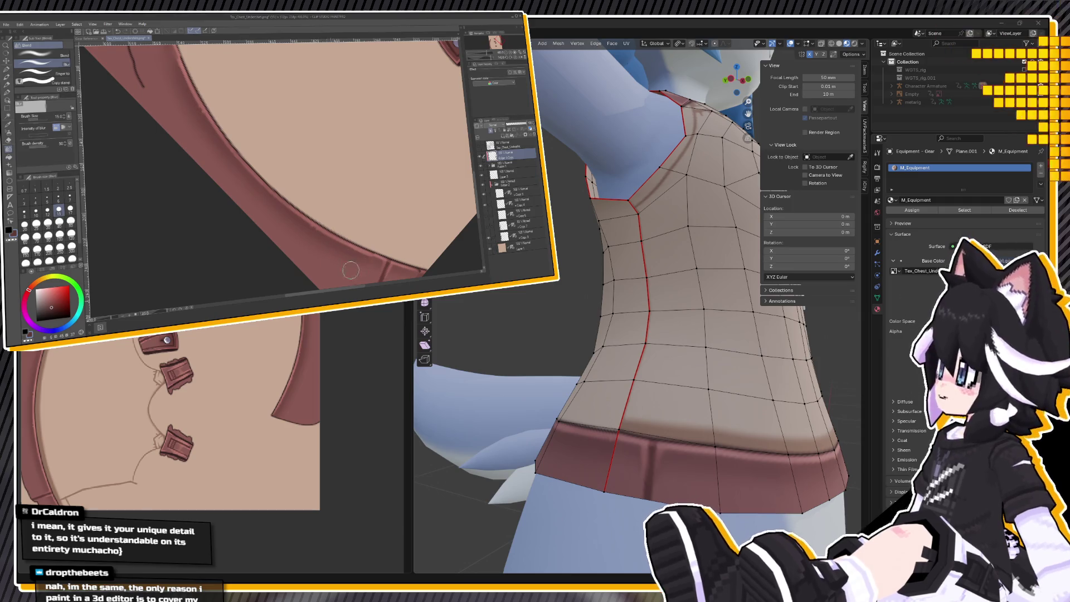
scroll(406, 257, "down", 2)
scroll(312, 201, "up", 5)
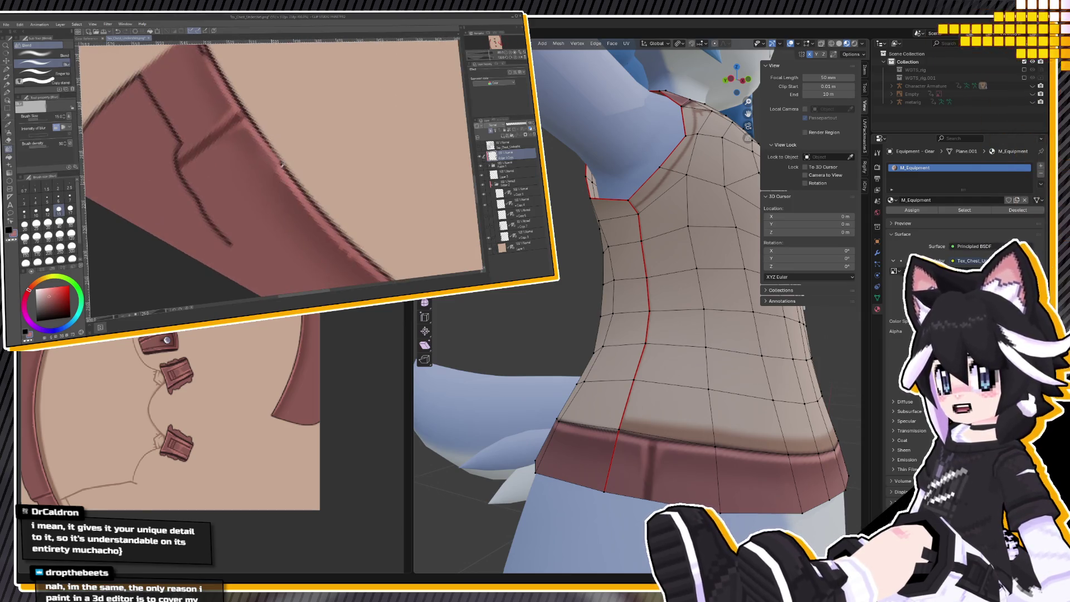
key("b")
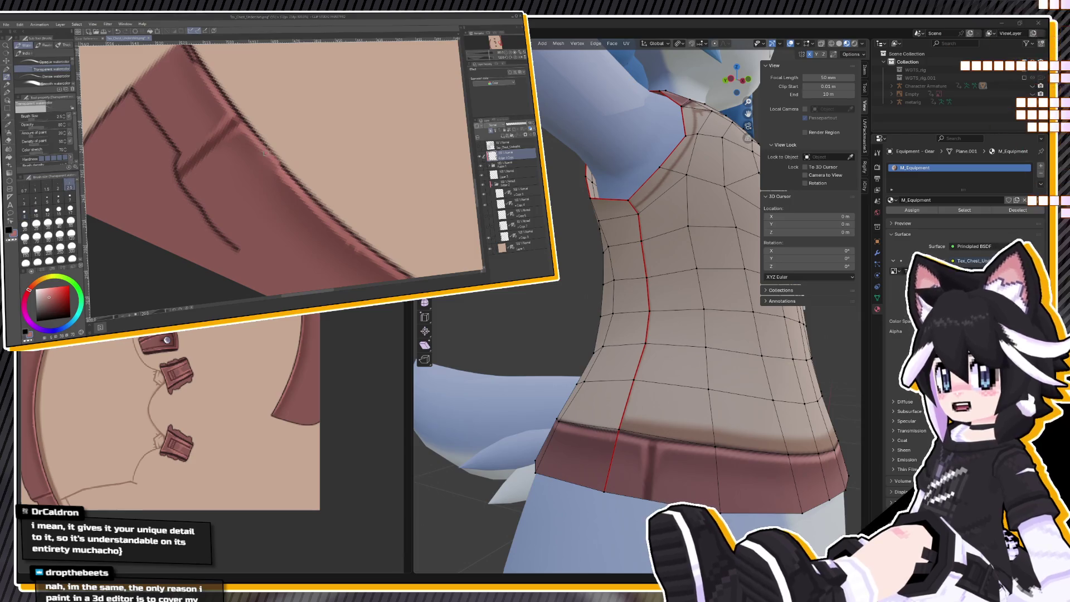
left_click(47, 186)
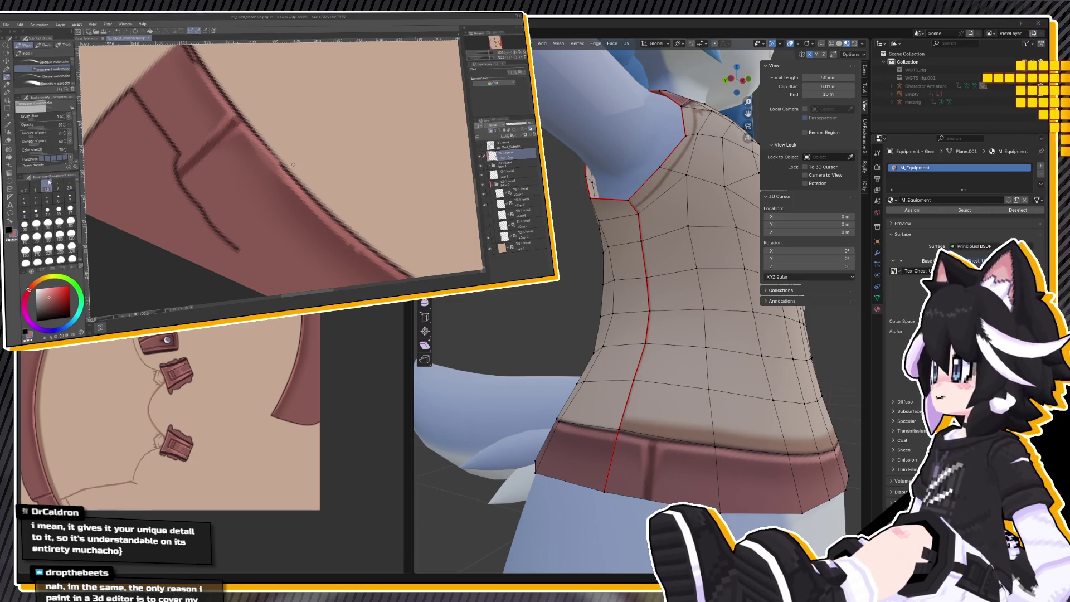
Clean the collar edges with the G-pen in transparent colour, then pick a darker colour.
key("p")
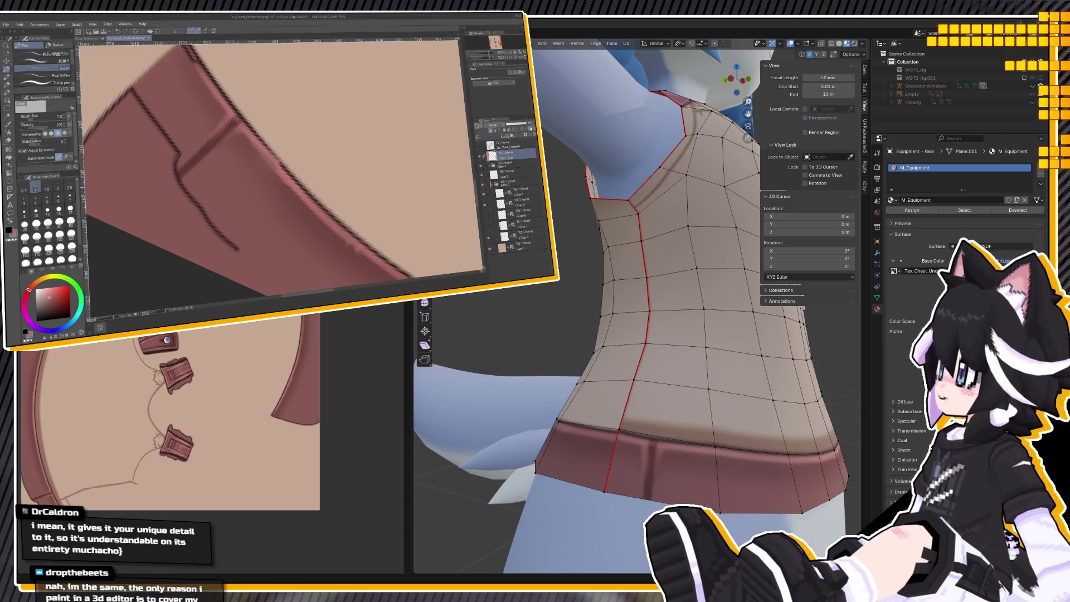
key("c")
mouse_move(229, 88)
left_mouse_down("shift")
mouse_move(262, 78)
mouse_move(334, 100)
left_mouse_up("shift")
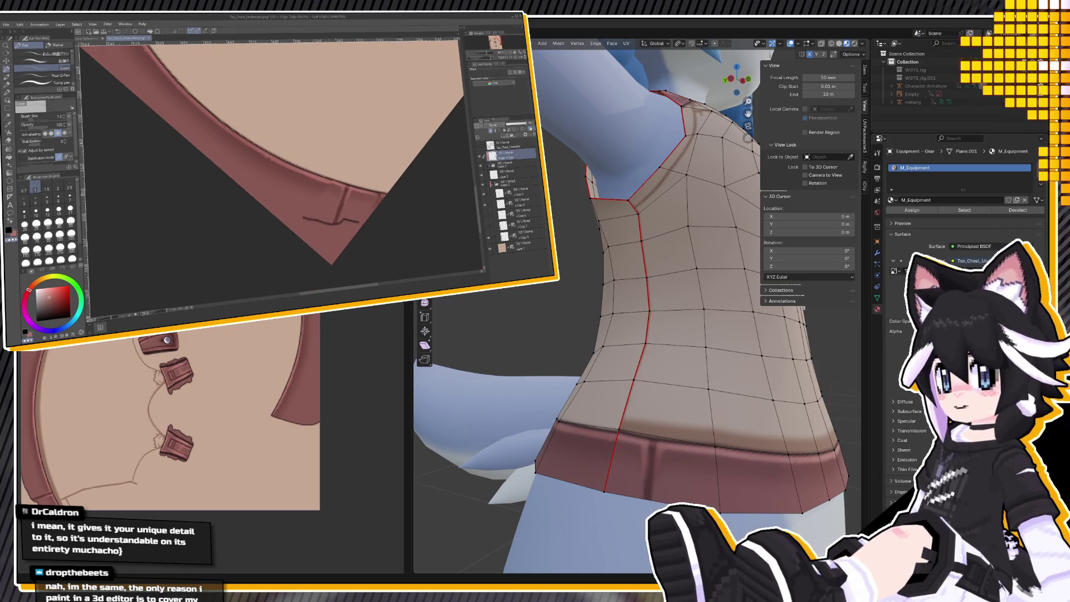
key("c")
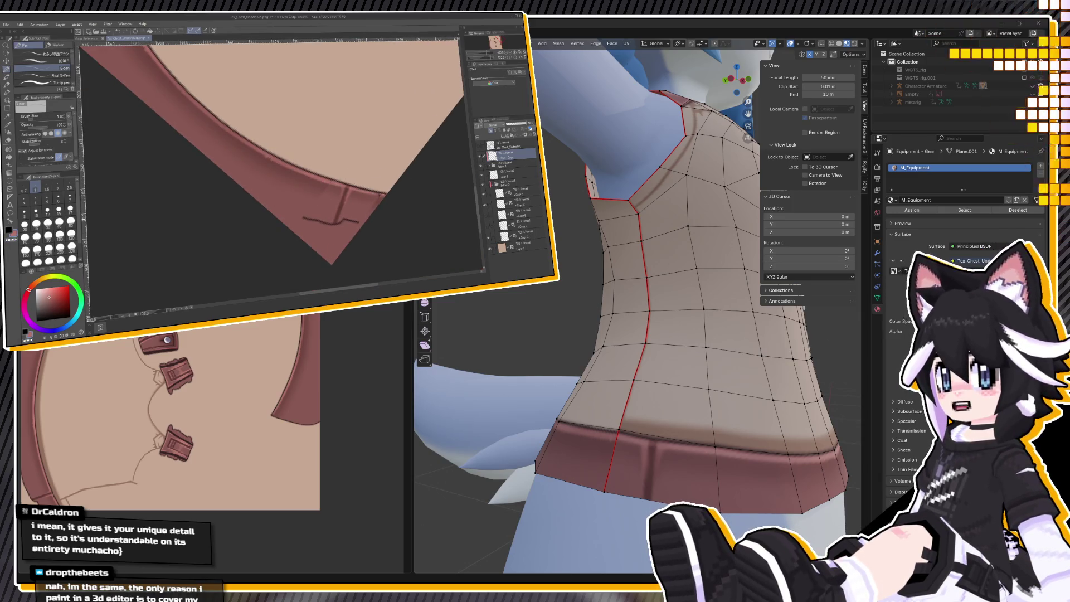
left_click(9, 150)
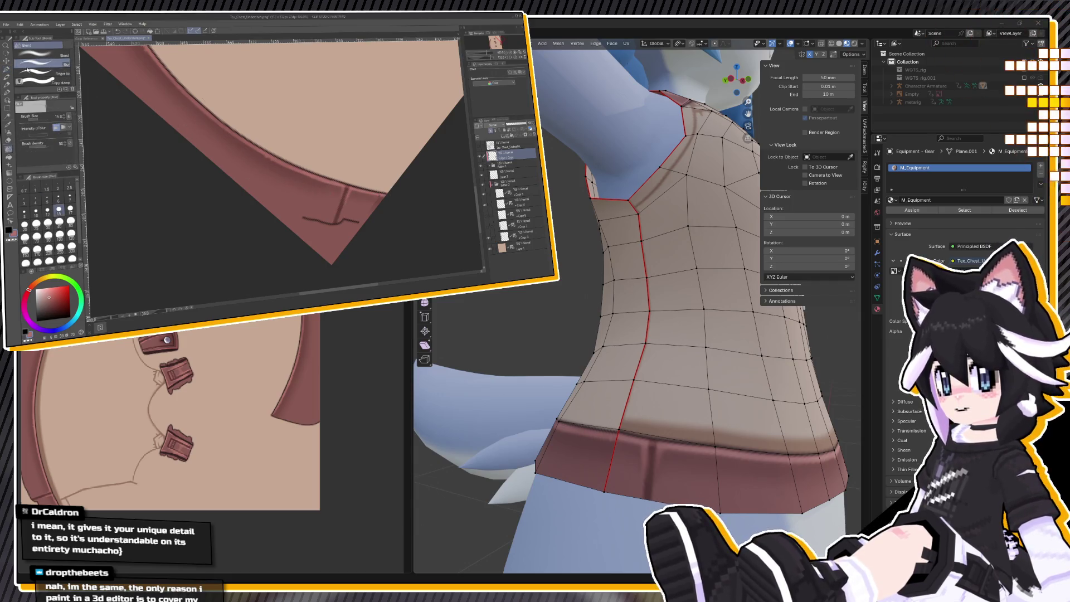
left_click(7, 70)
left_click(274, 166, "alt")
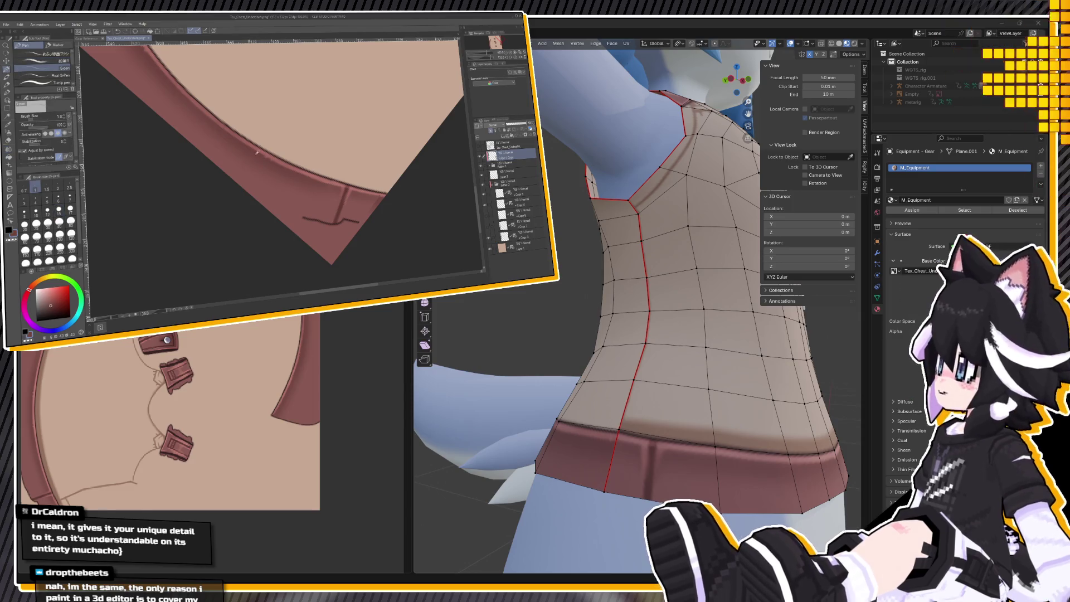
Exit Edit Mode in Blender to preview the texture.
scroll(277, 165, "down", 3)
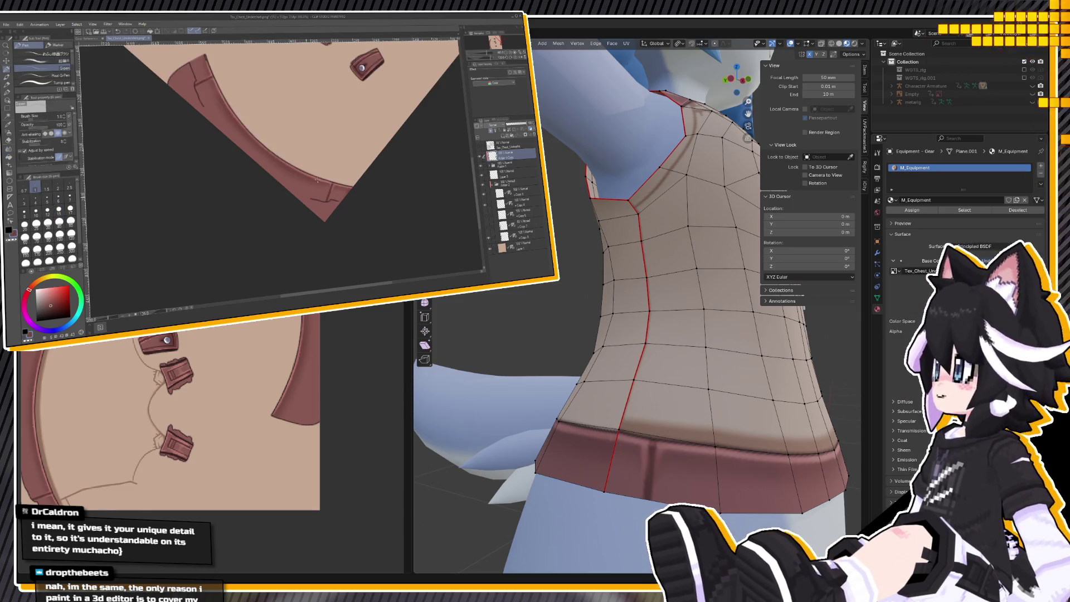
scroll(255, 145, "up", 5)
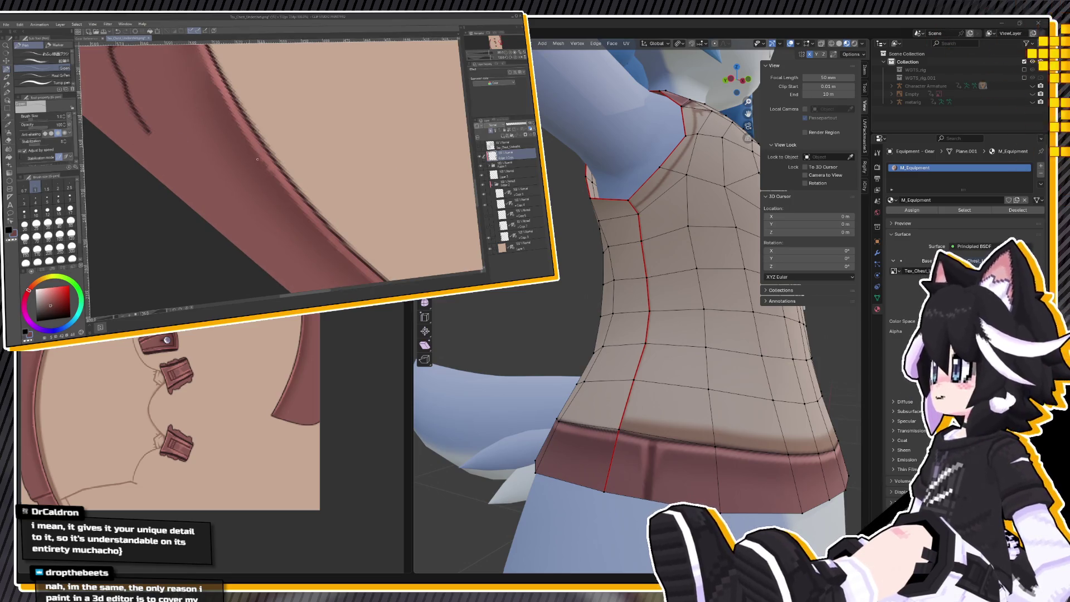
scroll(255, 148, "down", 2)
scroll(255, 153, "up", 2)
scroll(245, 133, "down", 5)
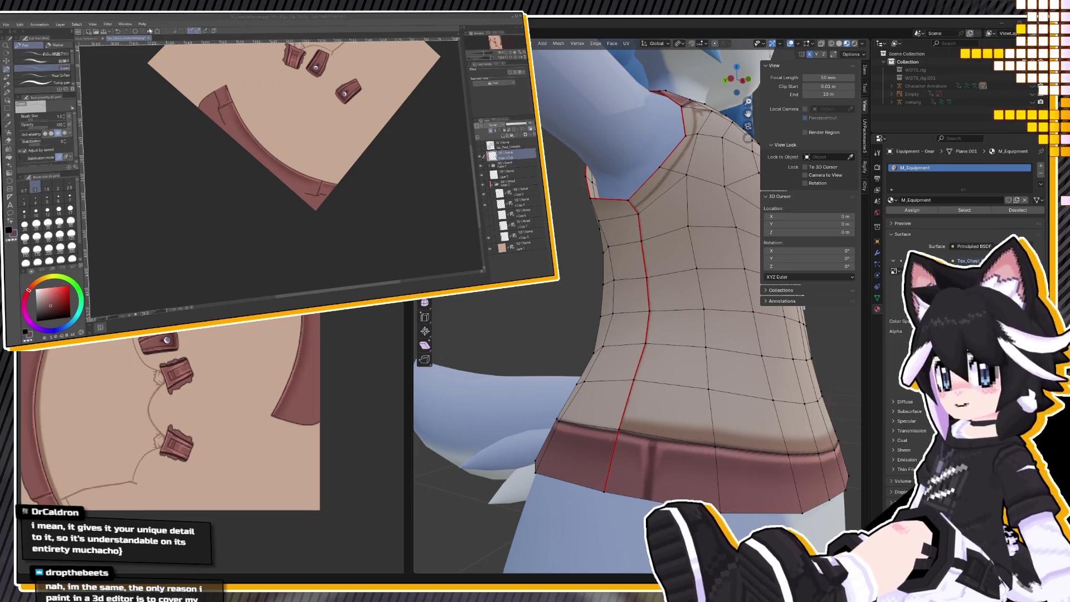
key("Tab")
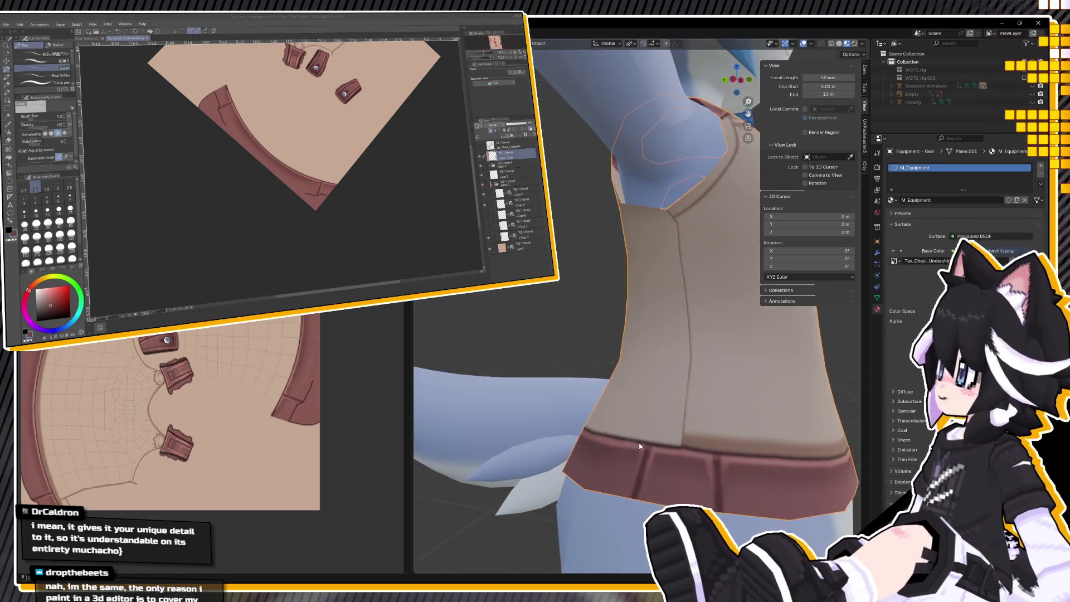
Zoom out and orbit Blender's viewport to see the whole character.
scroll(640, 439, "down", 5)
mouse_move(641, 439)
middle_mouse_down()
mouse_move(690, 441)
mouse_move(505, 443)
middle_mouse_up()
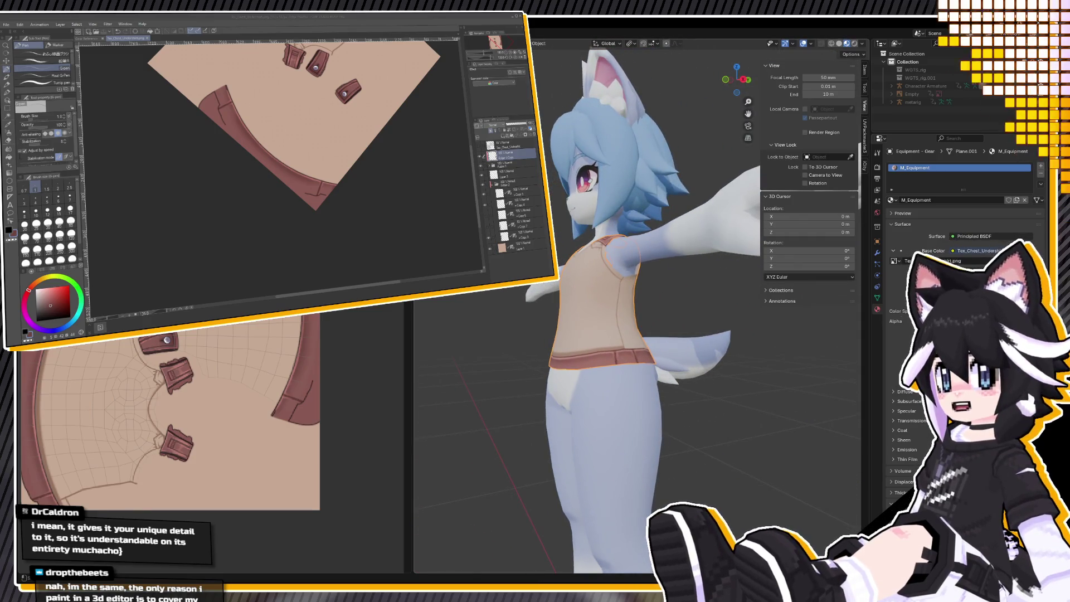
key("ctrl+minus")
key("ctrl+minus")
Reset the canvas rotation, select a lower layer, and set brush size 6.0.
key("minus")
key("minus")
left_click(518, 235)
key("ctrl+alt+0")
key("ctrl+plus")
key("ctrl+plus")
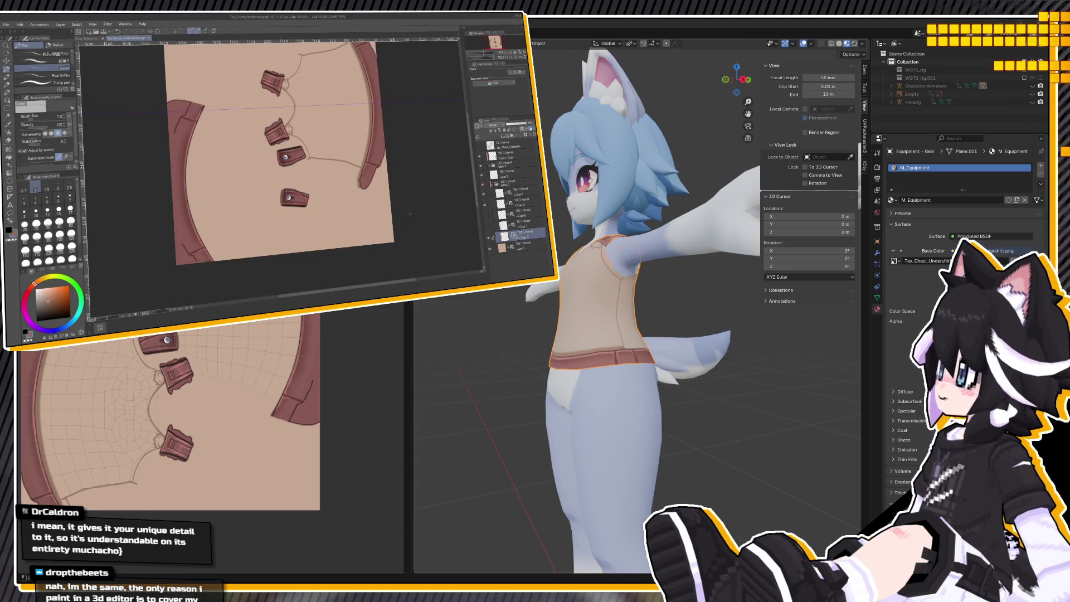
left_click(59, 196)
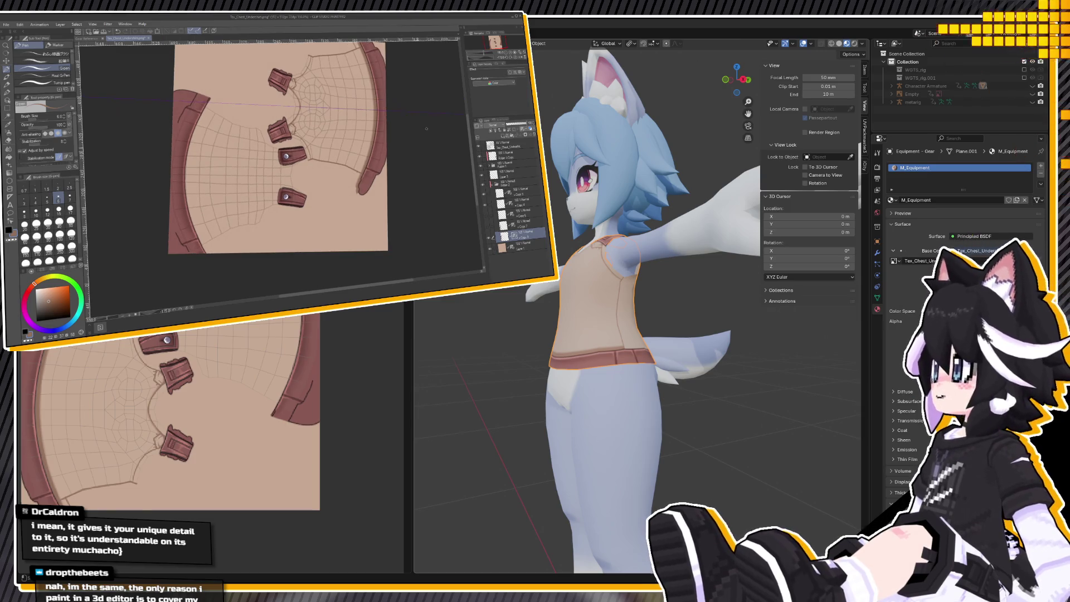
Try dark strokes along the left seam, undoing each attempt.
key("ctrl+plus")
left_click_drag(184, 170, 207, 273)
key("ctrl+z")
mouse_move(184, 162)
left_mouse_down()
mouse_move(204, 261)
mouse_move(184, 164)
mouse_move(196, 114)
left_mouse_up()
key("ctrl+z")
mouse_move(188, 214)
left_mouse_down()
mouse_move(207, 44)
mouse_move(197, 116)
left_mouse_up()
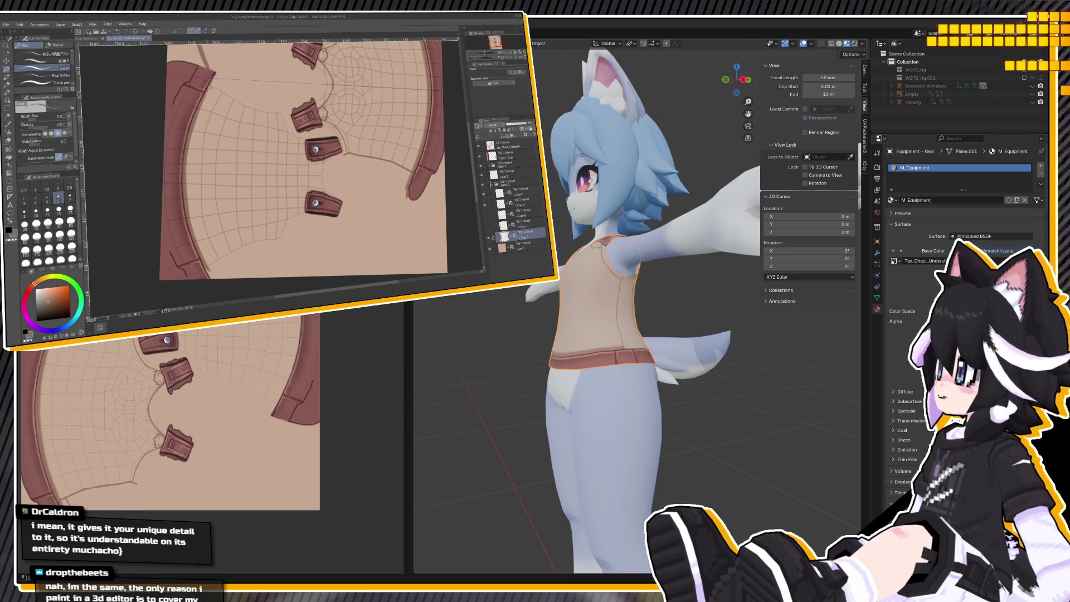
key("ctrl+z")
key("ctrl+z")
key("ctrl+z")
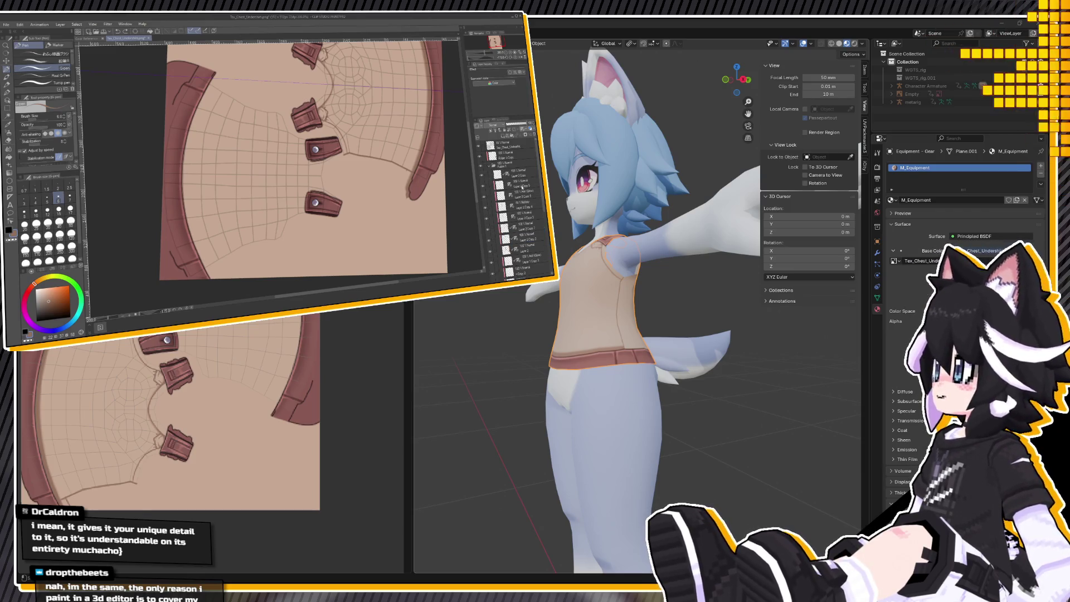
Select the paint layers, set the Blend tool to size 7, and hide the UV wireframe layer.
left_click(490, 165)
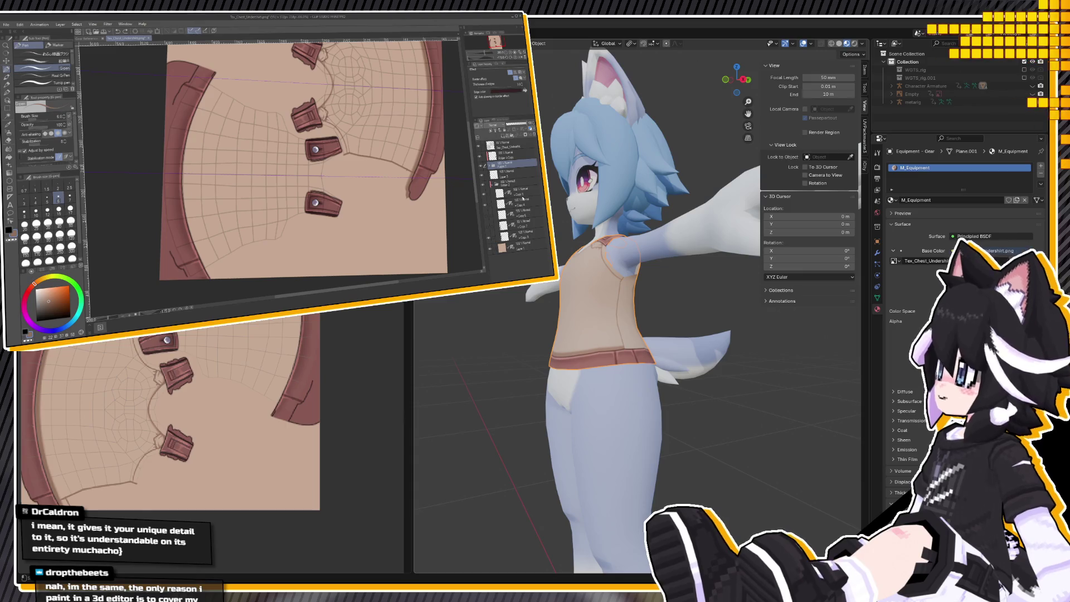
left_click(514, 191)
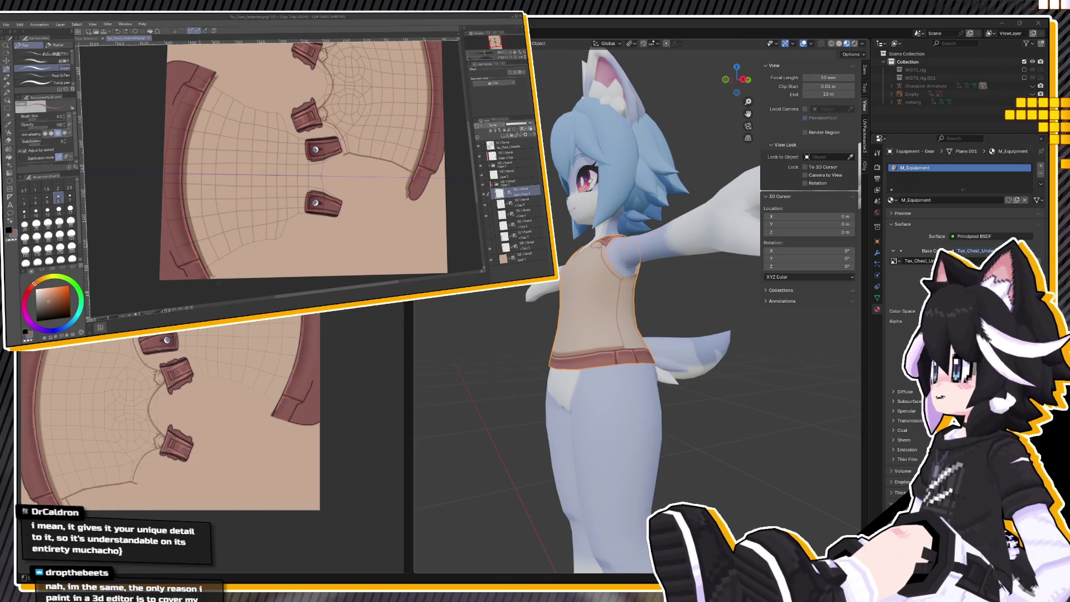
left_click(11, 149)
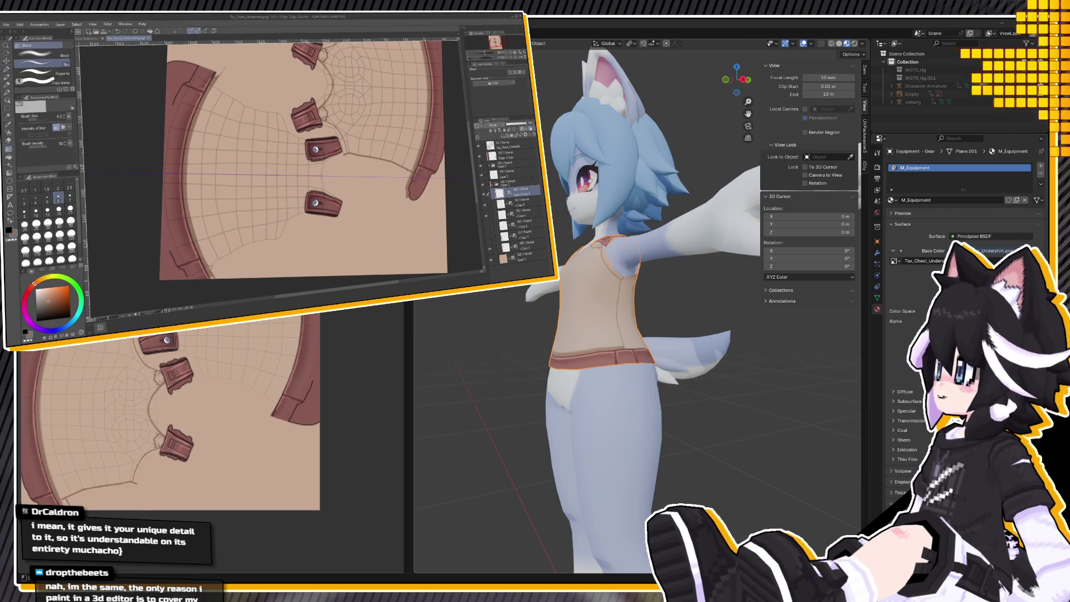
left_click(70, 196)
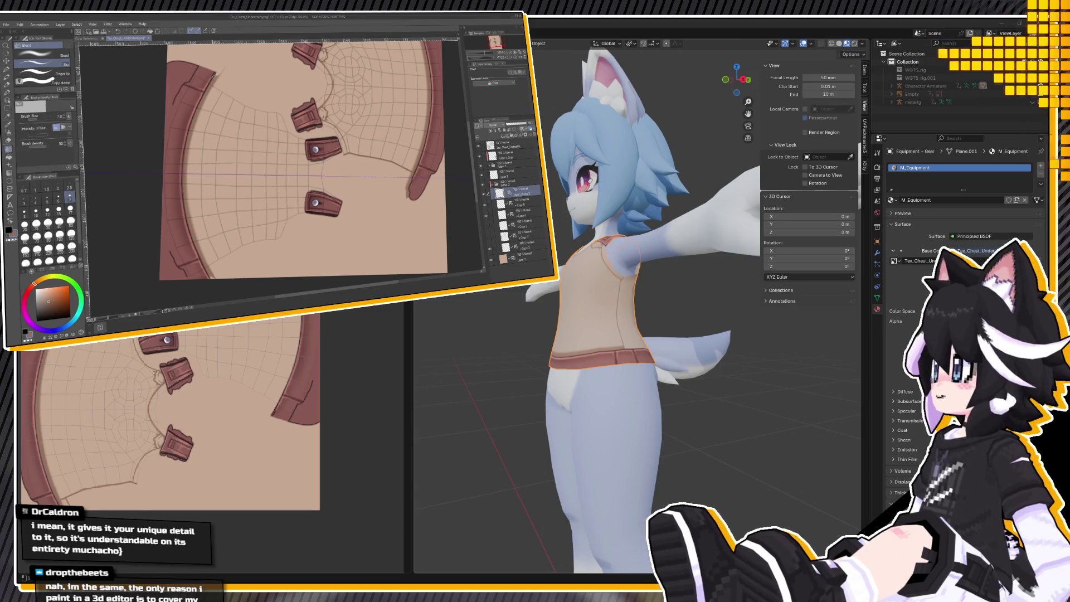
left_click(485, 147)
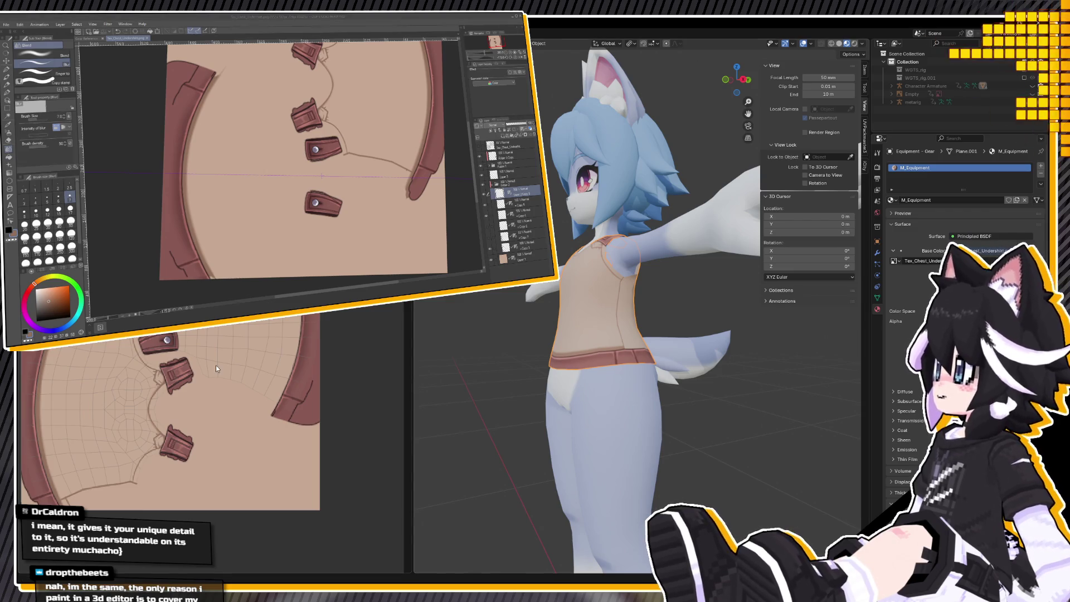
mouse_move(599, 374)
middle_mouse_down()
mouse_move(447, 388)
mouse_move(603, 384)
mouse_move(597, 363)
mouse_move(642, 350)
middle_mouse_up()
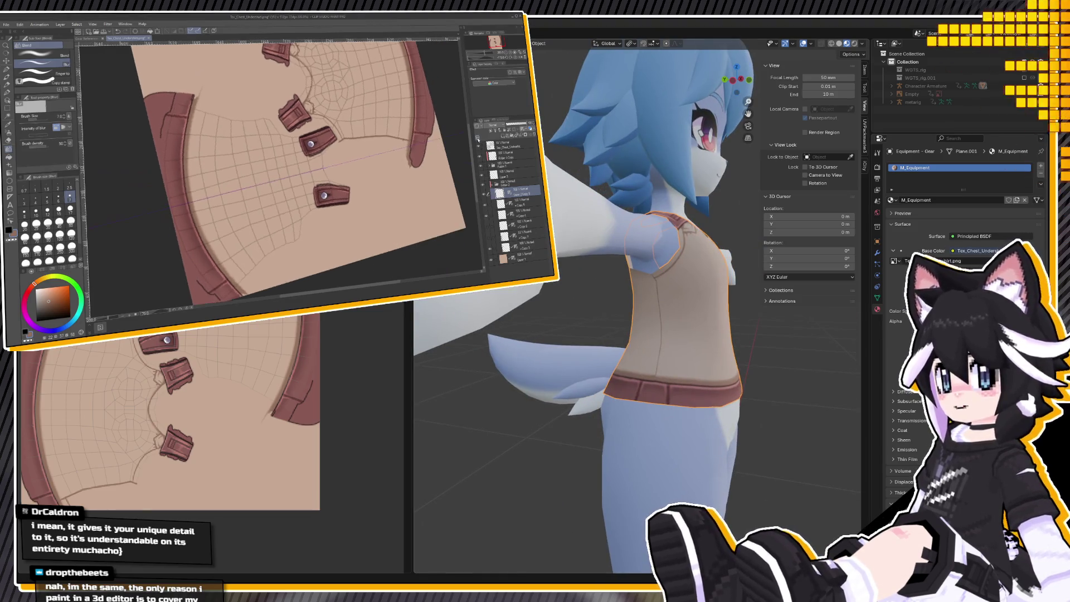
Set the pen to size 4, then the Blend tool to size 6.
left_click(63, 183)
left_click(37, 197)
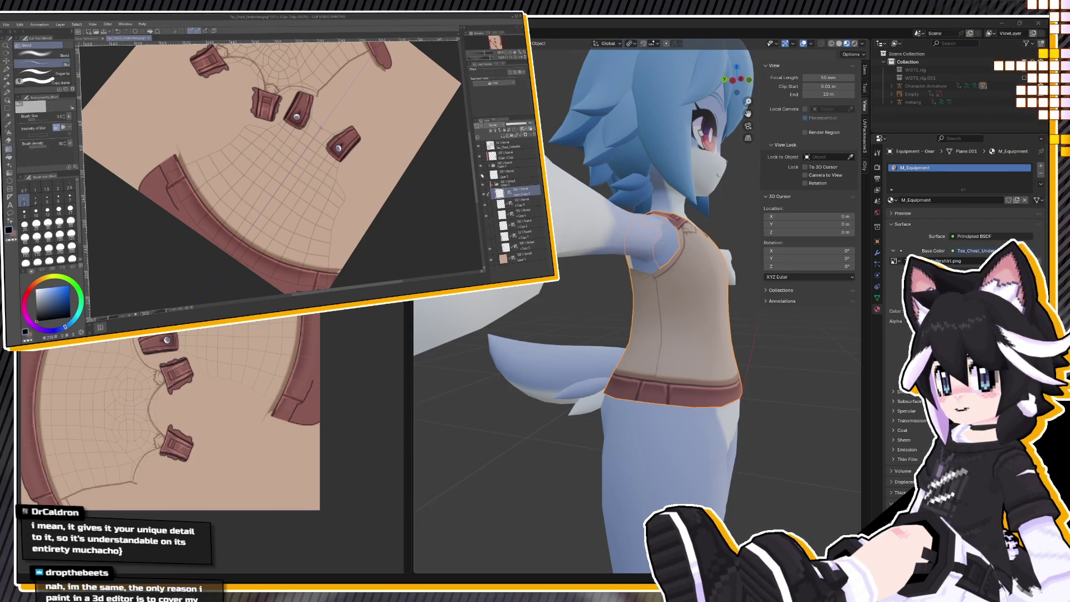
left_click(7, 70)
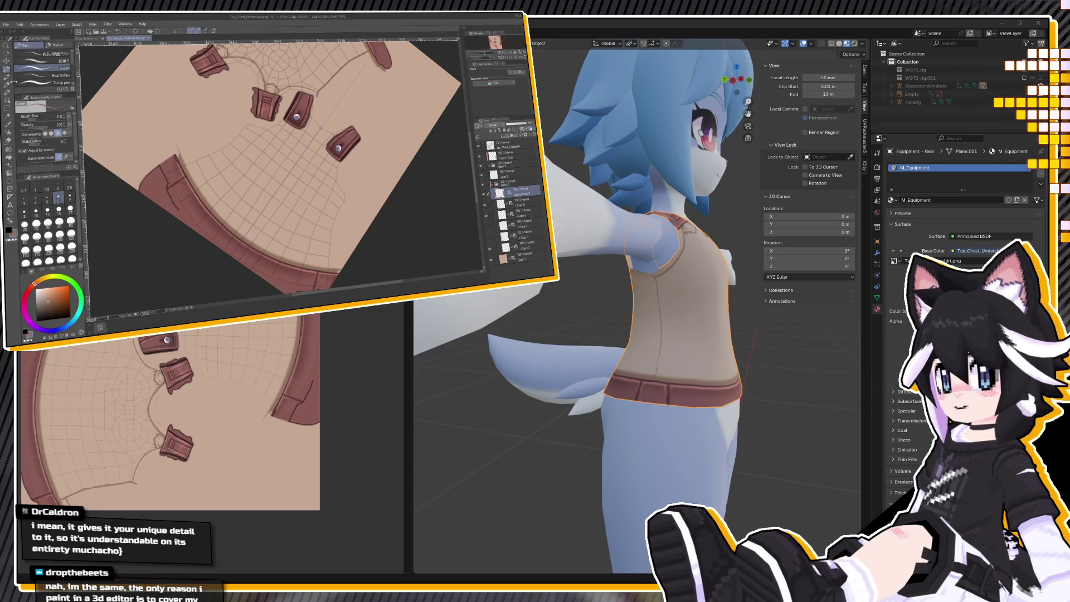
left_click(35, 198)
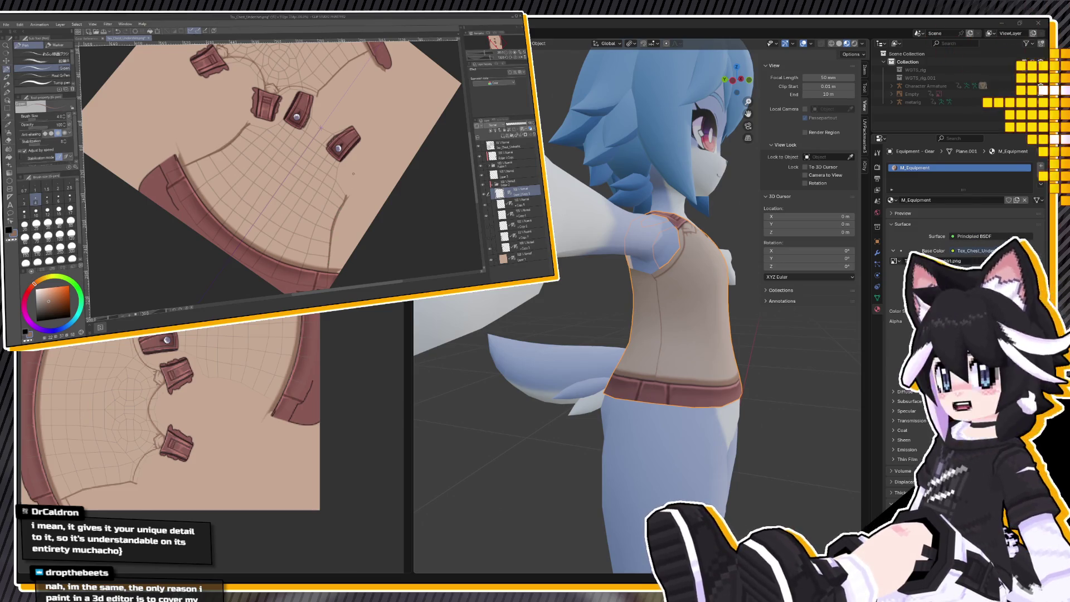
left_click(8, 150)
left_click(58, 196)
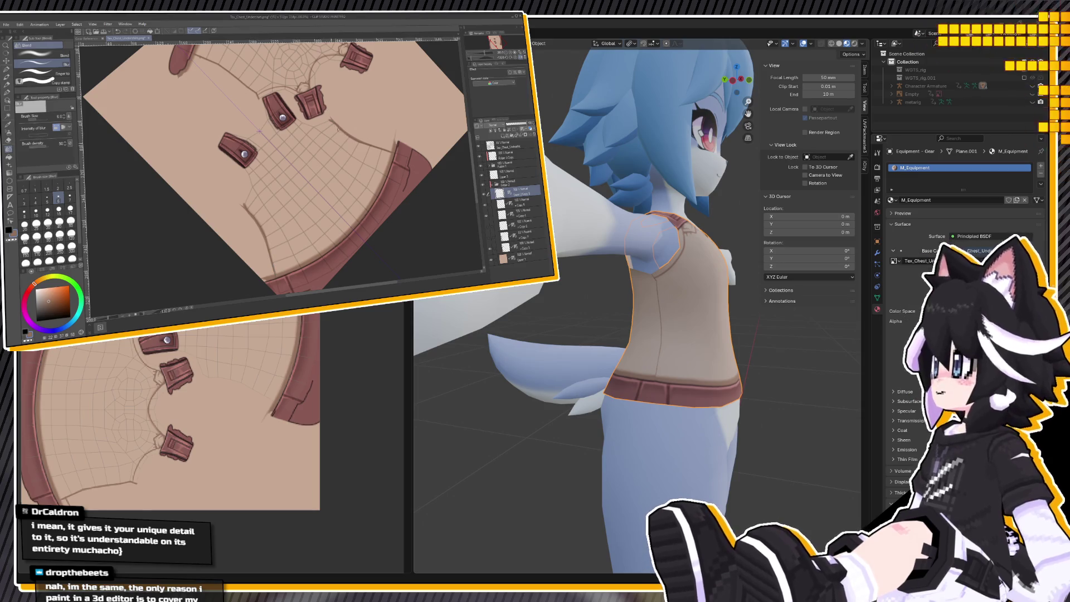
Hide the UV wireframe and orbit Blender's viewport to inspect the shirt.
left_click(482, 147)
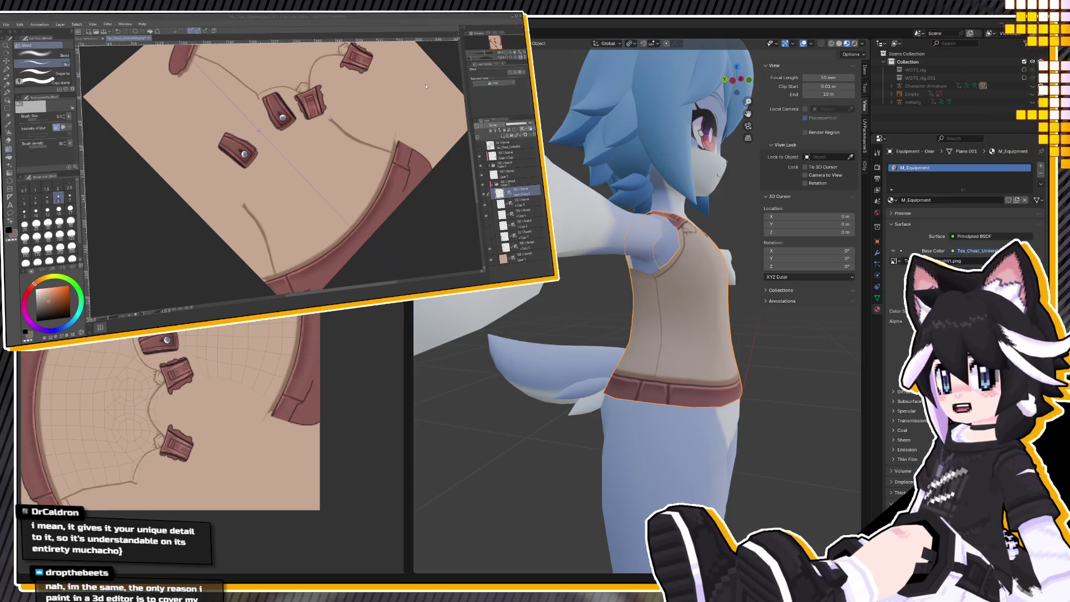
left_click(659, 313)
mouse_move(659, 314)
middle_mouse_down()
mouse_move(706, 333)
mouse_move(682, 325)
mouse_move(625, 340)
mouse_move(452, 342)
middle_mouse_up()
scroll(706, 333, "up", 5)
scroll(680, 324, "down", 5)
scroll(625, 341, "down", 5)
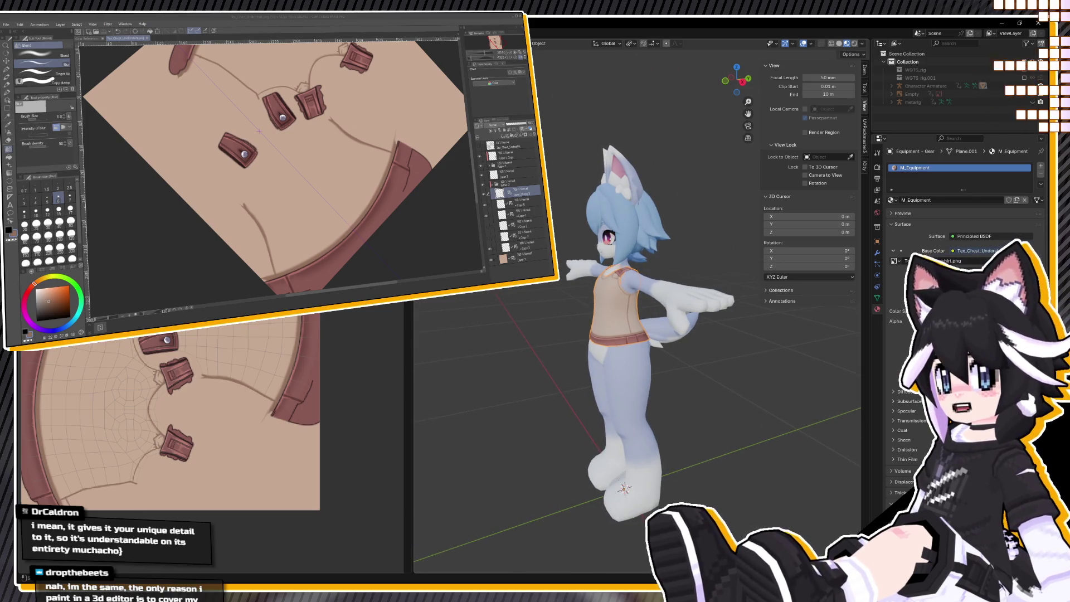
Show the UV wireframe again, rotate the canvas, and pick brush size 3.
left_click(478, 147)
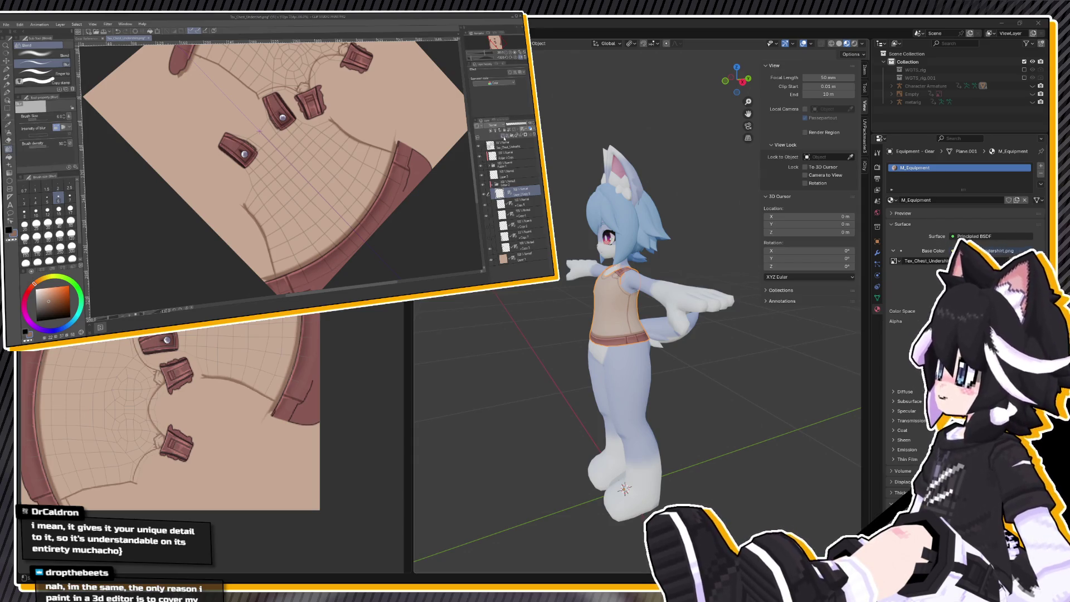
mouse_move(312, 167)
left_mouse_down()
mouse_move(290, 156)
mouse_move(268, 167)
left_mouse_up()
left_click(26, 191)
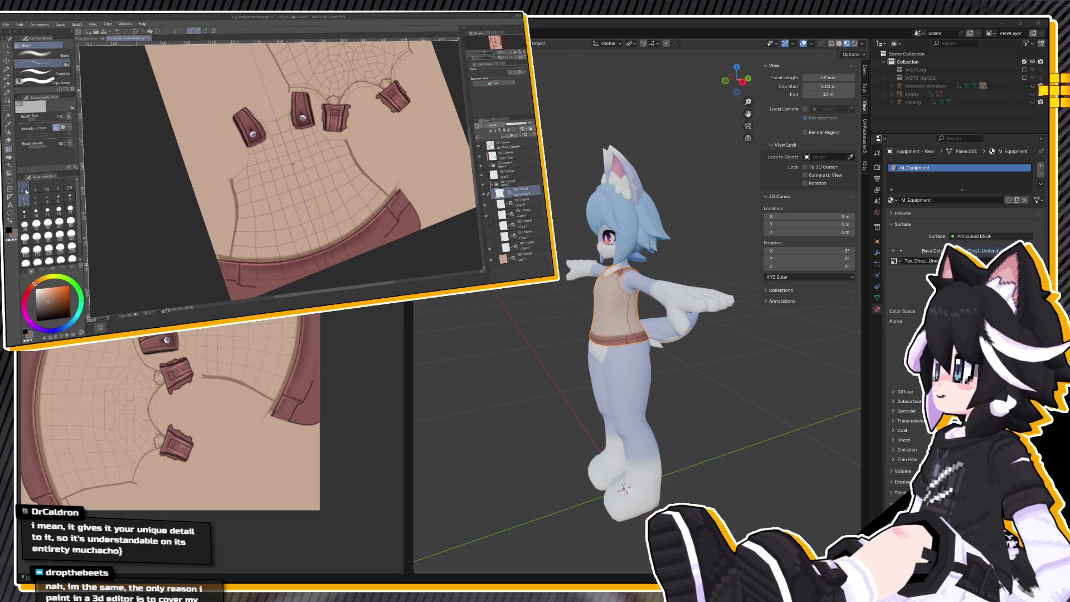
scroll(237, 208, "up", 3)
On the layer below, pick the shirt's brown and paint a size-5 stitch mark on the seam.
left_click(236, 208, "alt")
left_click(526, 204)
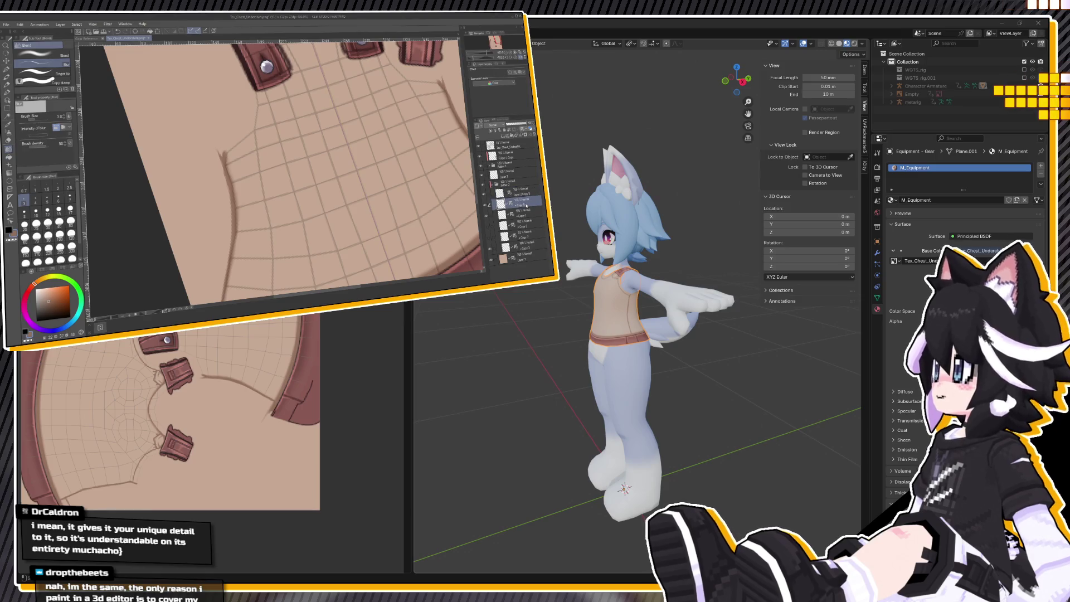
key("p")
key("bracketright")
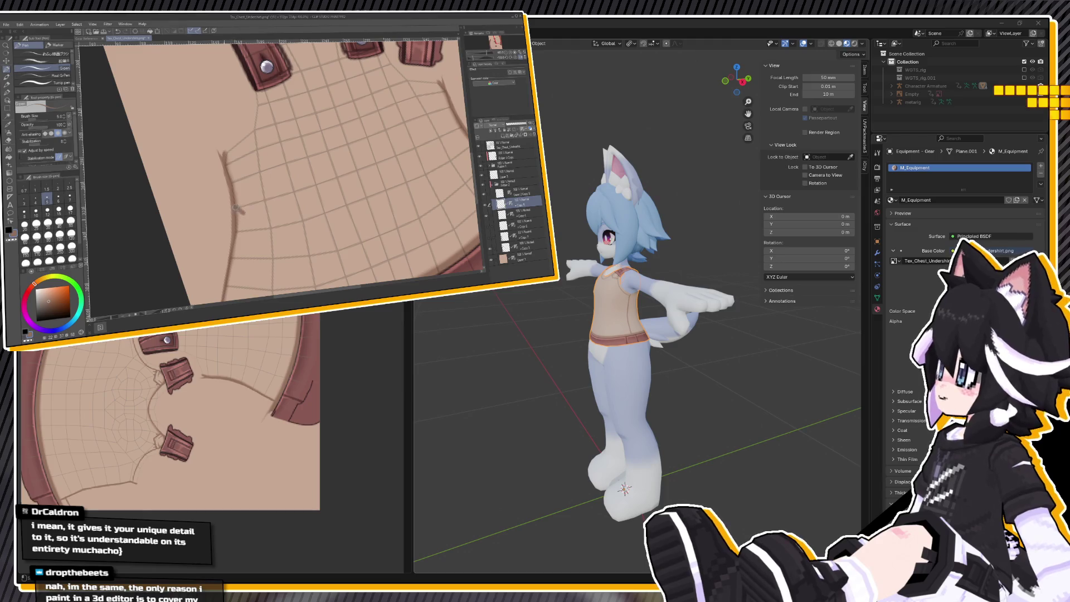
left_click_drag(242, 198, 242, 197)
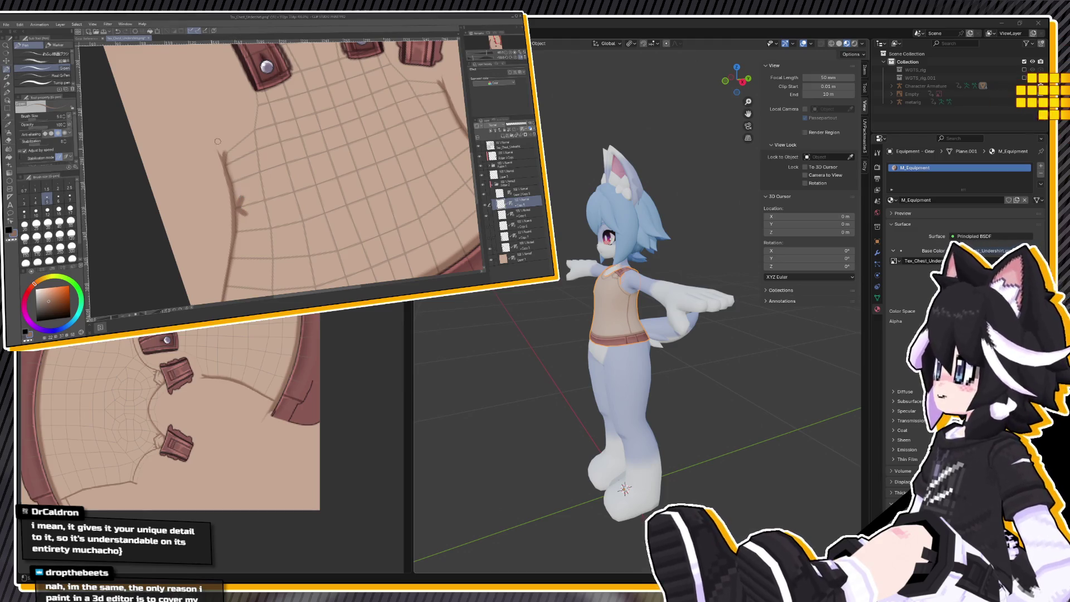
scroll(220, 167, "down", 3)
scroll(227, 199, "up", 3)
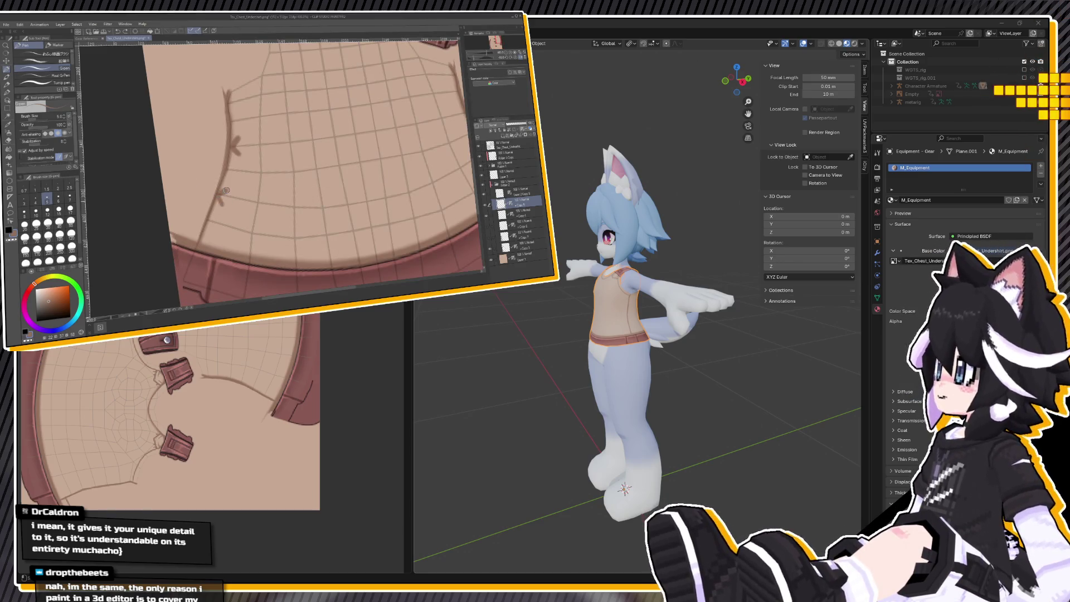
scroll(237, 167, "down", 2)
scroll(238, 167, "up", 1)
scroll(297, 85, "down", 2)
scroll(297, 85, "up", 1)
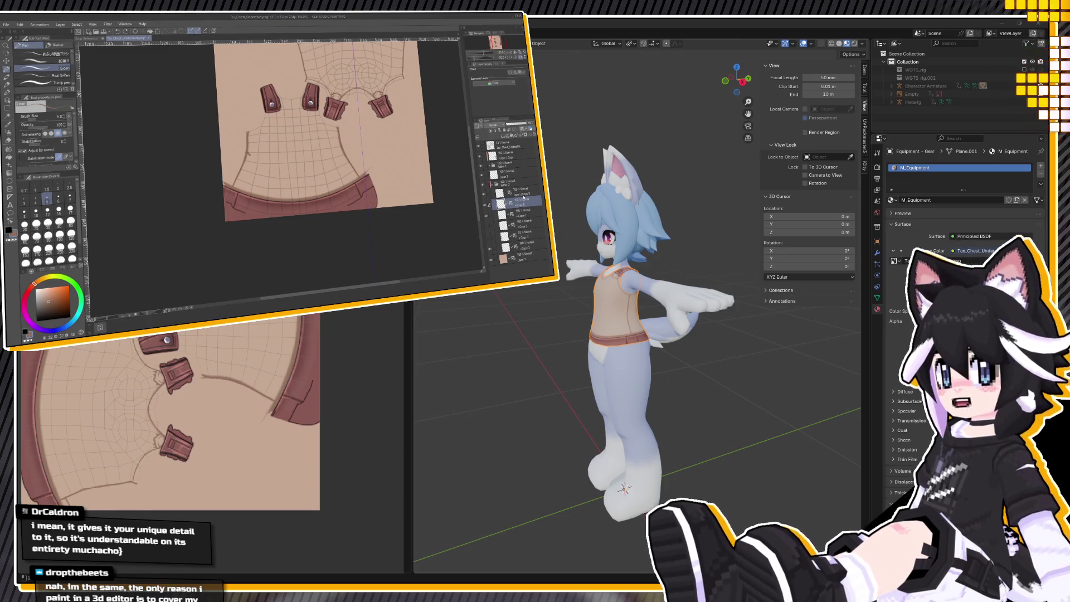
Hide the UV wireframe guide and view the avatar from the front in Blender.
left_click(517, 192)
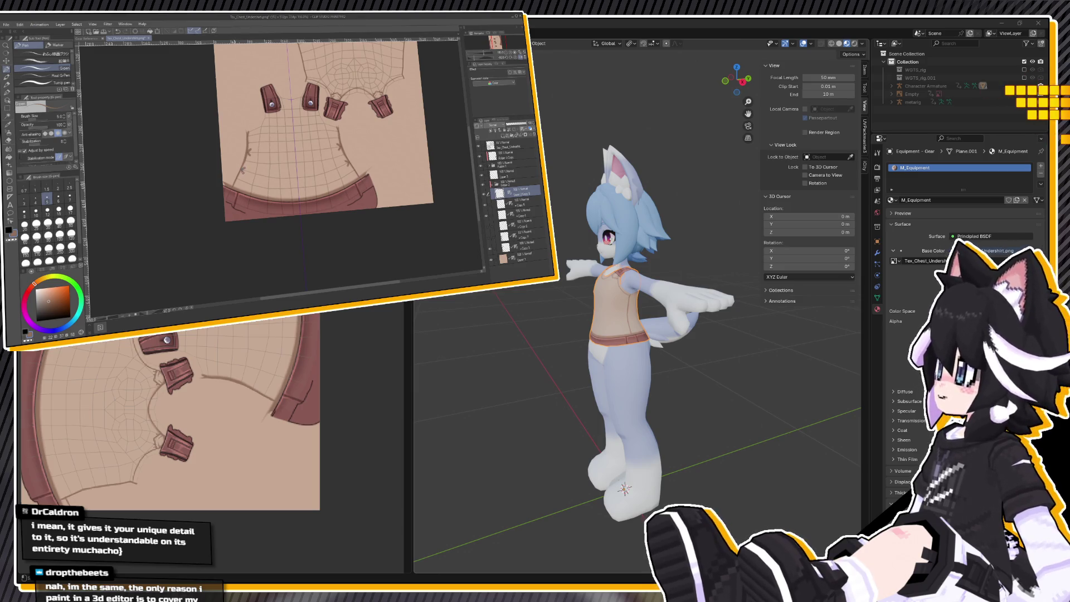
key("ctrl+minus")
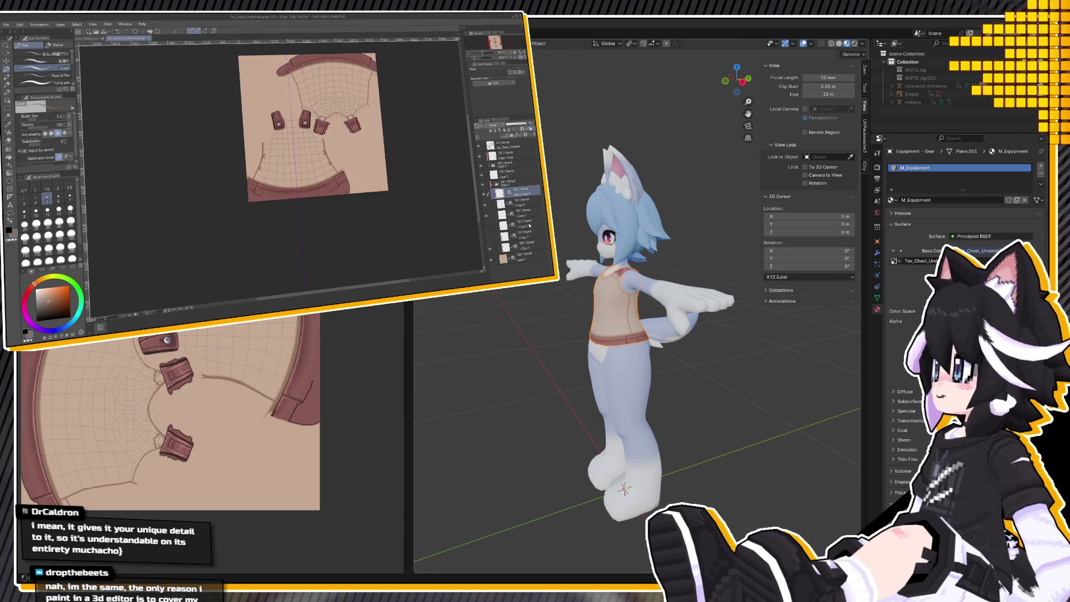
key("ctrl+minus")
left_click(521, 201)
key("ctrl+plus")
key("ctrl+plus")
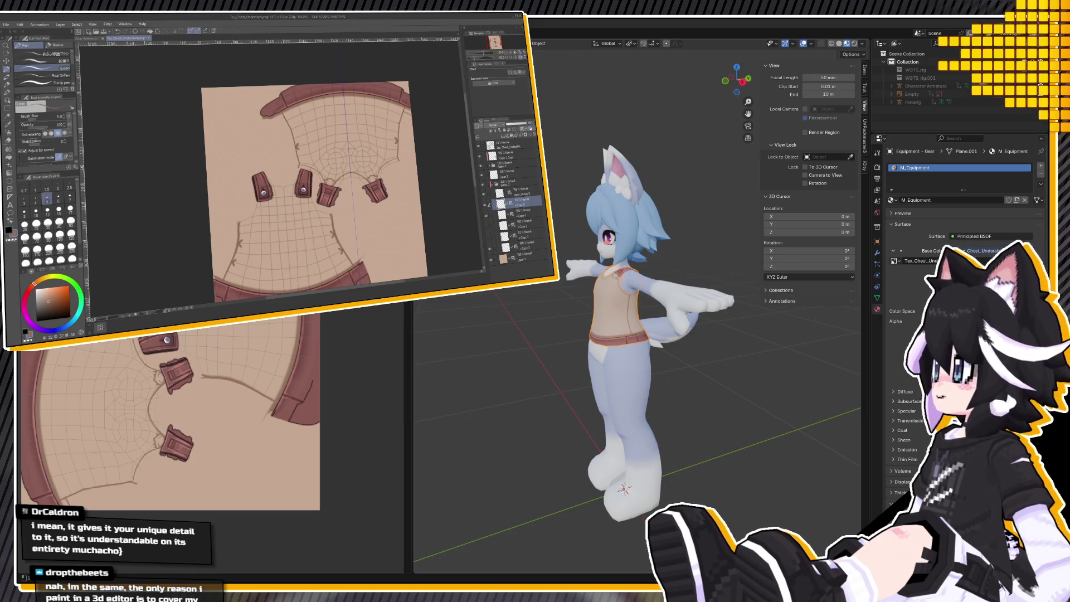
left_click(479, 146)
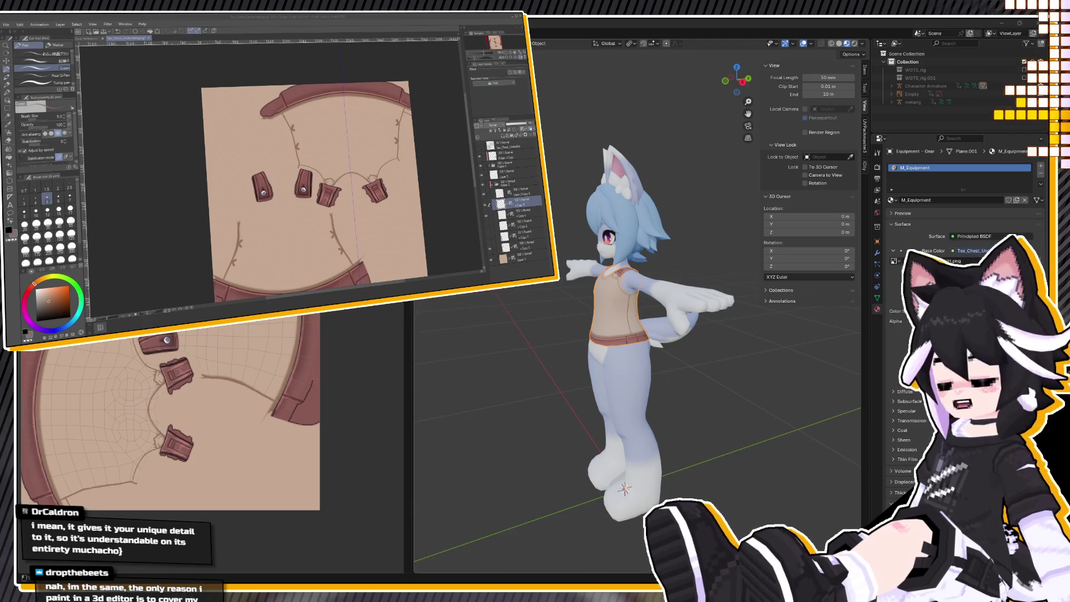
scroll(638, 226, "up", 5)
mouse_move(637, 223)
middle_mouse_down()
mouse_move(624, 251)
mouse_move(630, 278)
mouse_move(661, 304)
mouse_move(649, 331)
middle_mouse_up()
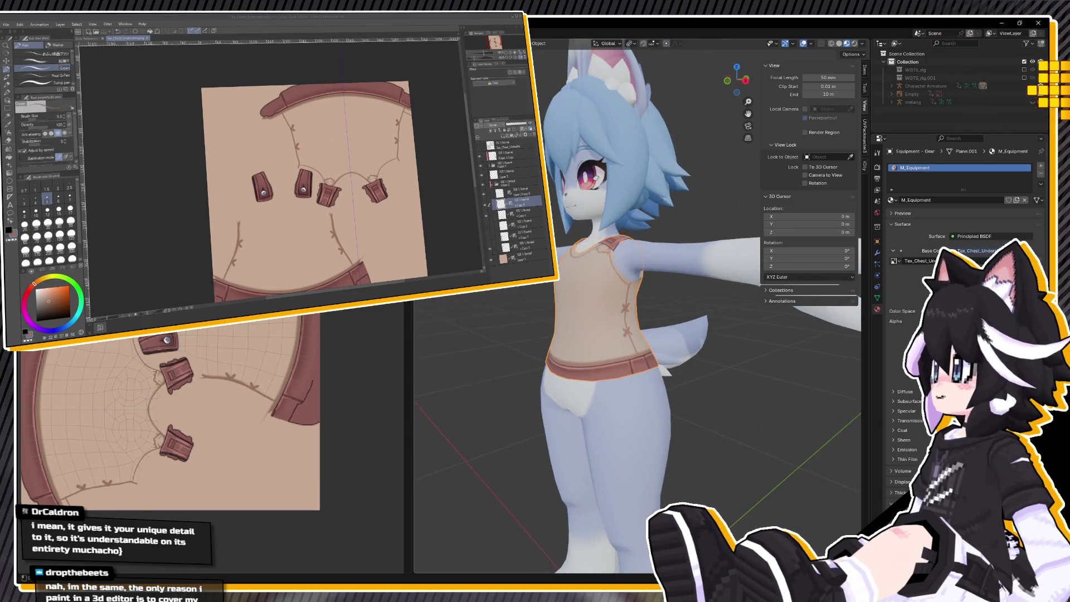
Shrink the pen to size 3 and touch up the stitch mark on the seam.
scroll(239, 285, "up", 3)
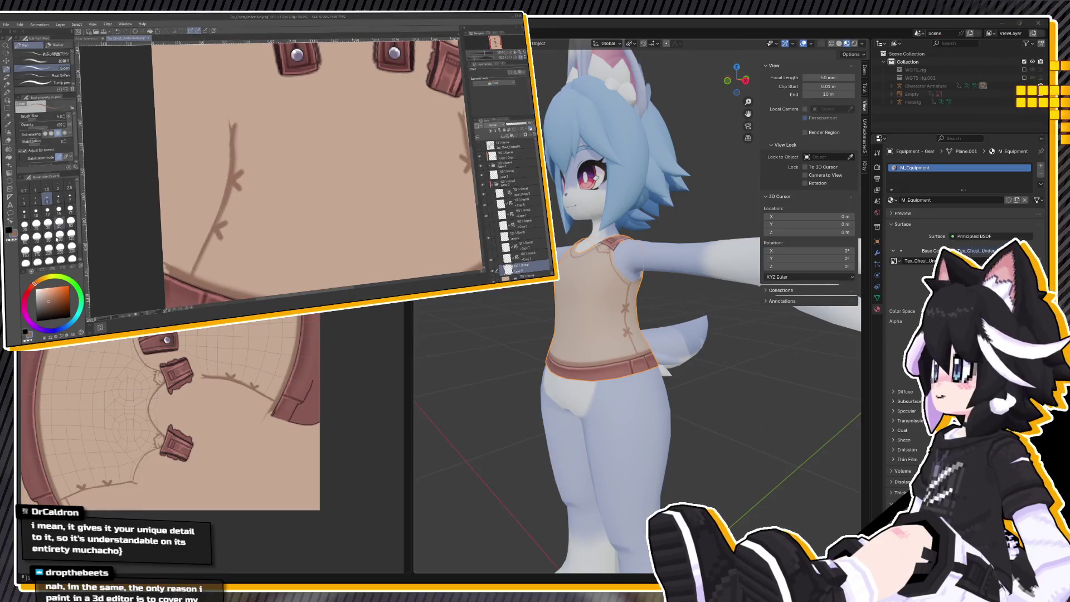
key("bracketleft")
key("bracketleft")
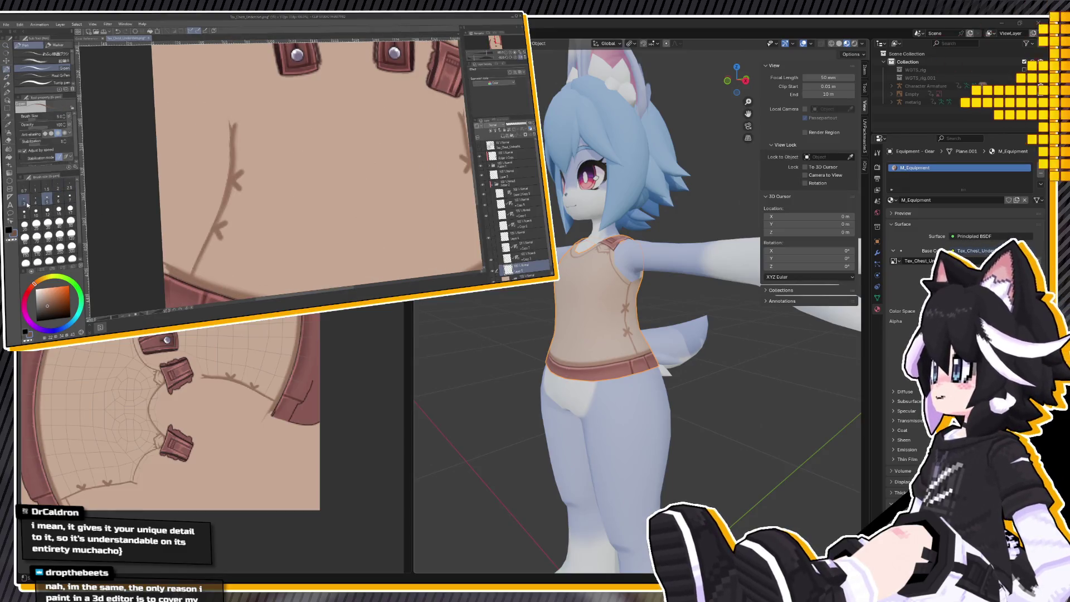
scroll(197, 132, "up", 3)
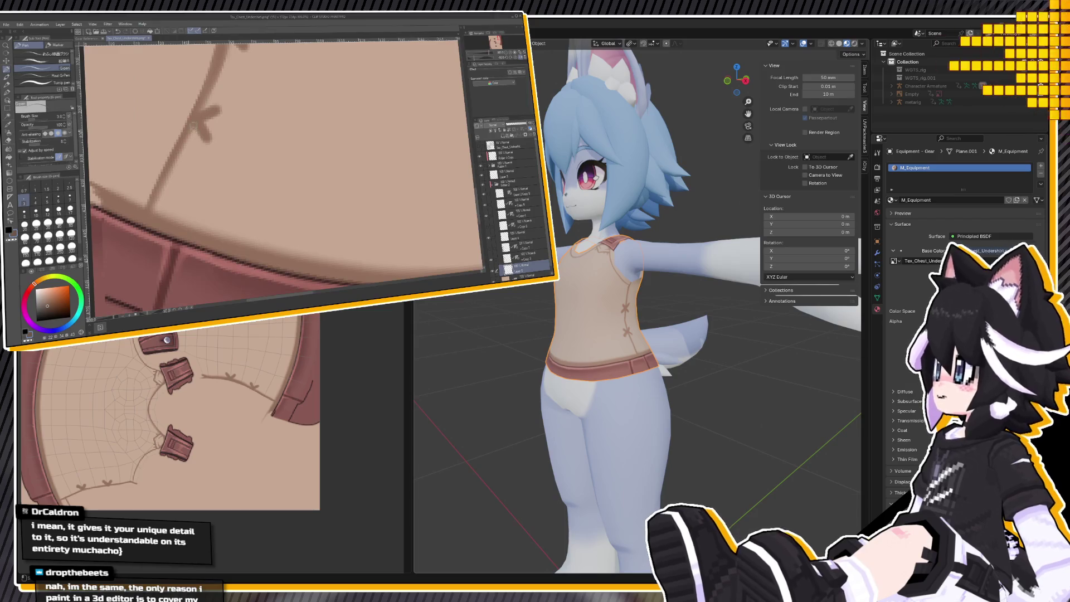
left_click_drag(203, 137, 208, 130)
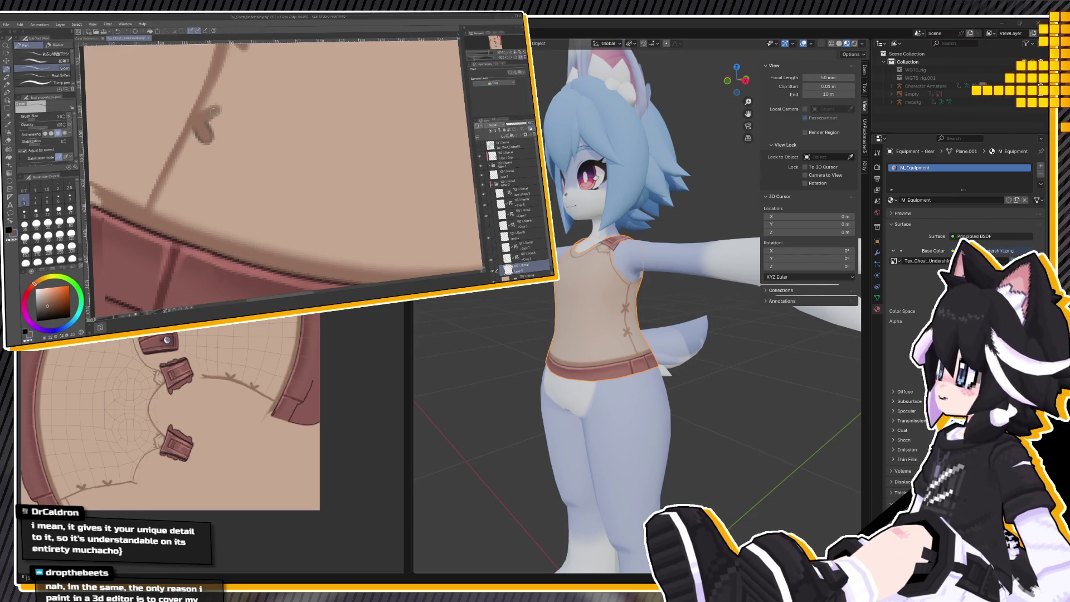
scroll(217, 111, "down", 3)
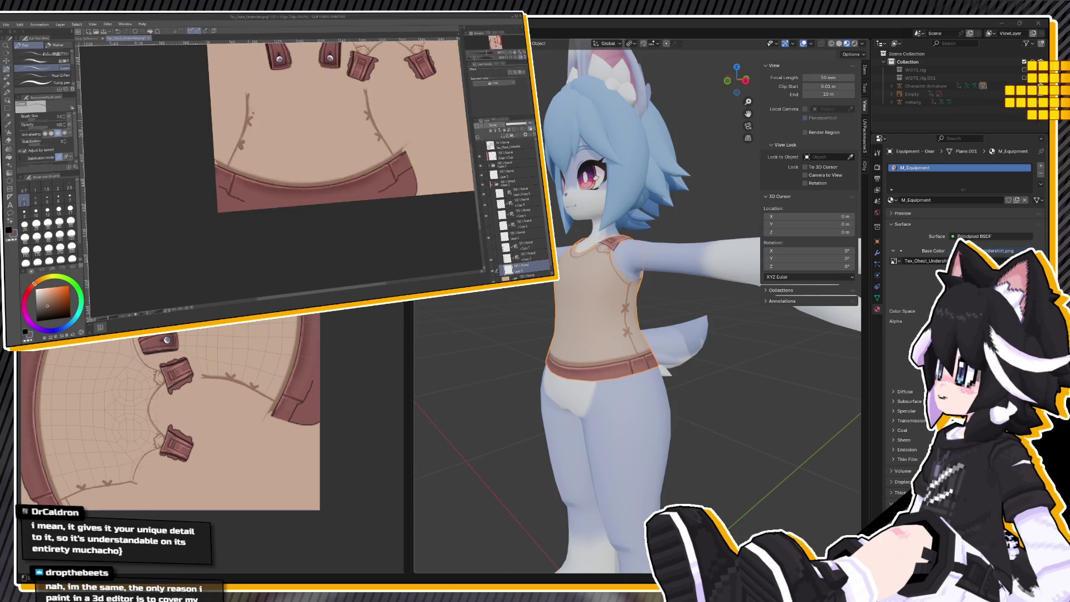
scroll(263, 156, "up", 2)
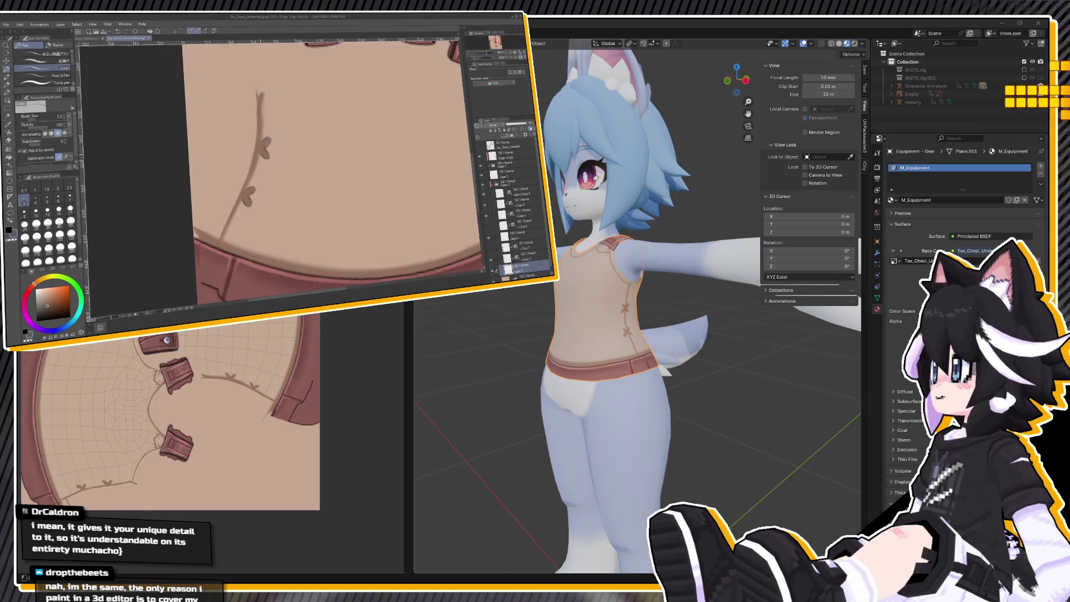
scroll(267, 145, "down", 2)
scroll(334, 139, "up", 4)
Paint two small leaves along the vine seam, then look down on the torso in Blender.
mouse_move(363, 125)
left_mouse_down()
mouse_move(348, 100)
mouse_move(359, 146)
left_mouse_up()
mouse_move(400, 195)
left_mouse_down()
mouse_move(390, 188)
mouse_move(408, 224)
mouse_move(426, 198)
mouse_move(417, 229)
left_mouse_up()
scroll(415, 209, "down", 3)
scroll(415, 209, "up", 3)
scroll(426, 205, "down", 4)
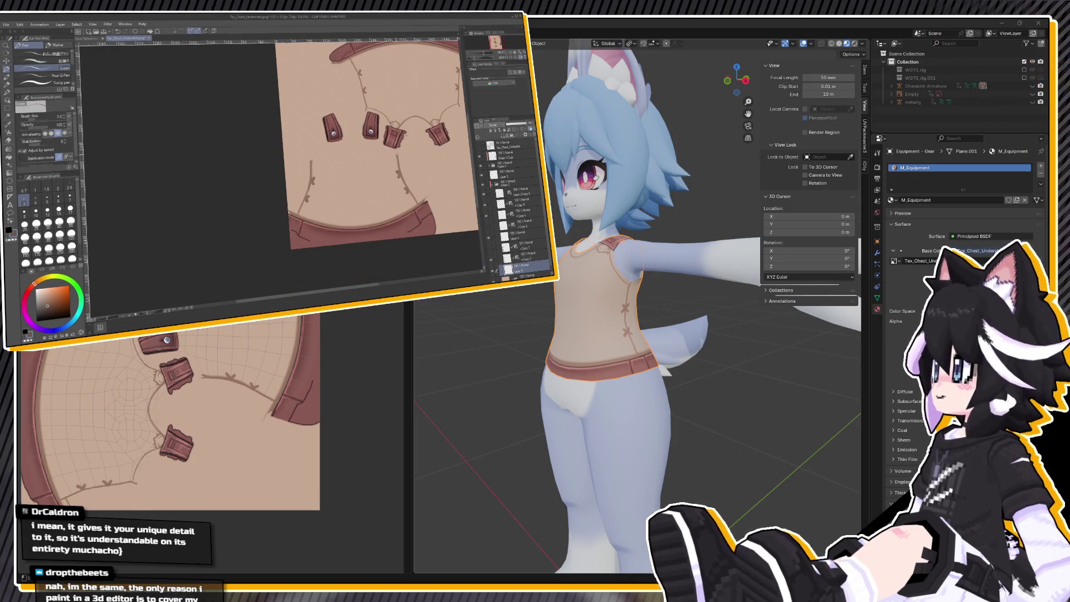
left_click(260, 107)
middle_click_drag(640, 278, 641, 212)
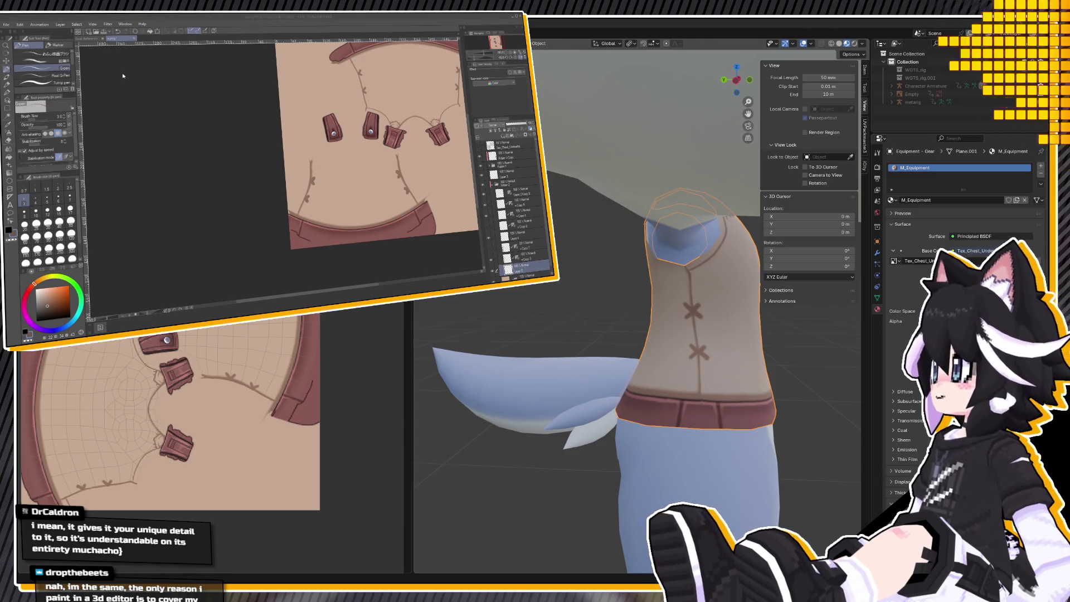
Paint two heart-shaped leaves beside the seam and thicken their upper and lower lobes.
middle_click_drag(633, 426, 642, 427)
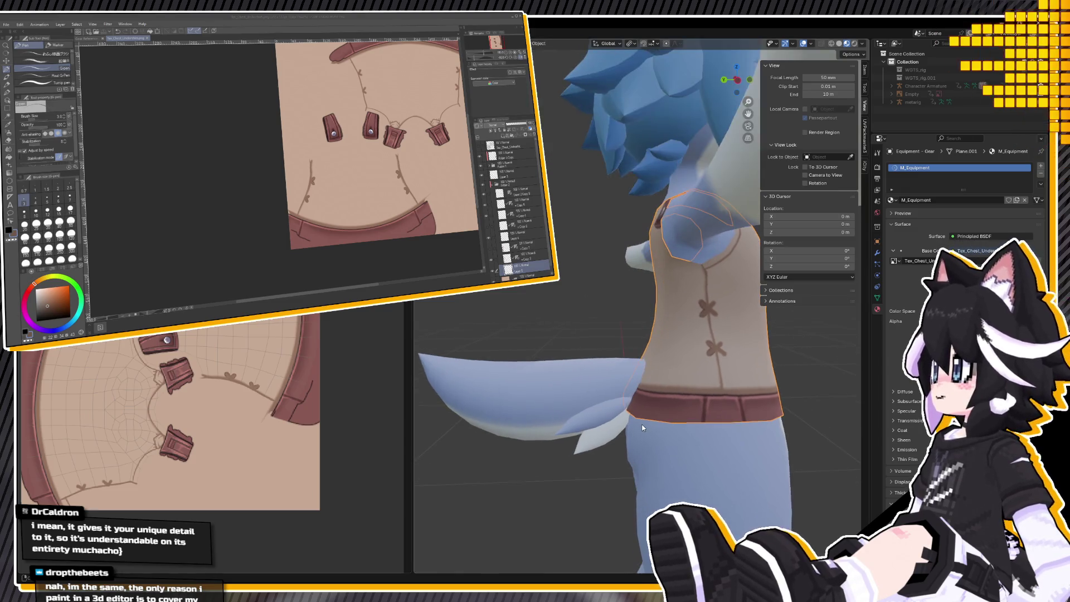
scroll(381, 86, "down", 5)
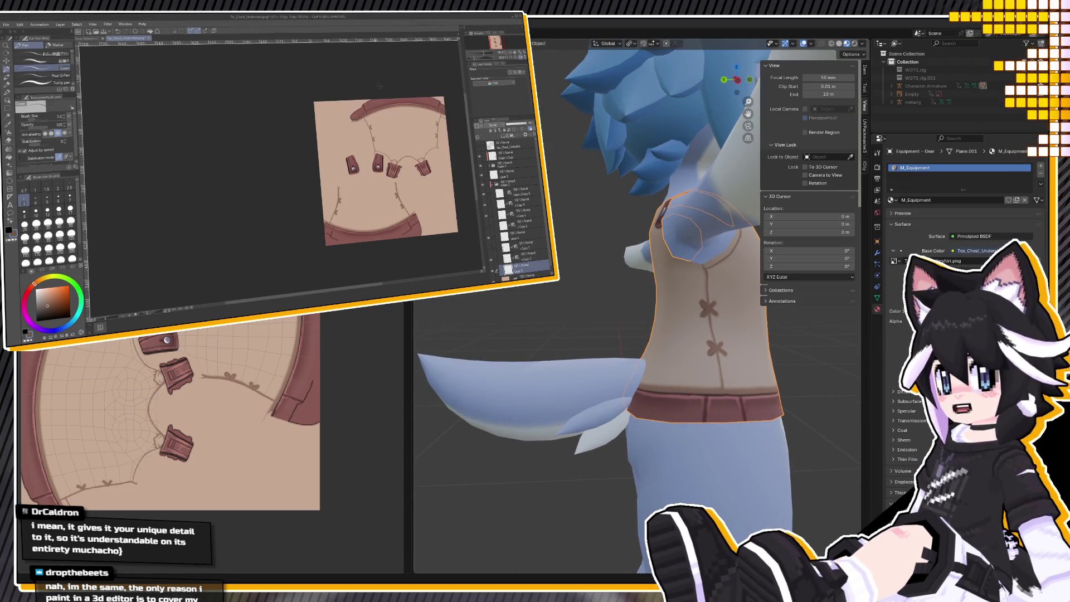
scroll(381, 87, "up", 6)
mouse_move(375, 110)
left_mouse_down()
mouse_move(382, 144)
mouse_move(367, 136)
left_mouse_up()
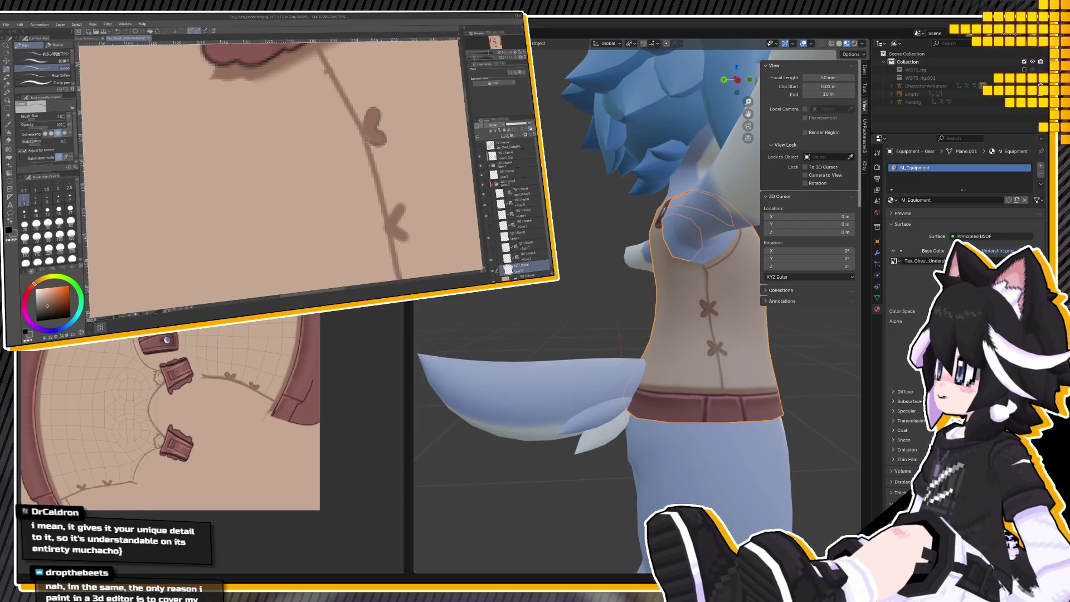
mouse_move(390, 216)
left_mouse_down()
mouse_move(404, 205)
mouse_move(407, 243)
mouse_move(396, 241)
left_mouse_up()
scroll(395, 241, "down", 6)
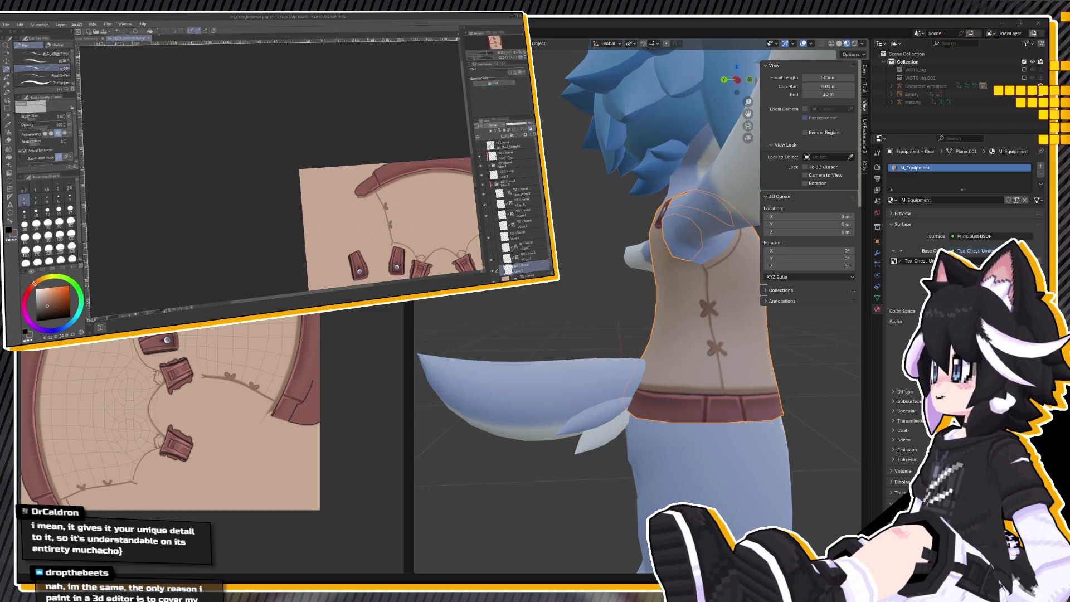
scroll(418, 208, "up", 6)
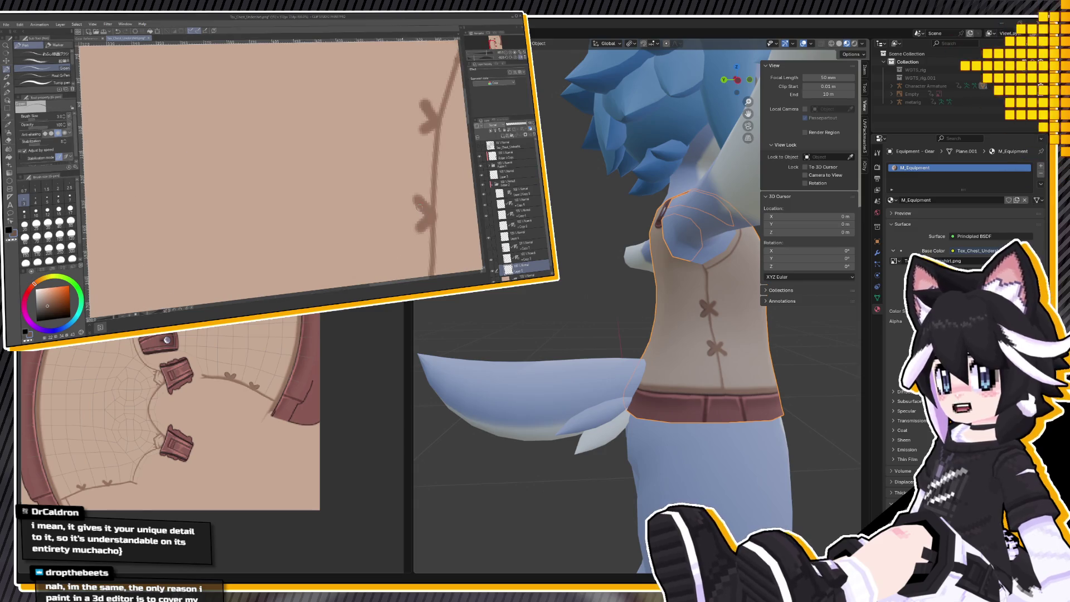
mouse_move(423, 214)
left_mouse_down()
mouse_move(418, 229)
mouse_move(429, 231)
left_mouse_up()
mouse_move(428, 120)
left_mouse_down()
mouse_move(424, 134)
mouse_move(432, 133)
mouse_move(422, 106)
mouse_move(434, 106)
left_mouse_up()
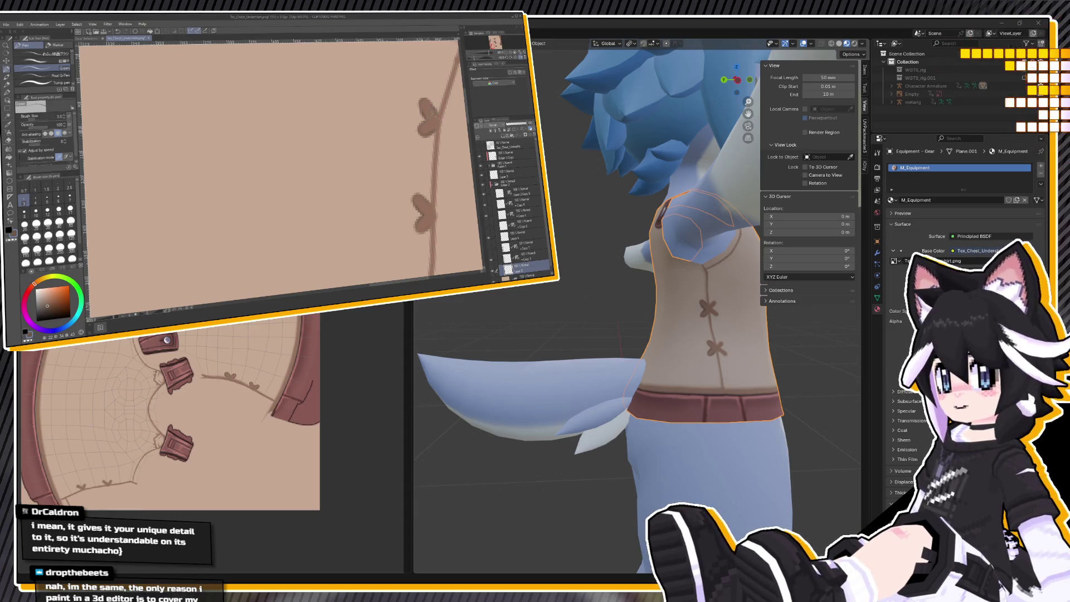
Save the texture with Ctrl+S and orbit Blender's model to check the painted shirt.
scroll(423, 111, "down", 4)
key("ctrl+s")
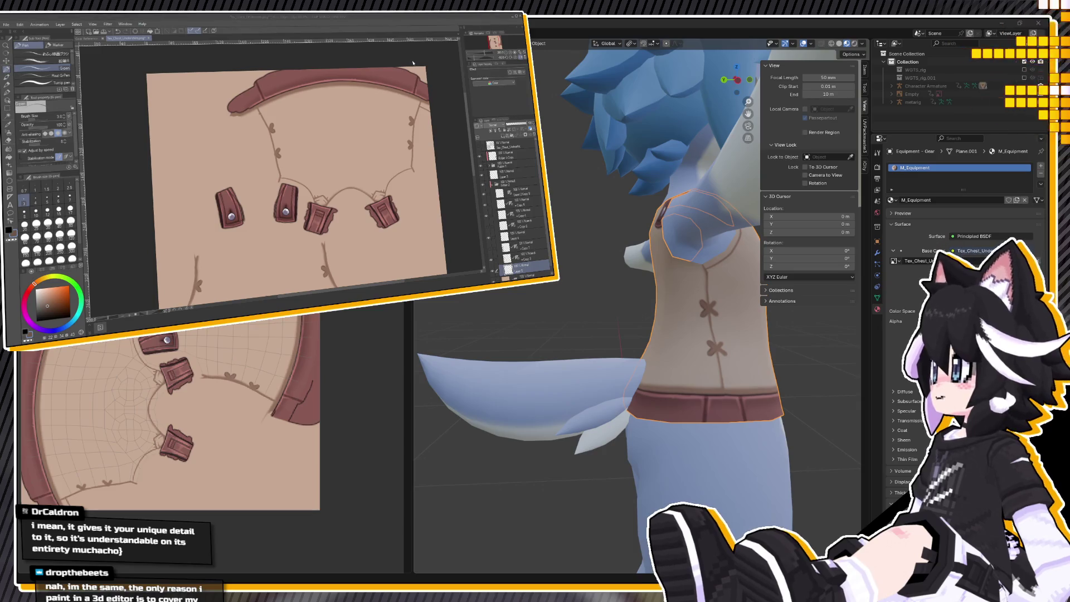
mouse_move(696, 396)
middle_mouse_down()
mouse_move(575, 406)
mouse_move(643, 395)
mouse_move(524, 376)
mouse_move(842, 390)
middle_mouse_up()
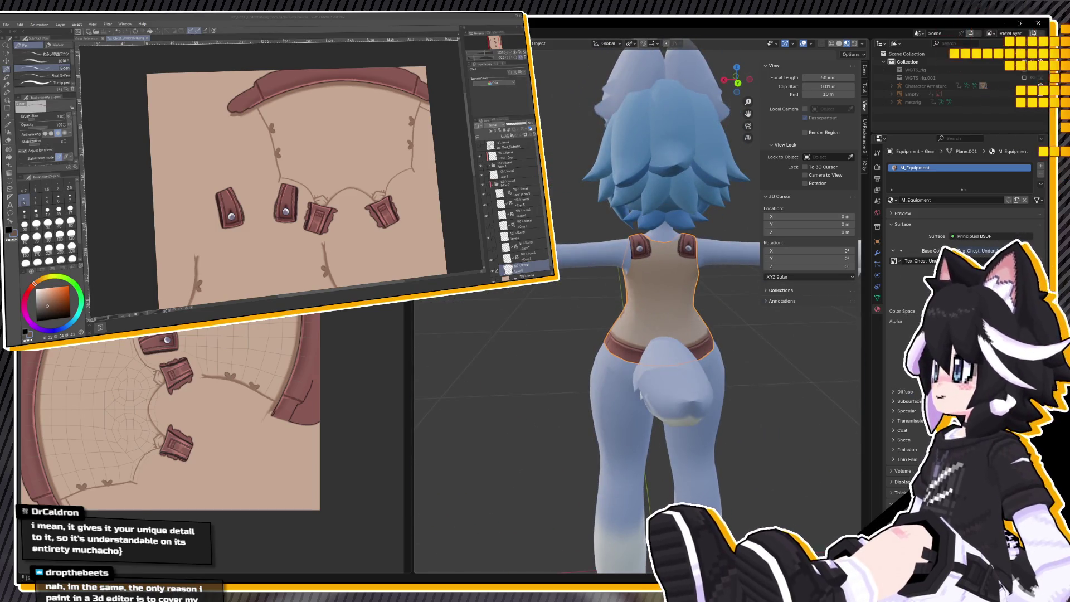
On a higher layer, set brush size 4 and draw a line connecting the two straps.
scroll(295, 184, "down", 3)
left_click(518, 224)
left_click(517, 192)
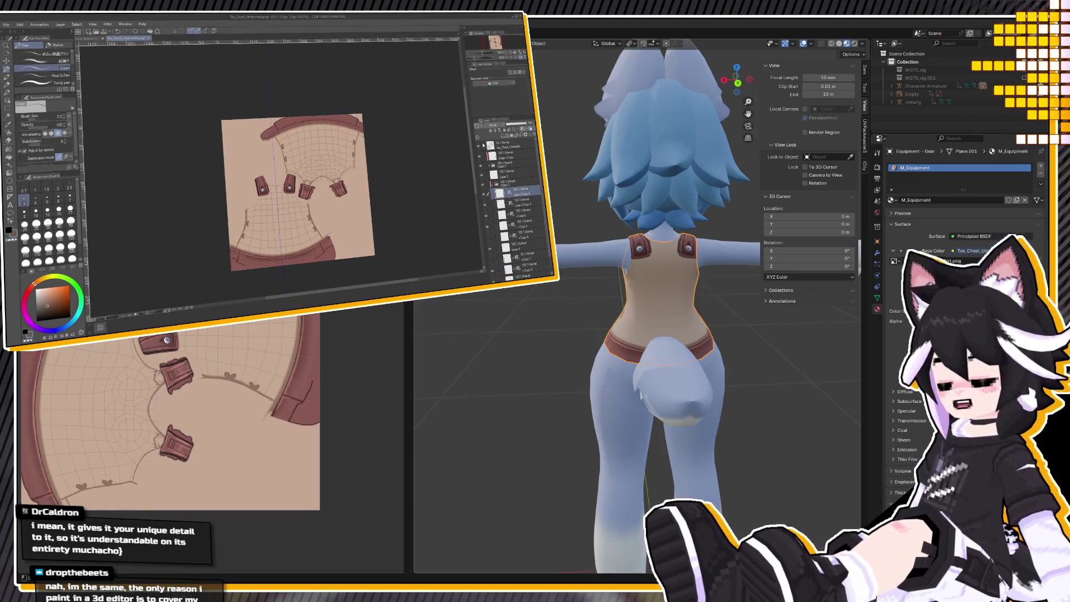
left_click(35, 198)
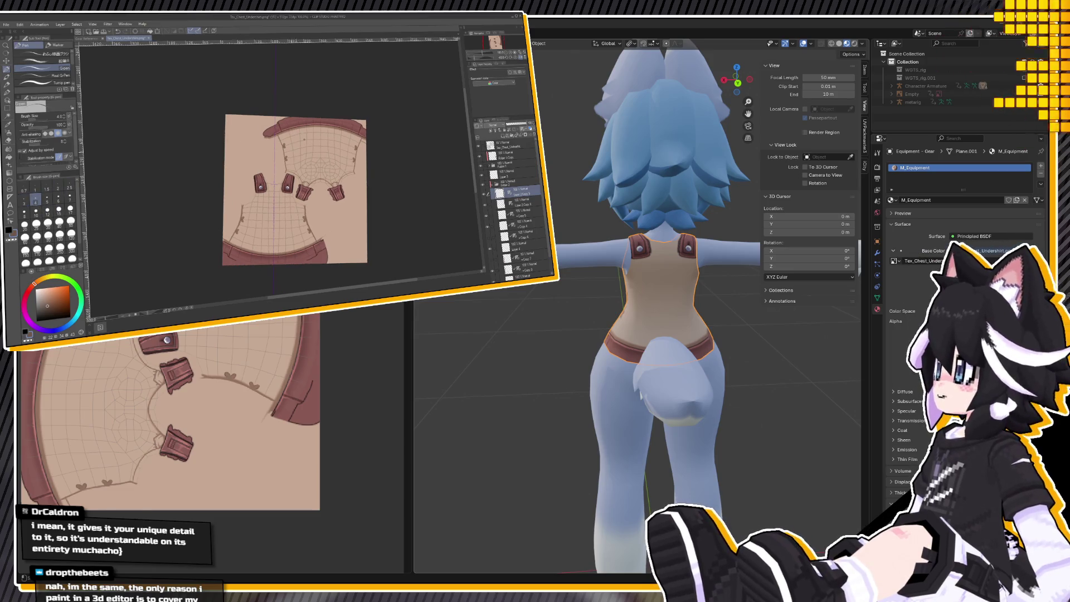
scroll(323, 153, "up", 3)
scroll(312, 184, "up", 3)
left_click_drag(223, 222, 295, 226)
key("ctrl+z")
left_click_drag(226, 225, 293, 225)
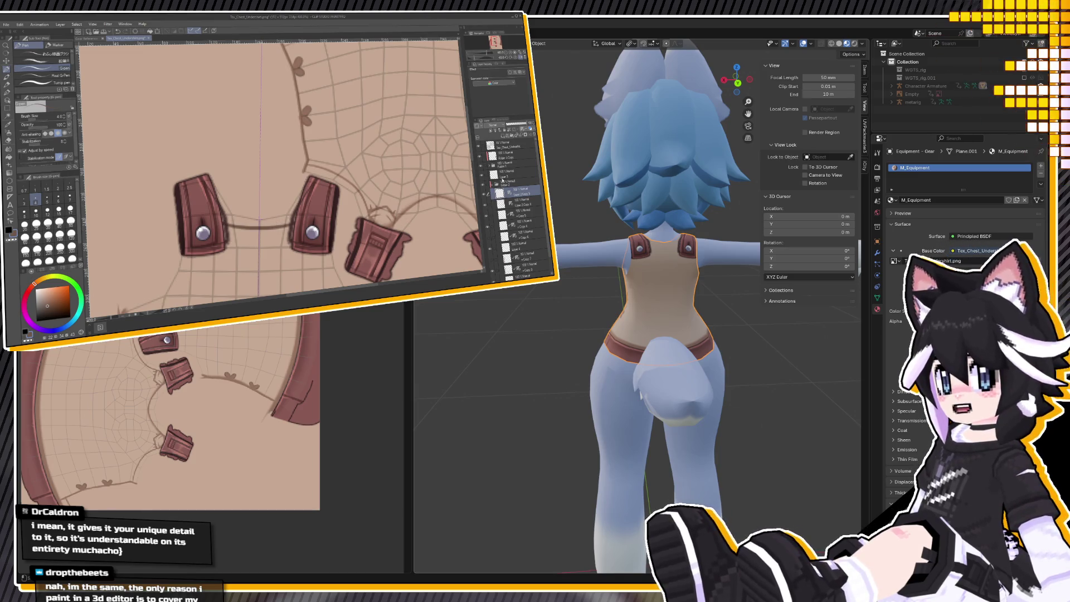
Expand the strap layer folder and select a layer inside it to paint on.
left_click(503, 181)
left_click(490, 165)
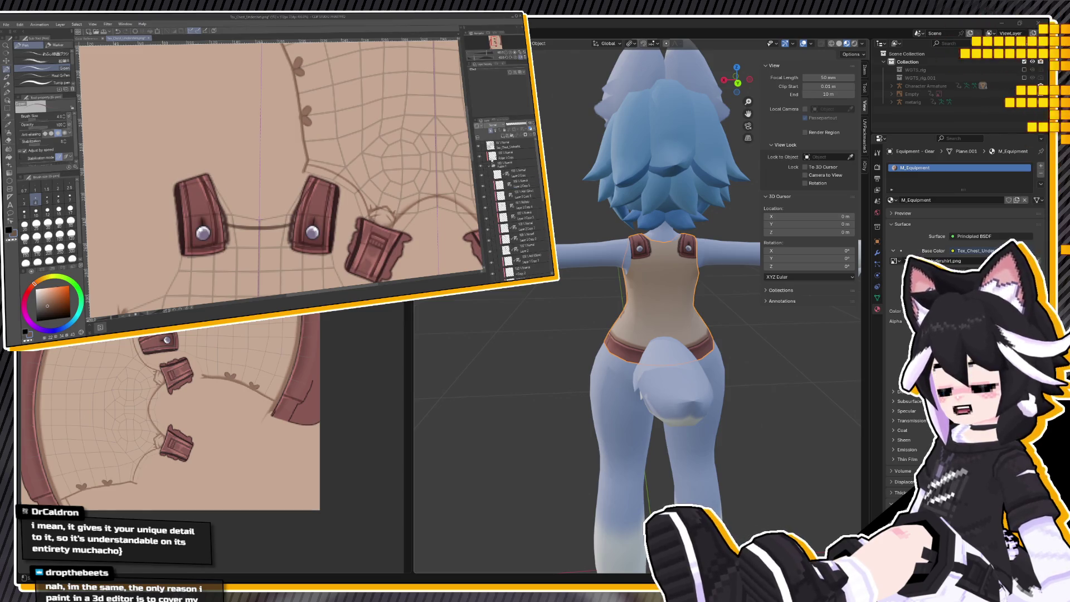
left_click(499, 173)
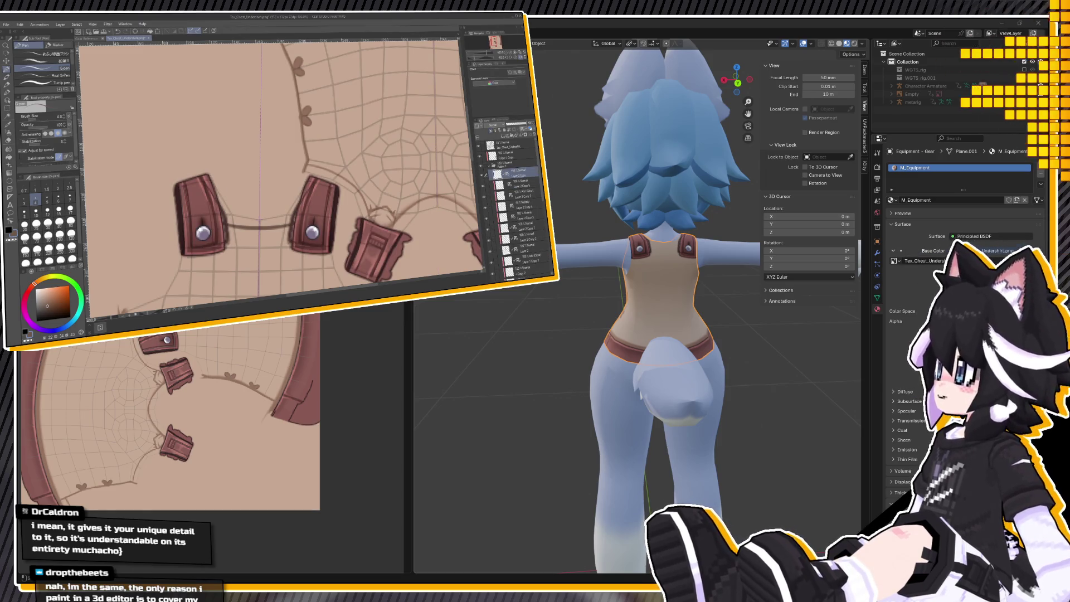
left_click(491, 167)
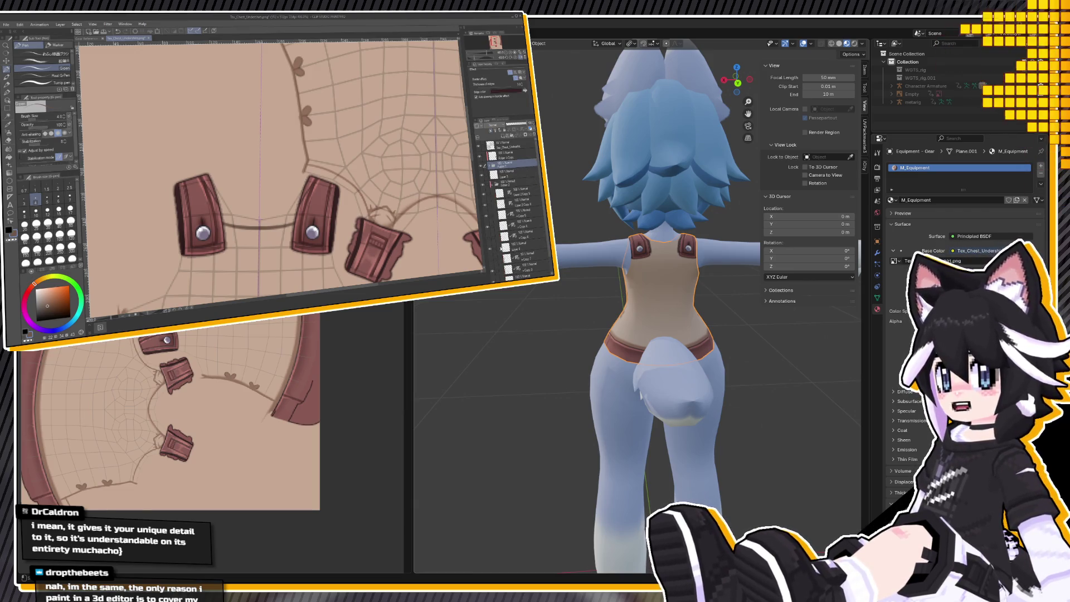
left_click(488, 192)
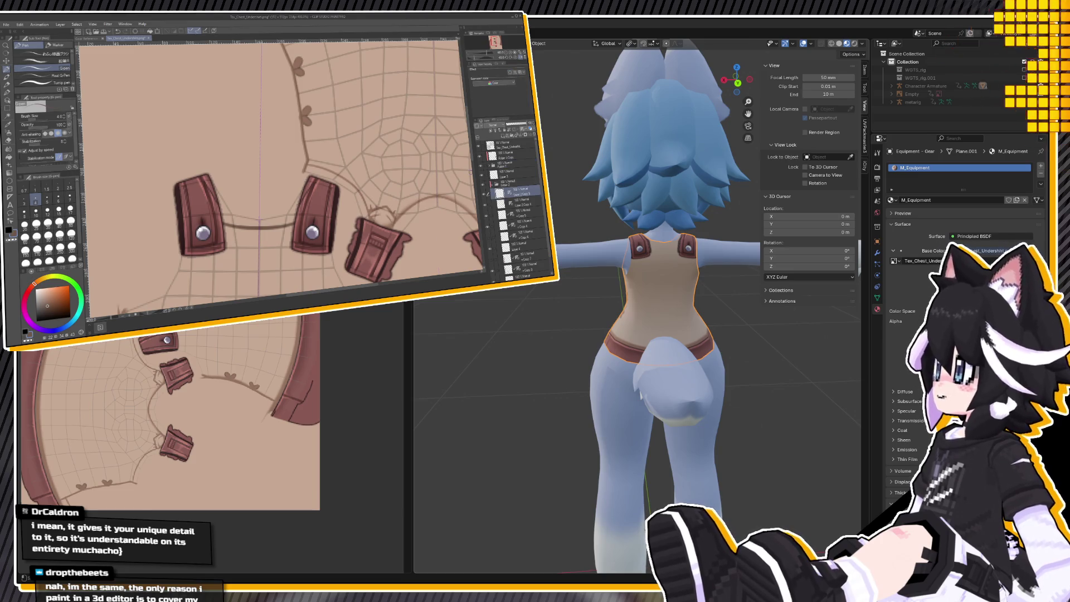
left_click(480, 146)
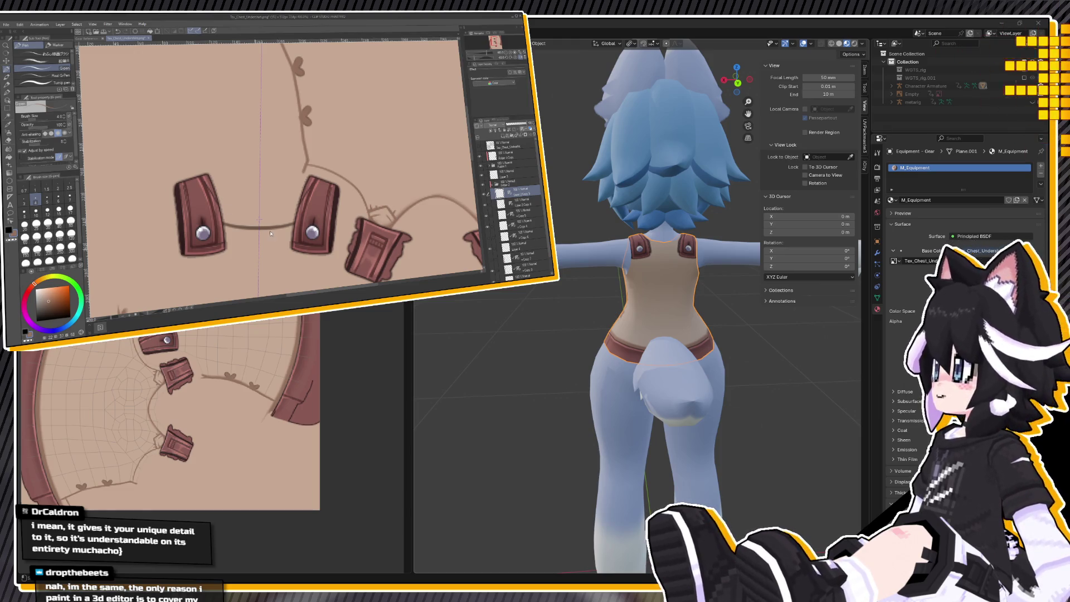
left_click(7, 108)
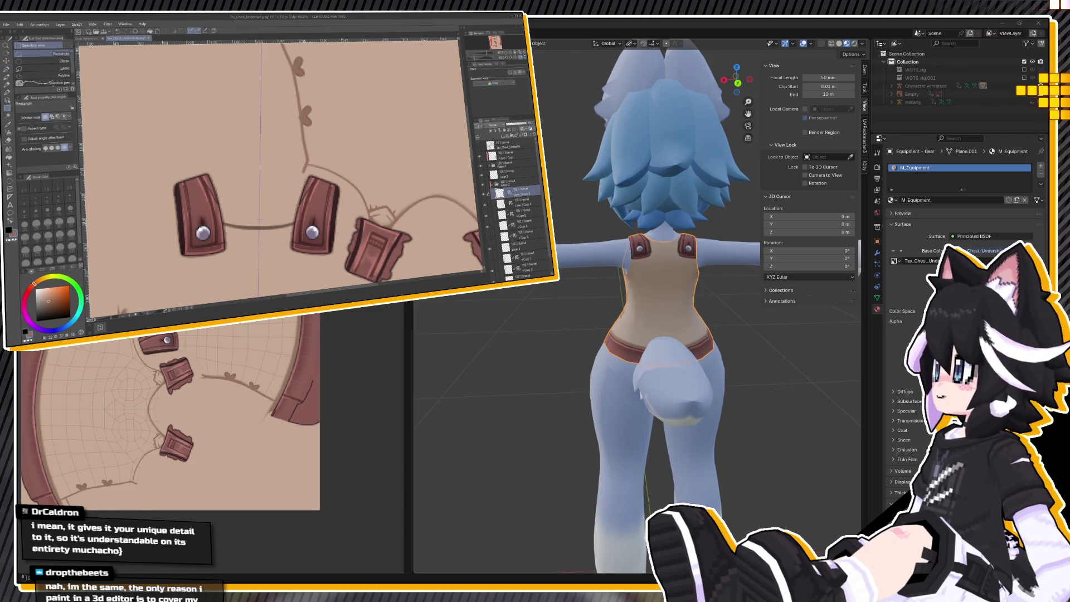
left_click(10, 67)
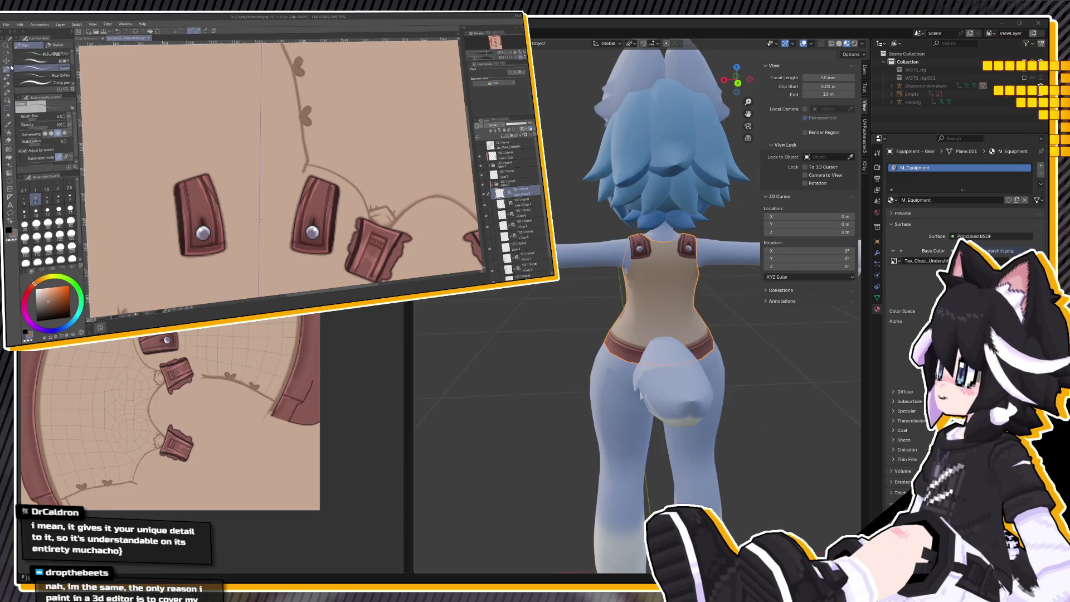
left_click(480, 144)
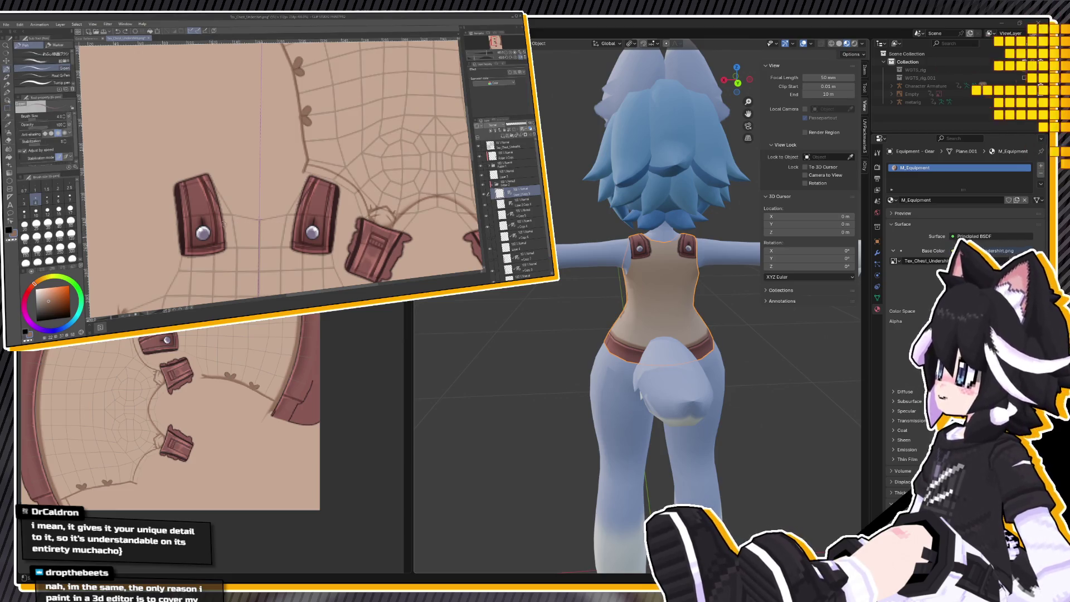
Draw a brown line between the two strap pieces and soften it with the blur tool.
left_click_drag(220, 222, 298, 227)
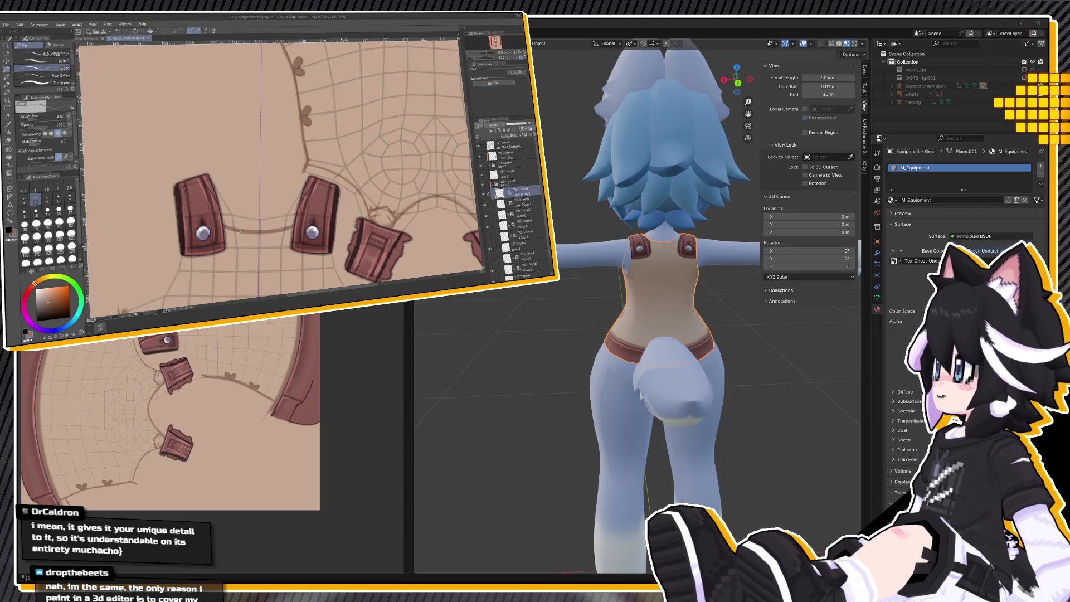
left_click(8, 149)
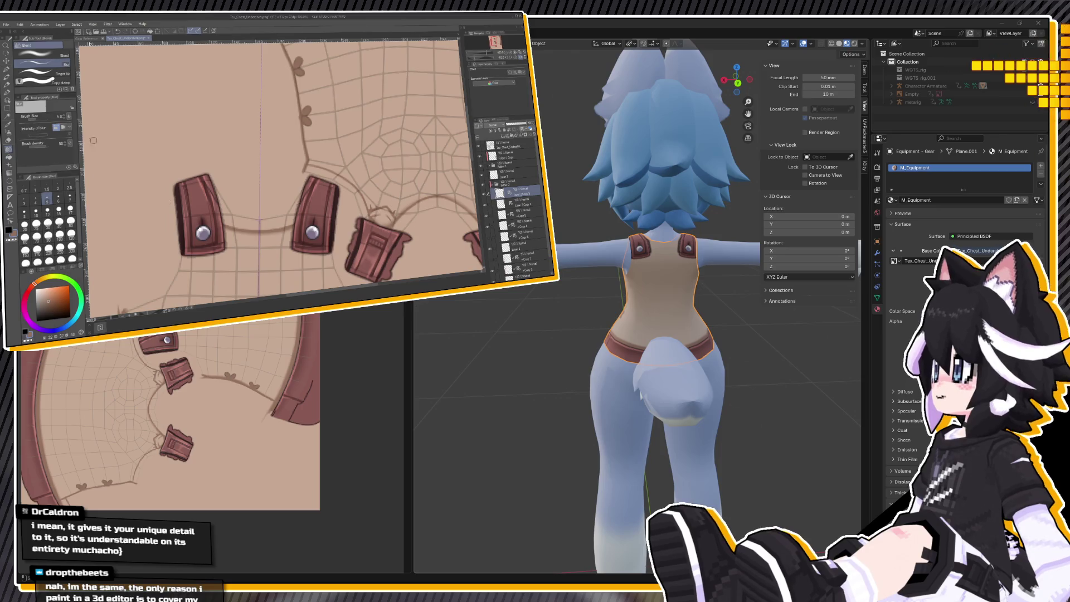
left_click(7, 69)
key("ctrl+0")
scroll(234, 185, "up", 10)
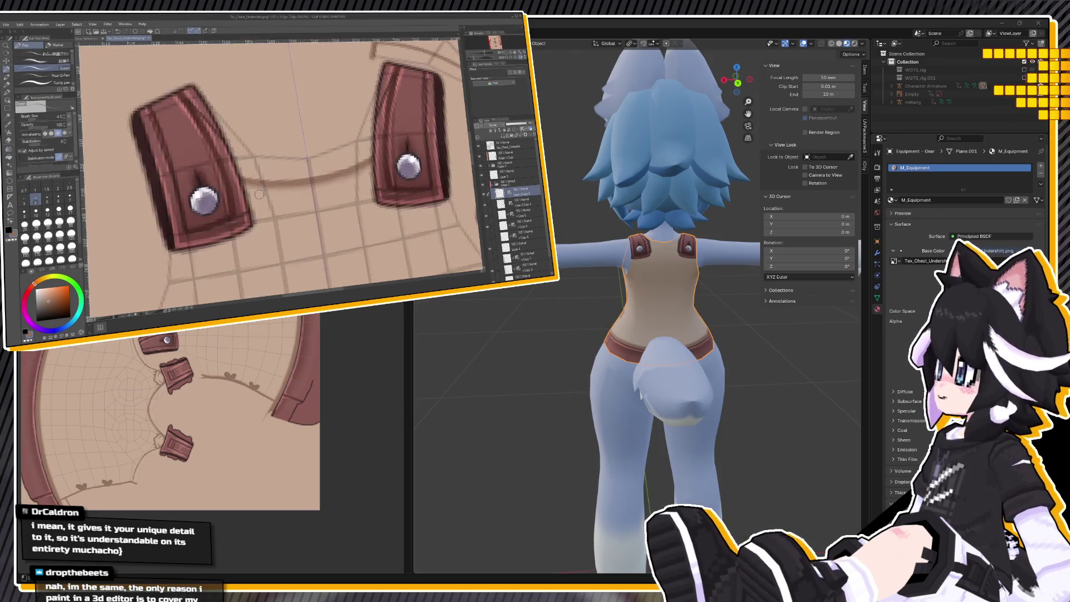
scroll(235, 186, "down", 3)
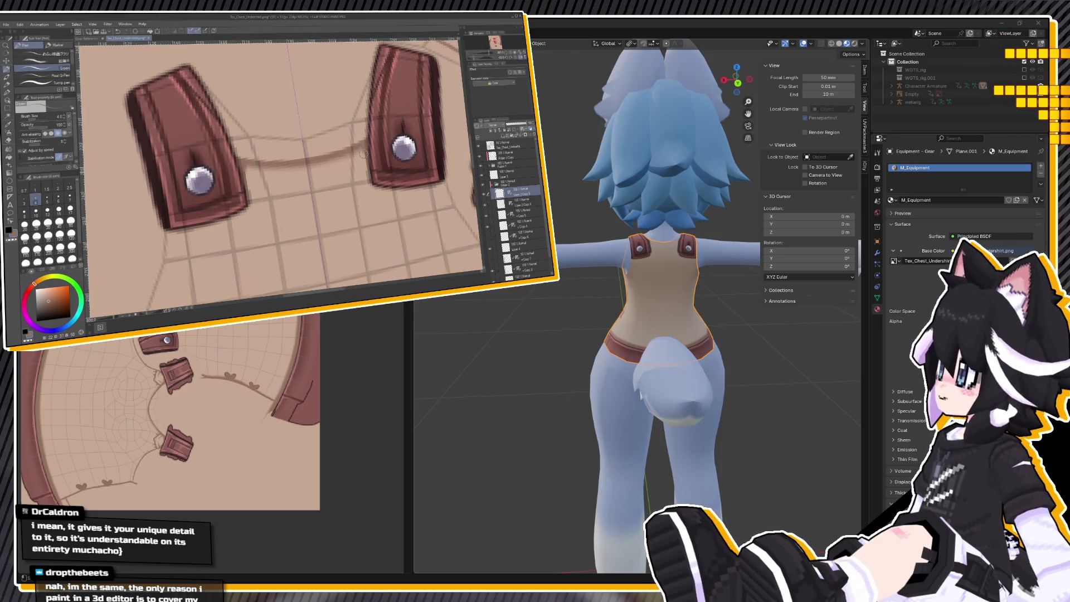
scroll(366, 160, "down", 4)
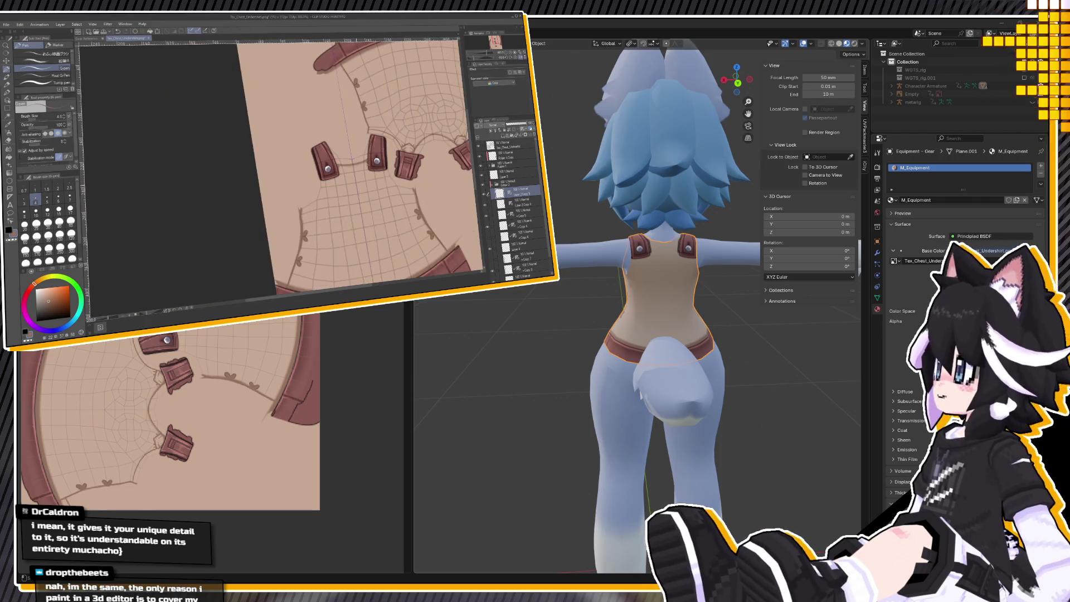
scroll(378, 175, "up", 3)
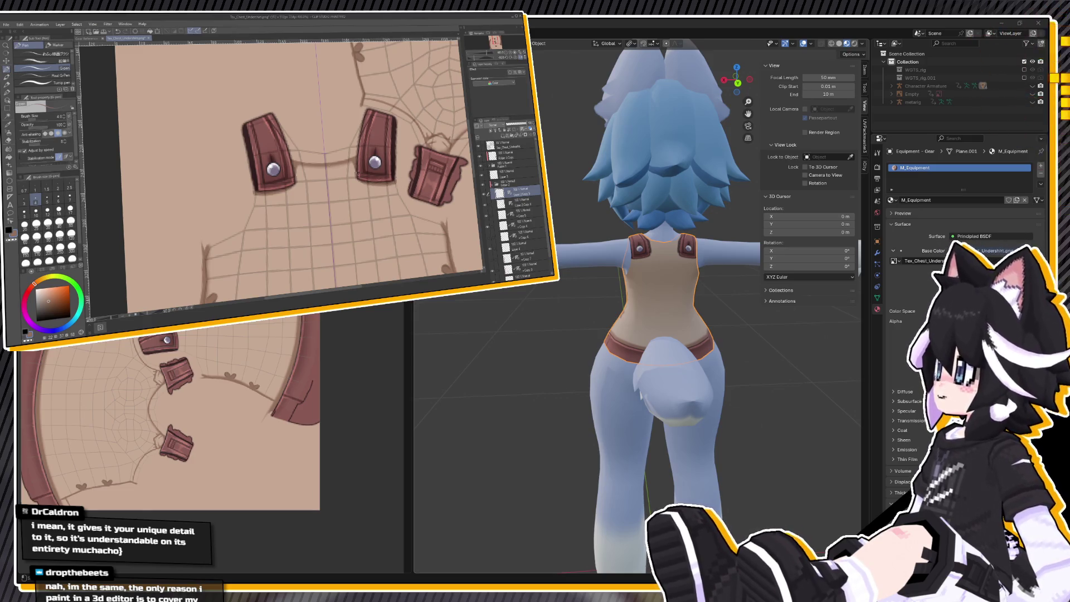
scroll(346, 167, "down", 3)
Reduce the brush to size 3, hide the UV grid overlay, and inspect the strap line in Blender.
left_click(24, 198)
scroll(390, 156, "up", 3)
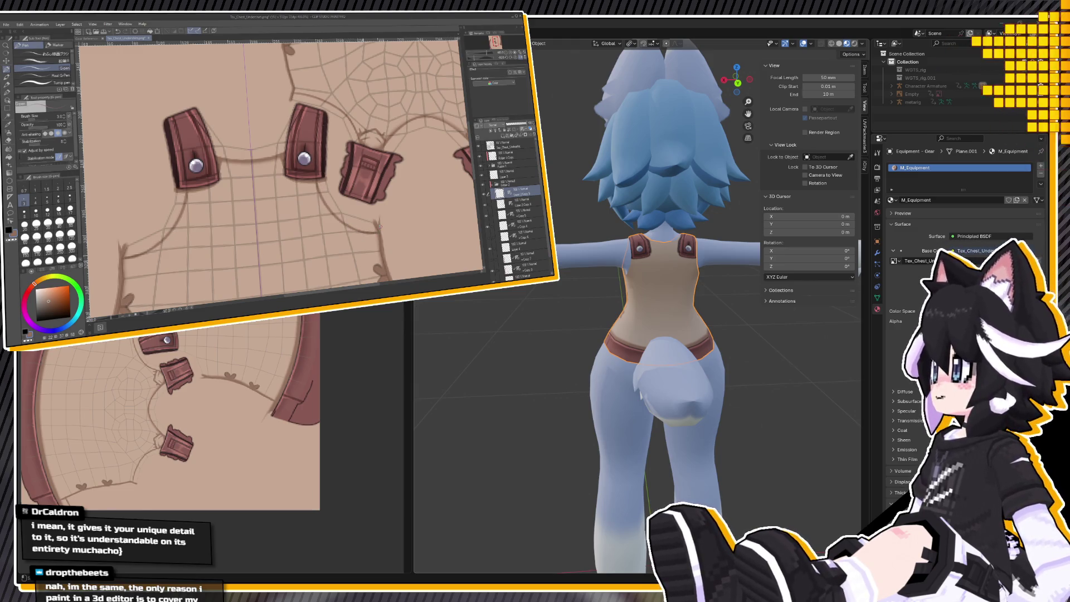
scroll(379, 227, "down", 3)
left_click(478, 144)
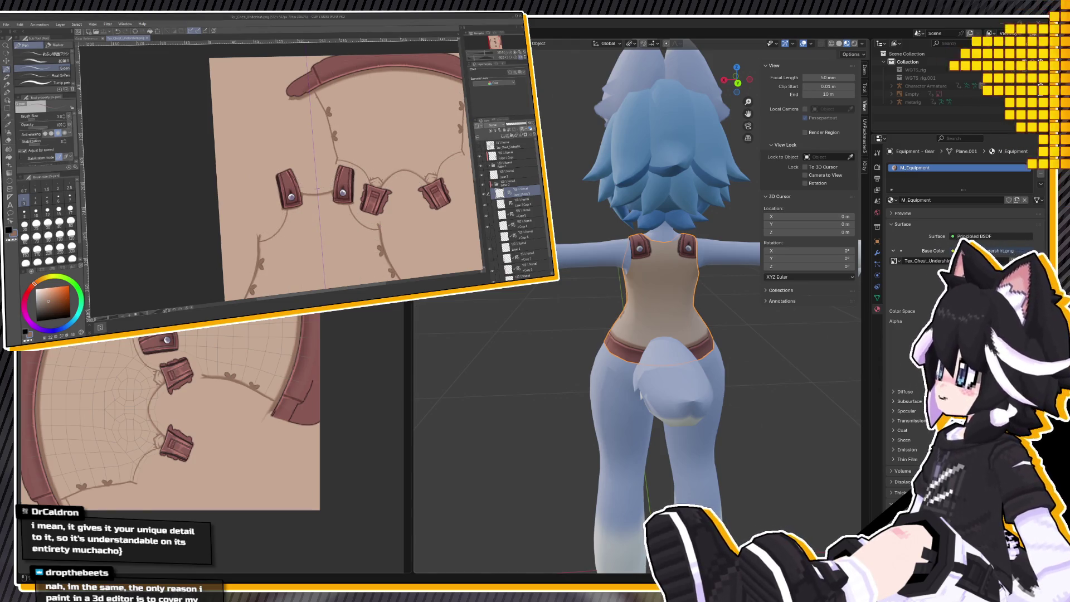
mouse_move(718, 304)
middle_mouse_down()
mouse_move(751, 301)
mouse_move(647, 267)
middle_mouse_up()
scroll(633, 263, "up", 5)
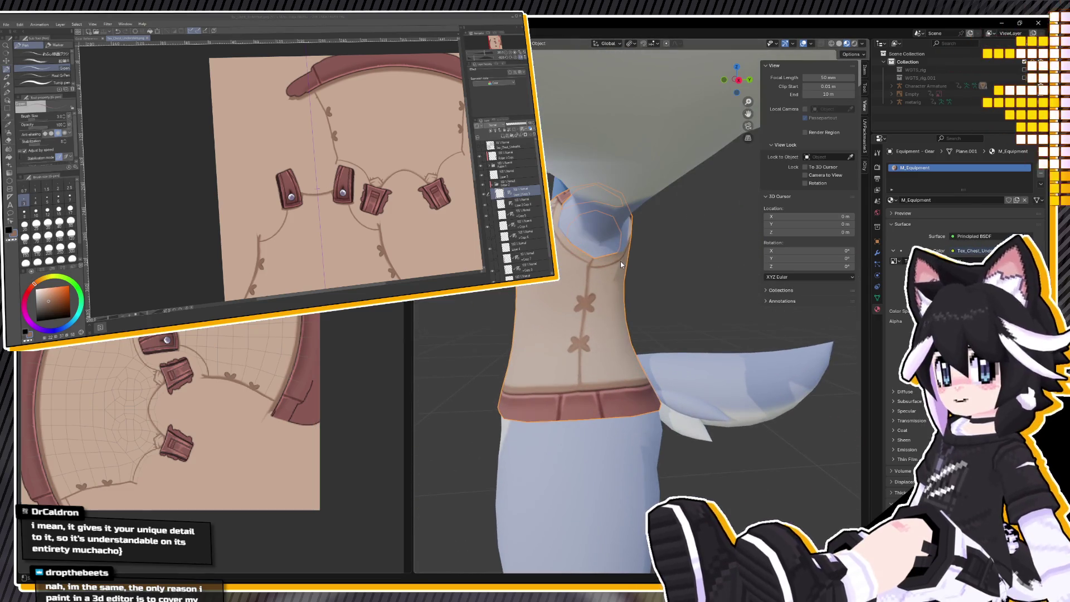
scroll(617, 263, "down", 5)
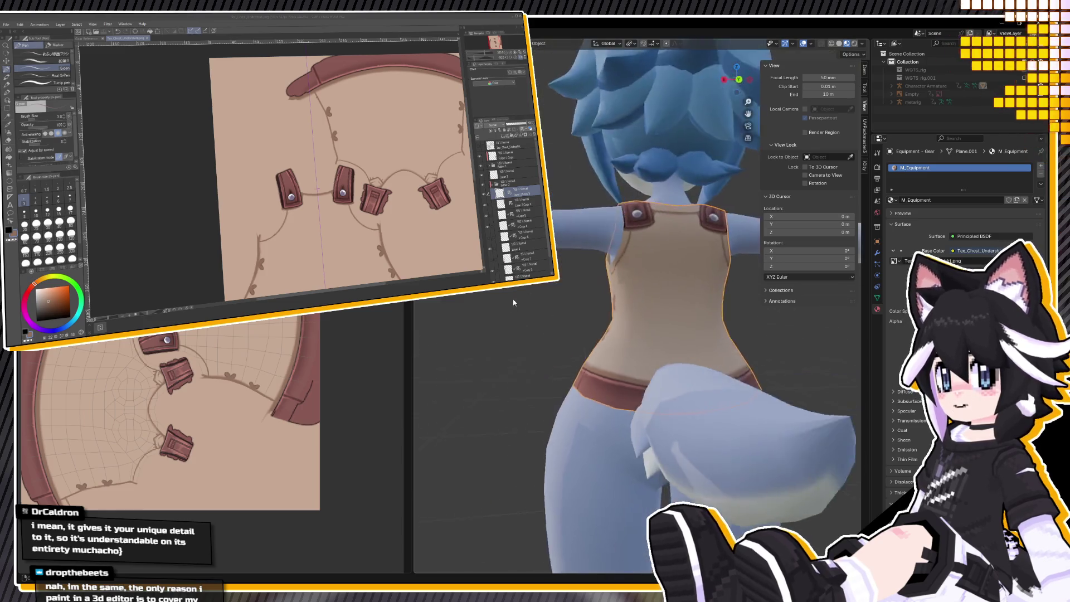
middle_click_drag(517, 297, 502, 306)
scroll(589, 300, "up", 5)
mouse_move(590, 301)
middle_mouse_down()
mouse_move(639, 326)
mouse_move(607, 293)
mouse_move(613, 271)
mouse_move(619, 285)
middle_mouse_up()
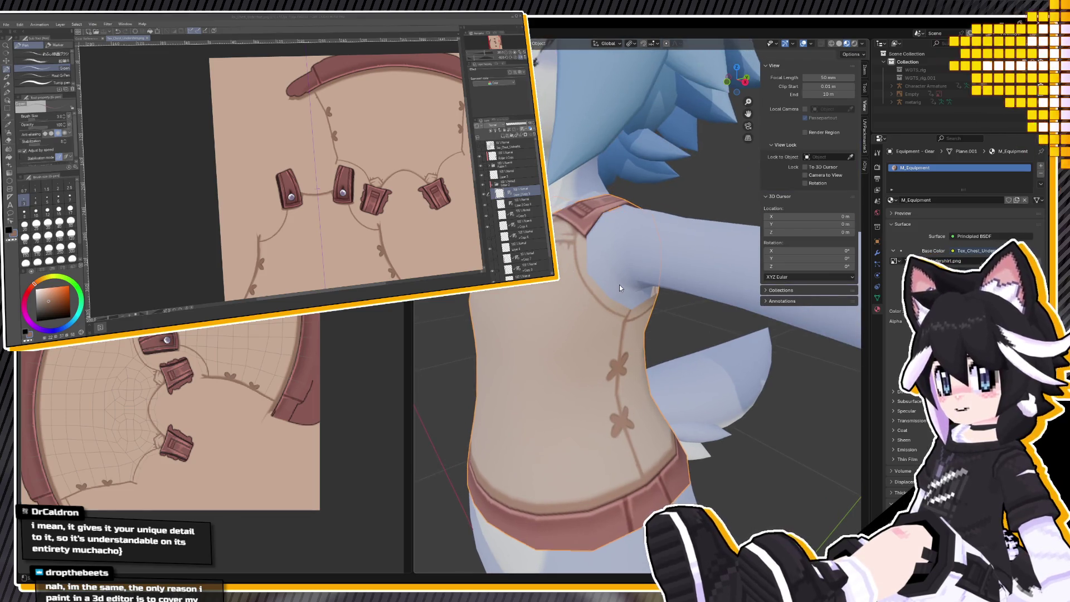
left_click(479, 146)
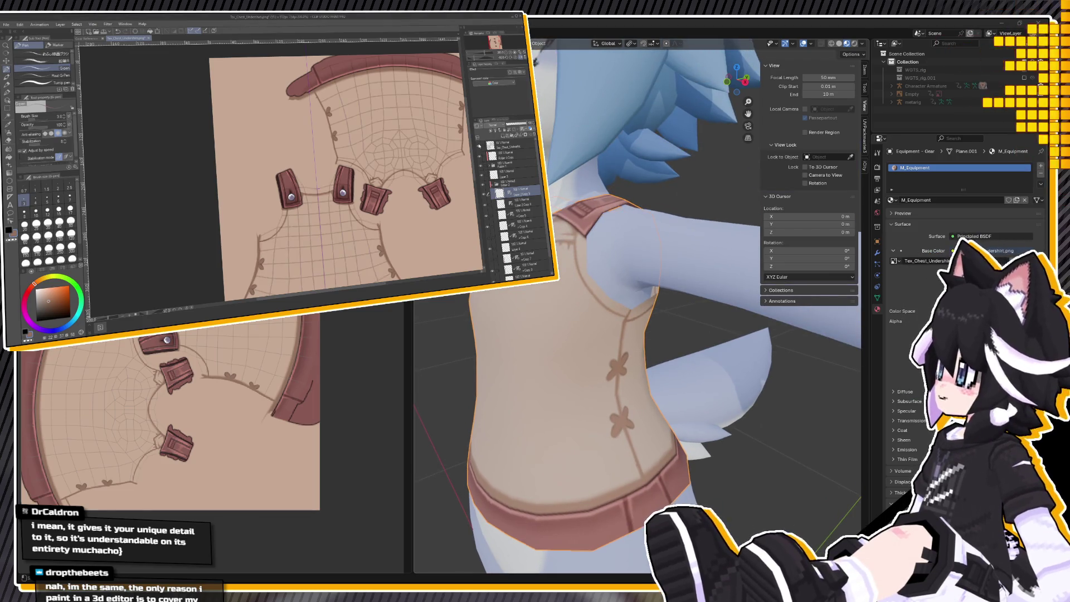
mouse_move(345, 167)
left_mouse_down()
mouse_move(424, 200)
mouse_move(489, 204)
left_mouse_up()
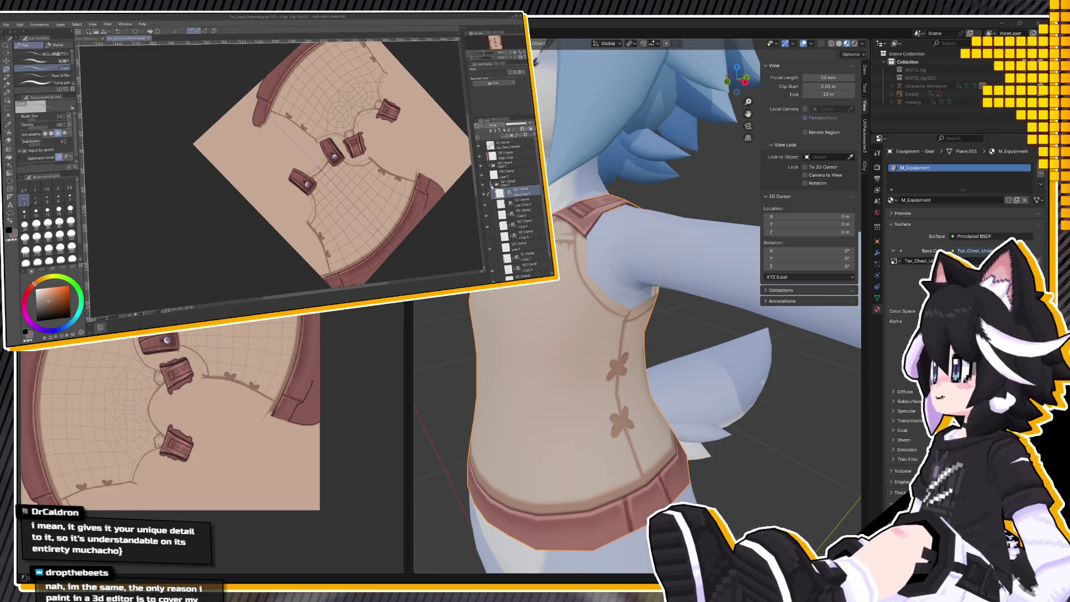
left_click(492, 186)
scroll(512, 223, "down", 2)
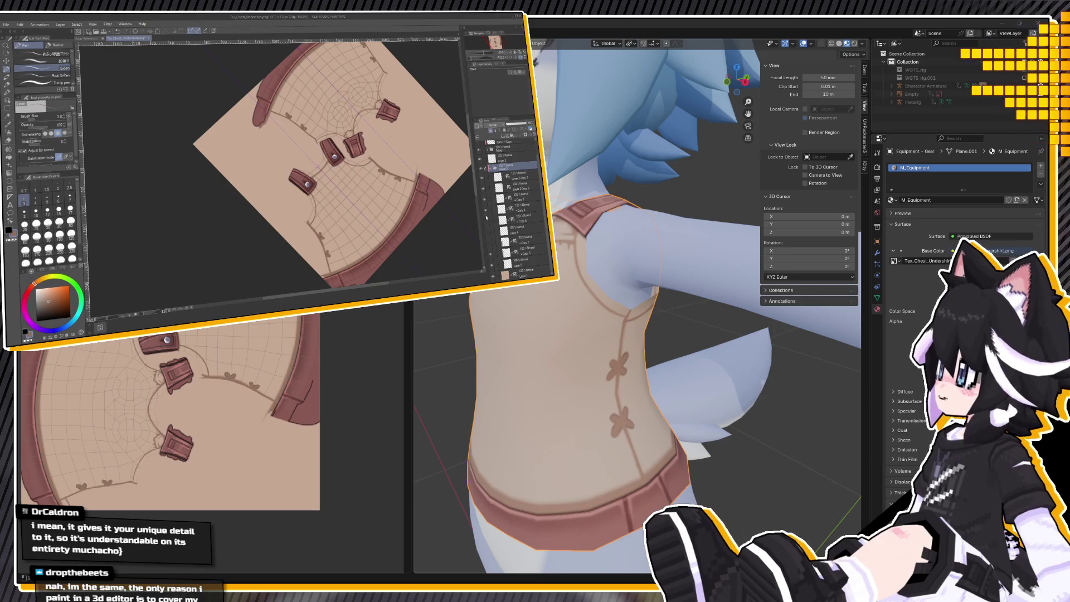
left_click(486, 224)
left_click(487, 226)
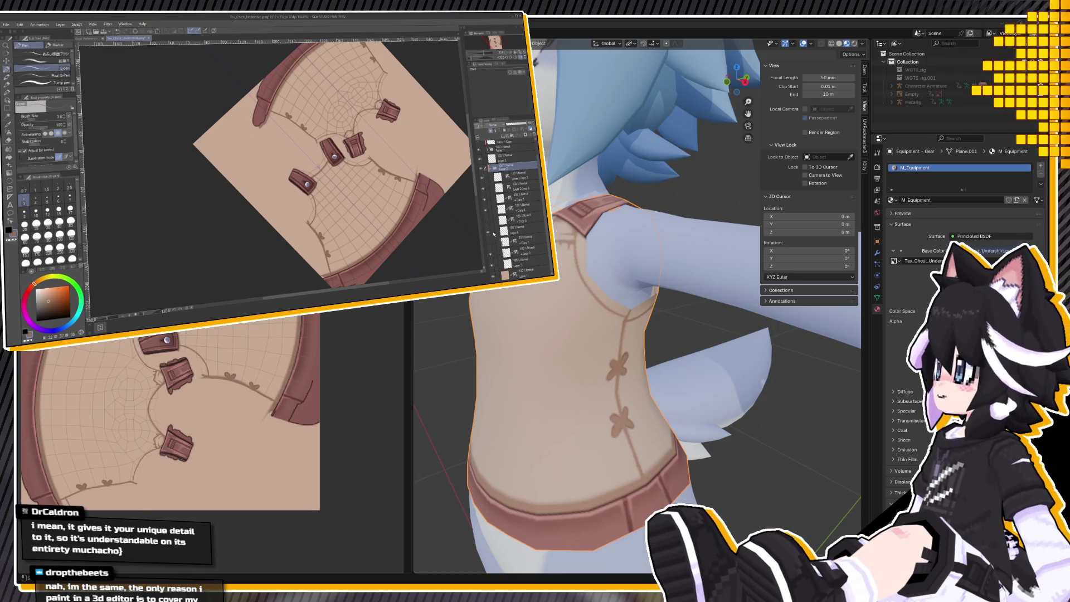
left_click(490, 248)
left_click(515, 241)
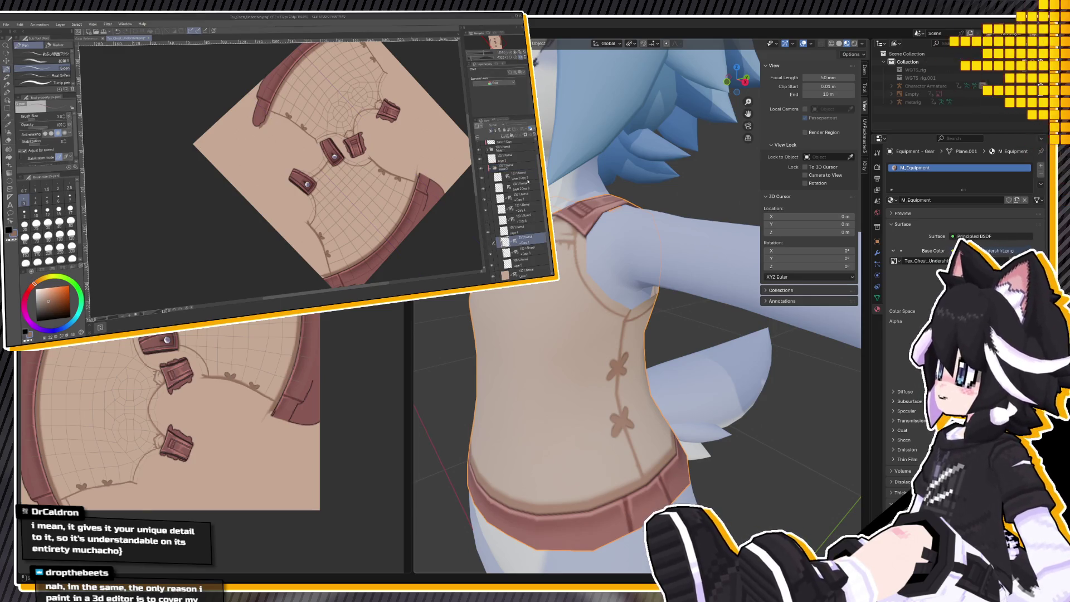
left_click(533, 136)
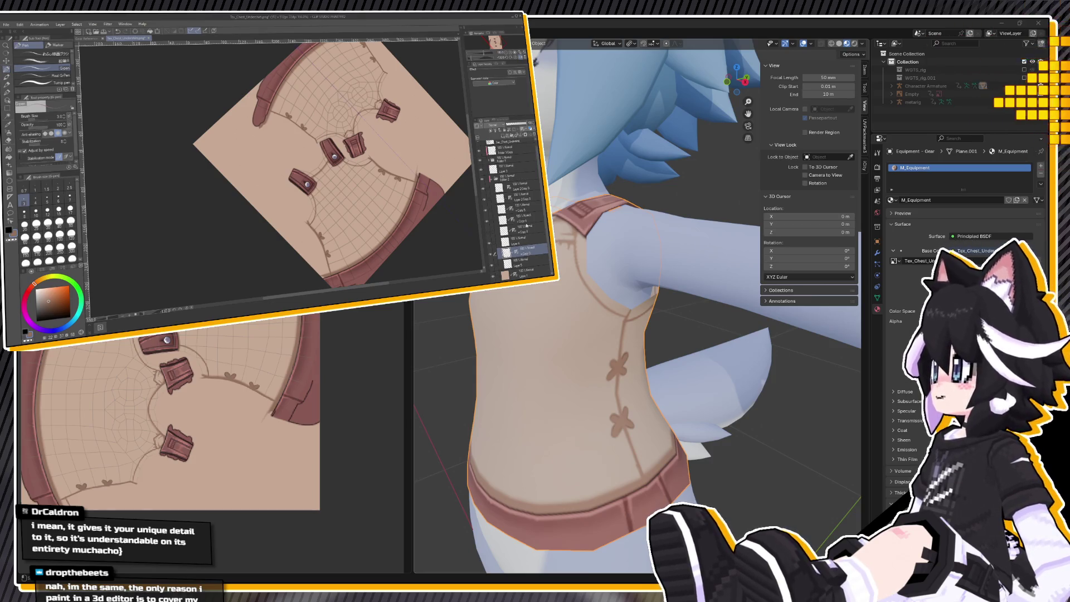
left_click(486, 218)
left_click(487, 218)
left_click(487, 218)
left_click(487, 218)
left_click(487, 219)
left_click(487, 218)
left_click(486, 206)
left_click(486, 205)
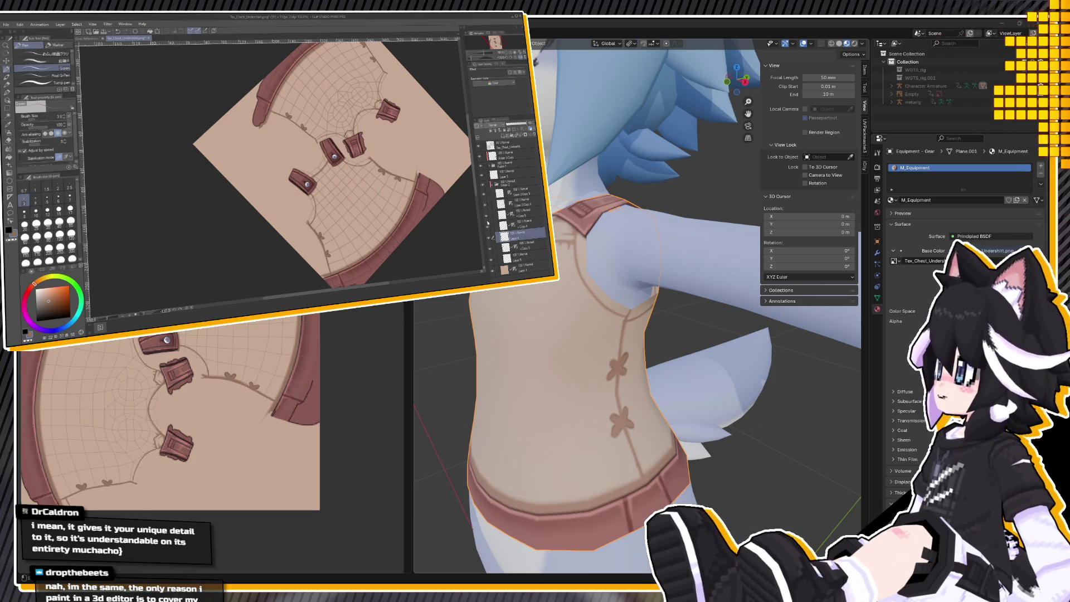
left_click(487, 222)
left_click(487, 221)
left_click(518, 224)
scroll(369, 70, "down", 2)
key("minus")
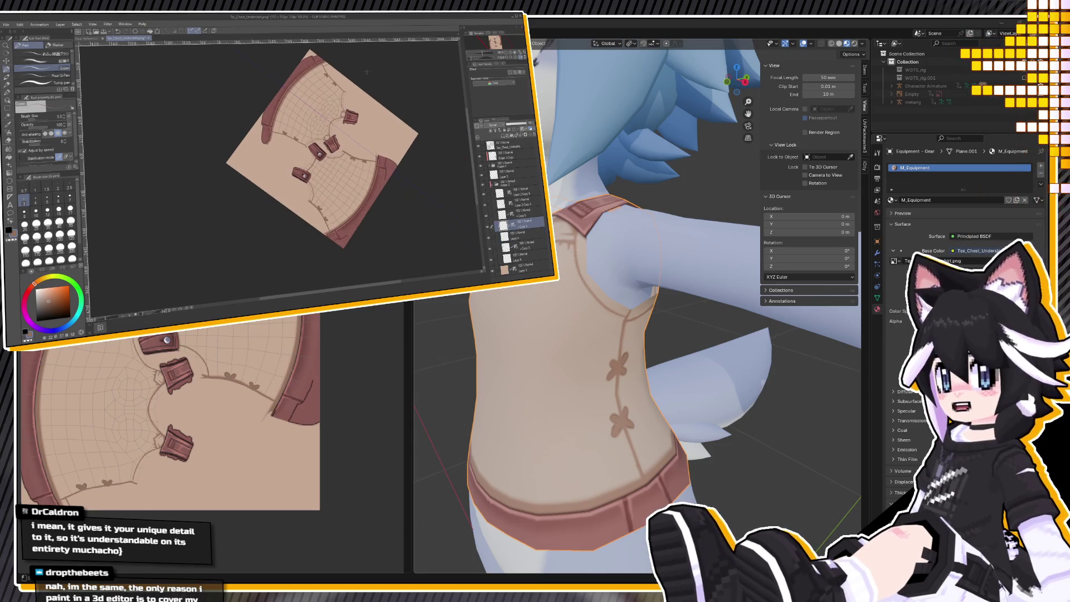
Draw a darker seam stroke beside the buckle, redrawing it once.
scroll(369, 69, "up", 4)
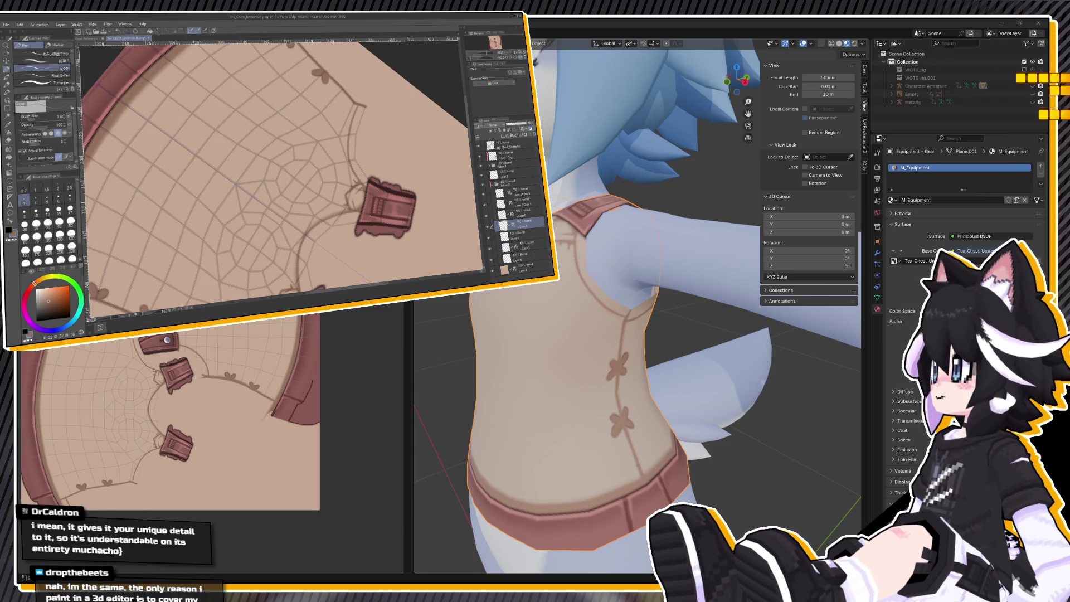
key("c")
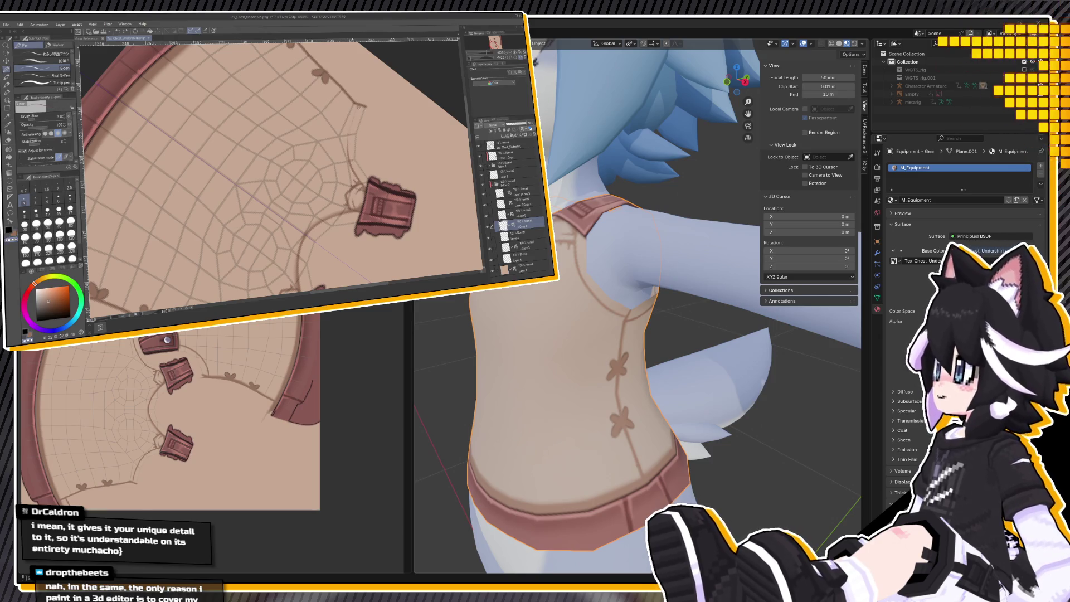
key("c")
mouse_move(352, 104)
left_mouse_down()
mouse_move(347, 158)
mouse_move(361, 94)
left_mouse_up()
key("ctrl+z")
key("ctrl+z")
left_click_drag(346, 156, 360, 97)
key("c")
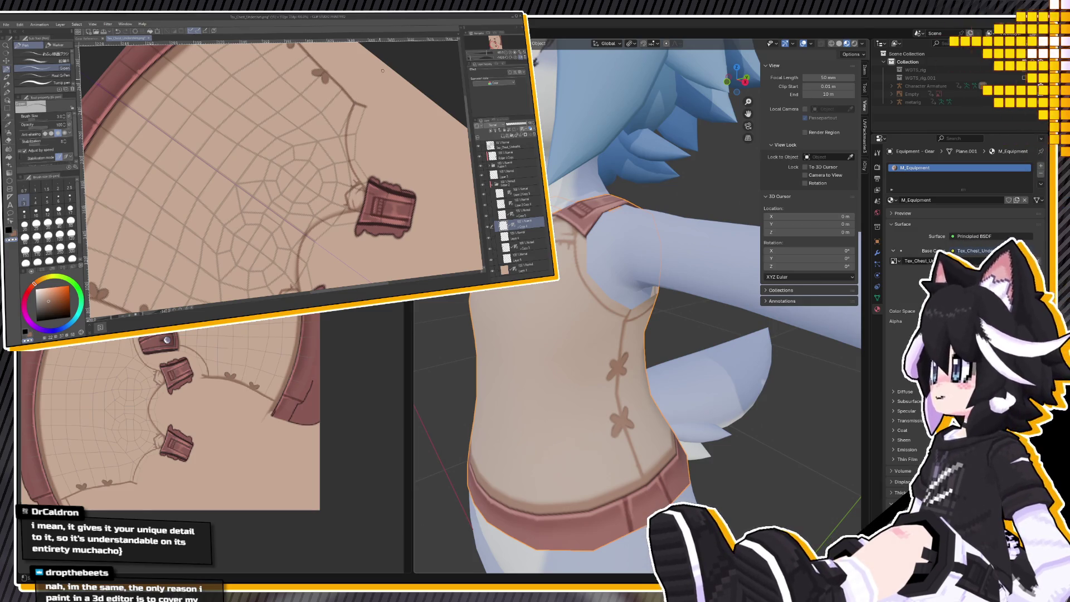
Toggle the UV grid lines, set the brush size to 7, and undo a stray mark.
left_click(481, 146)
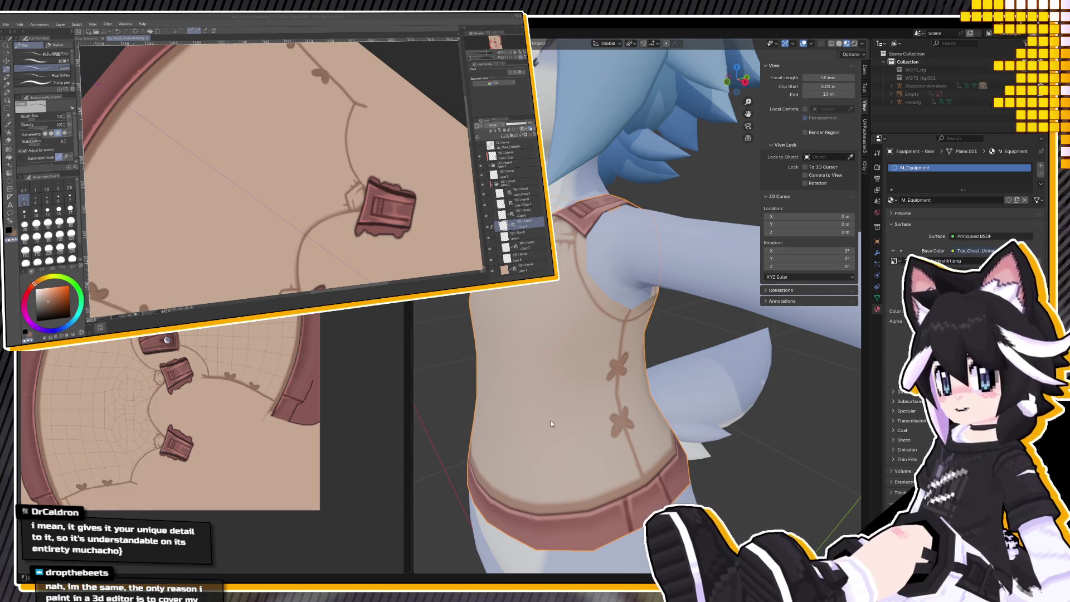
left_click(479, 145)
left_click(69, 196)
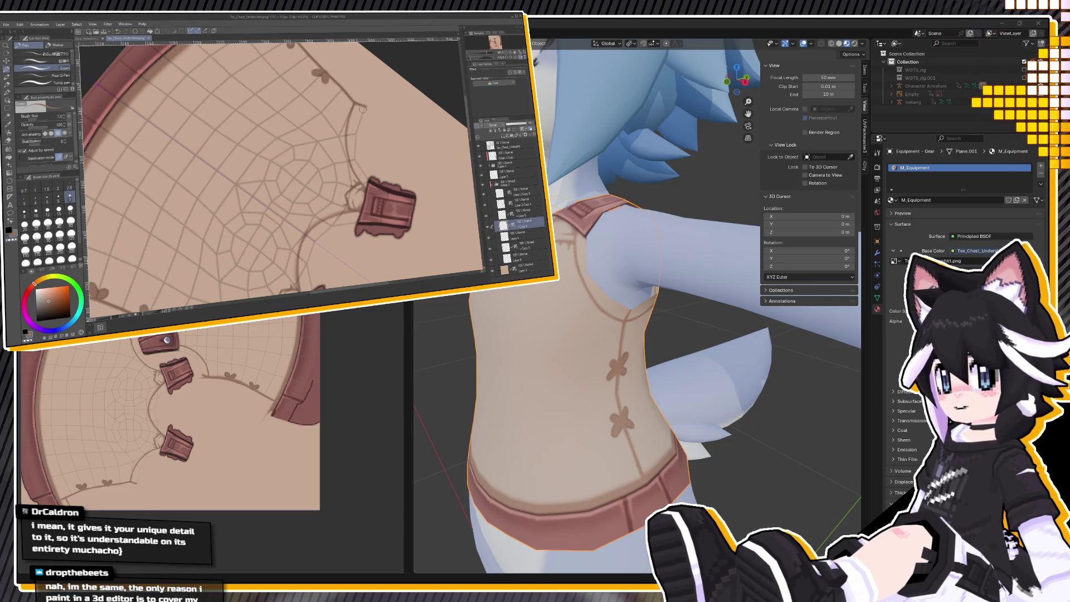
key("ctrl+z")
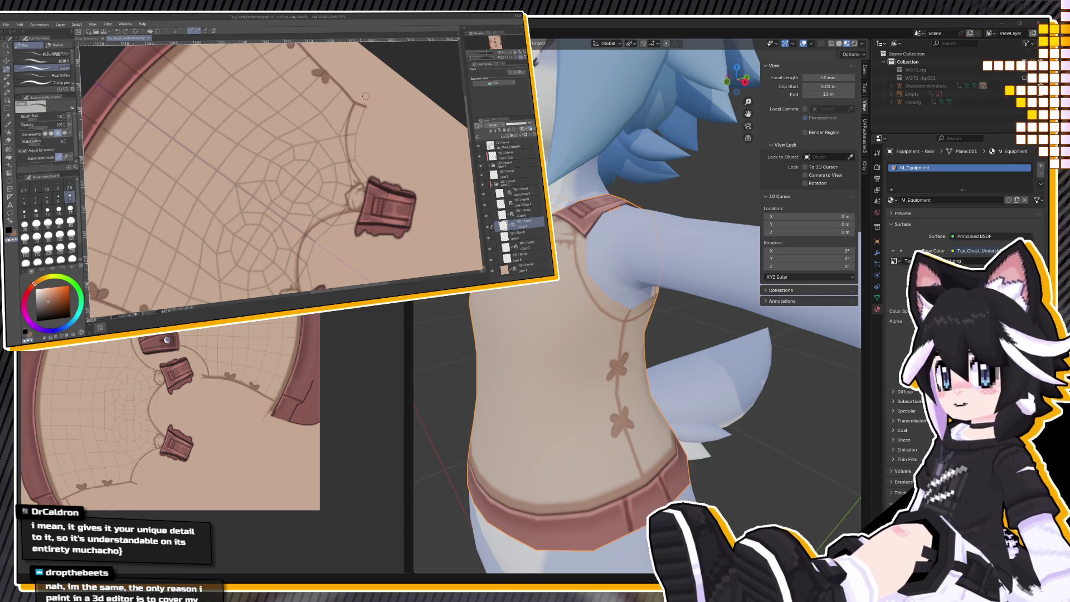
Add a new raster layer above a higher layer and fit the whole texture in view.
left_click(515, 189)
left_click(502, 135)
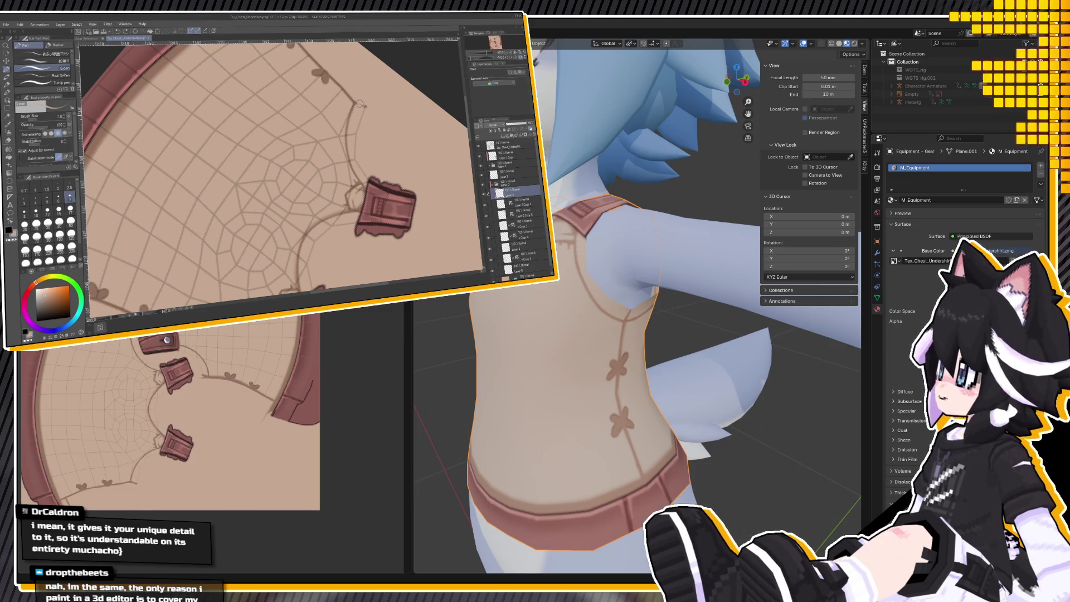
key("ctrl+0")
scroll(286, 226, "up", 5)
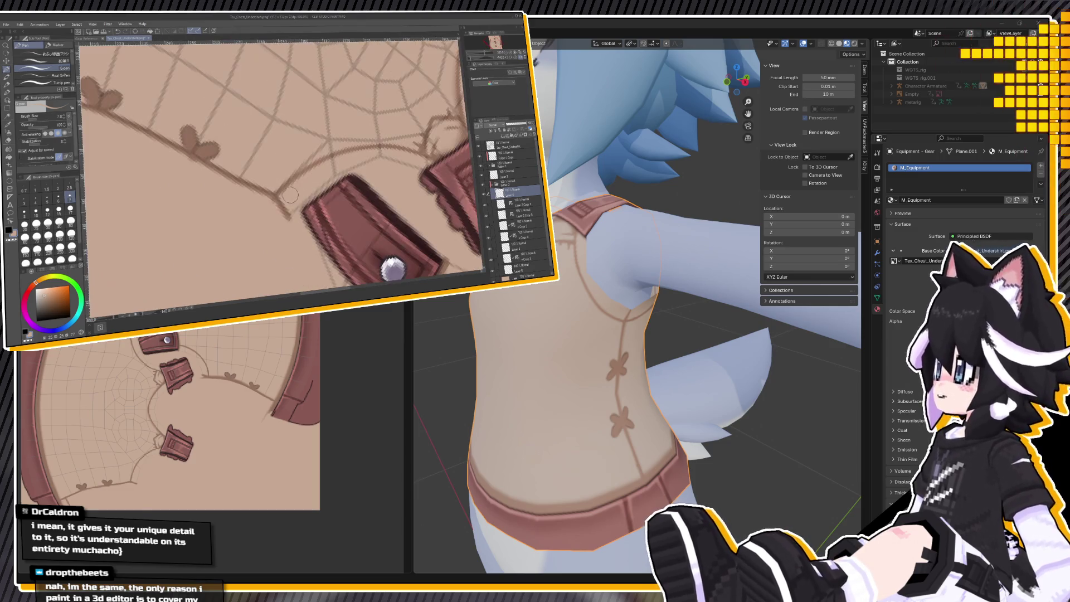
scroll(285, 225, "down", 4)
scroll(289, 248, "up", 5)
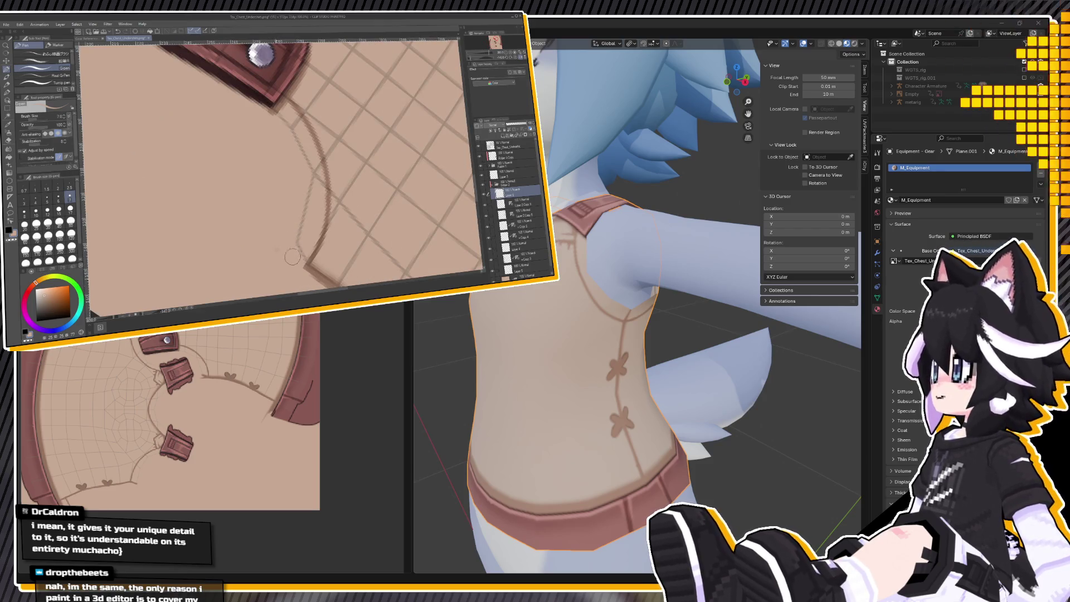
scroll(289, 249, "down", 4)
scroll(346, 156, "up", 4)
scroll(346, 156, "up", 5)
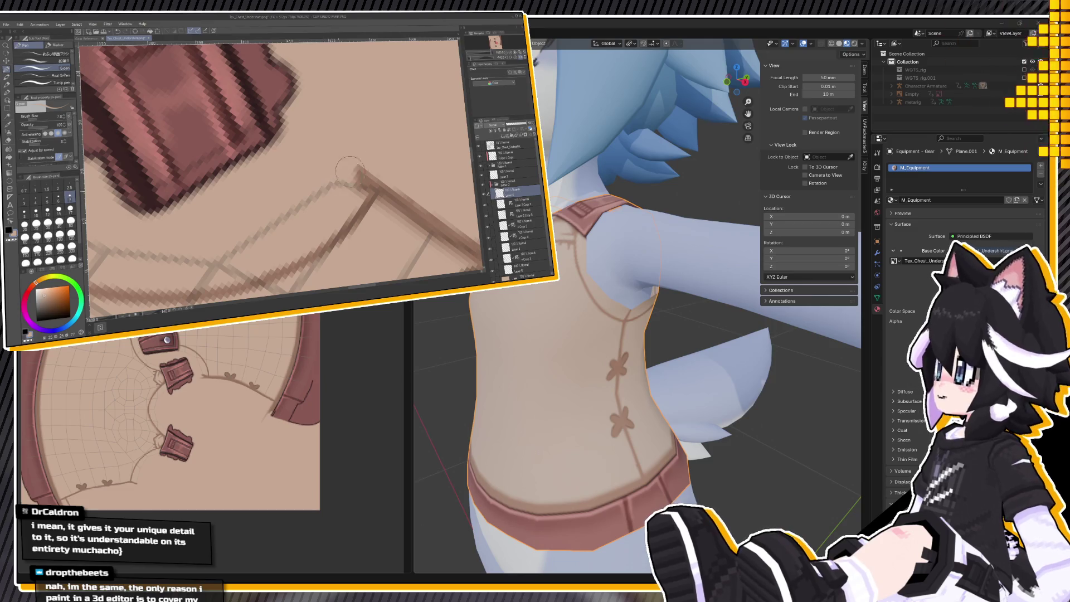
scroll(363, 171, "down", 5)
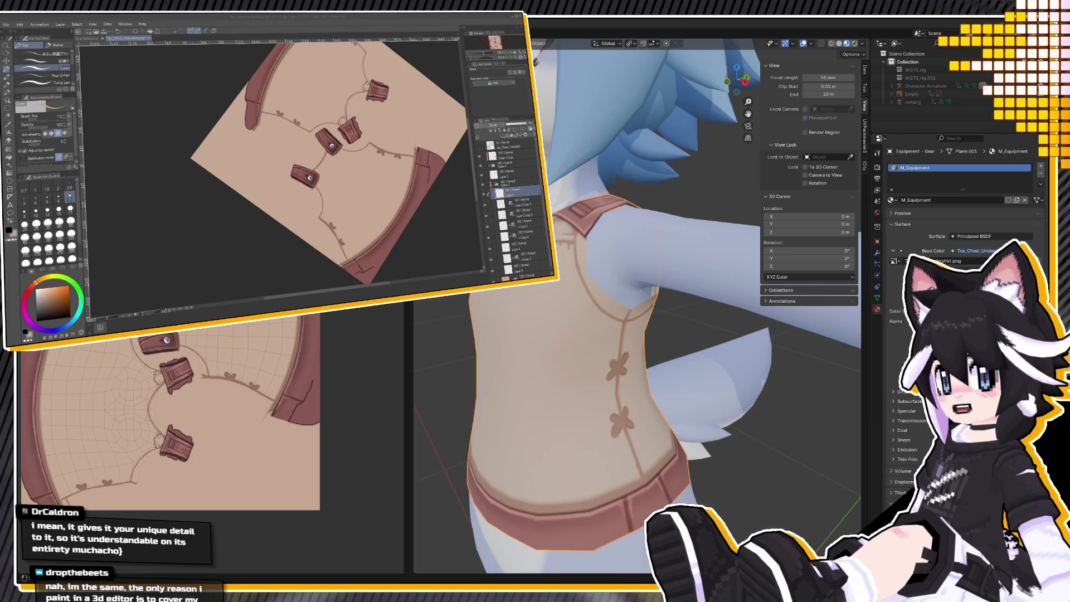
scroll(683, 383, "down", 5)
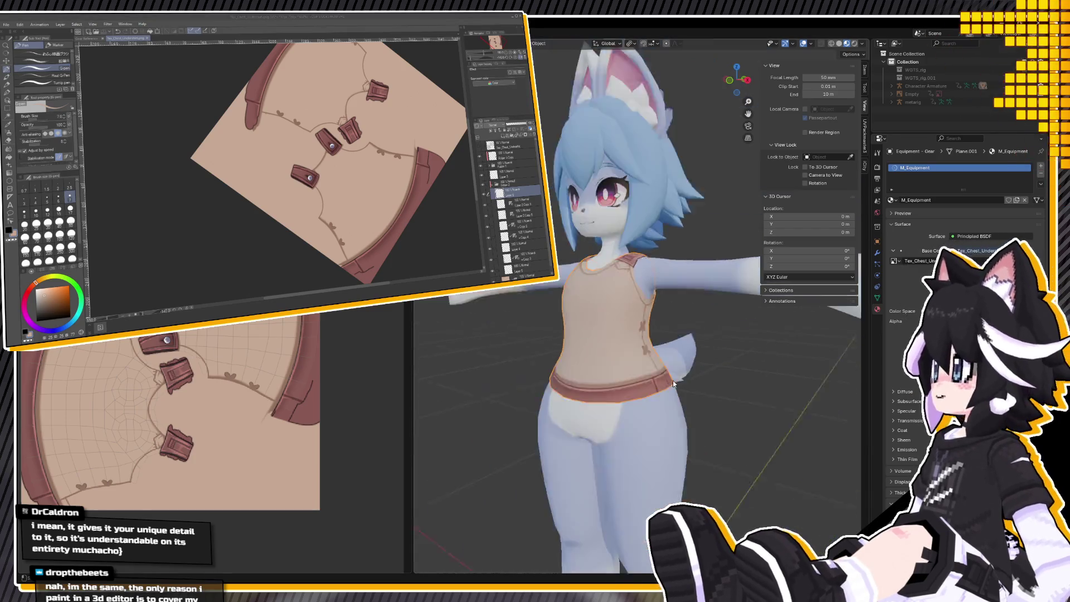
Zoom out and view the fox avatar straight from the front with Numpad 1.
scroll(674, 382, "up", 1)
scroll(664, 383, "up", 1)
key("KP_1")
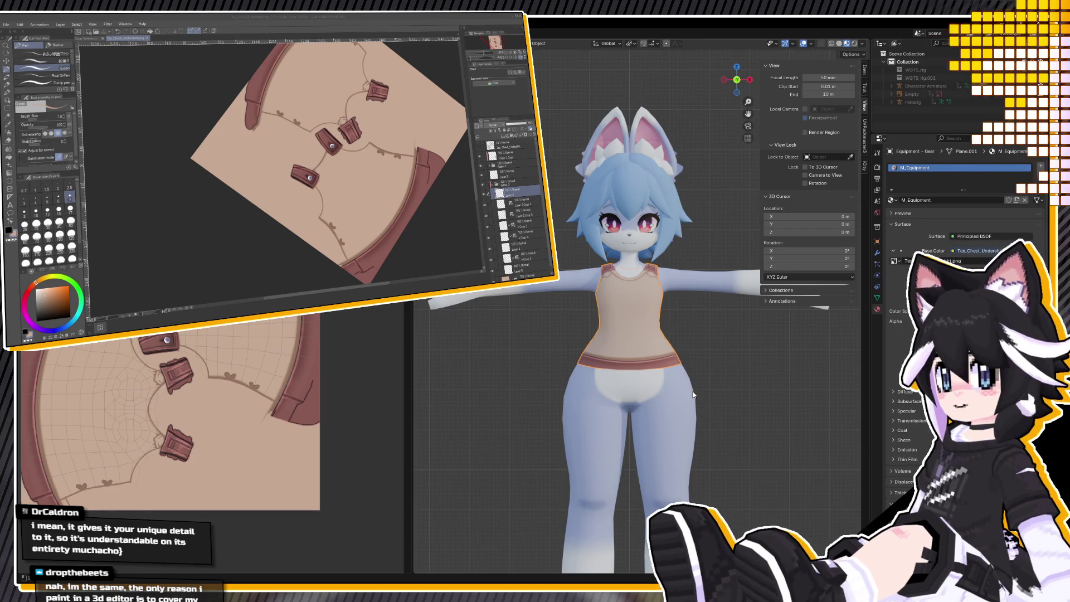
In Clip Studio, select a lower layer, select the entire canvas, and pick the Watercolor brush.
left_click(491, 184)
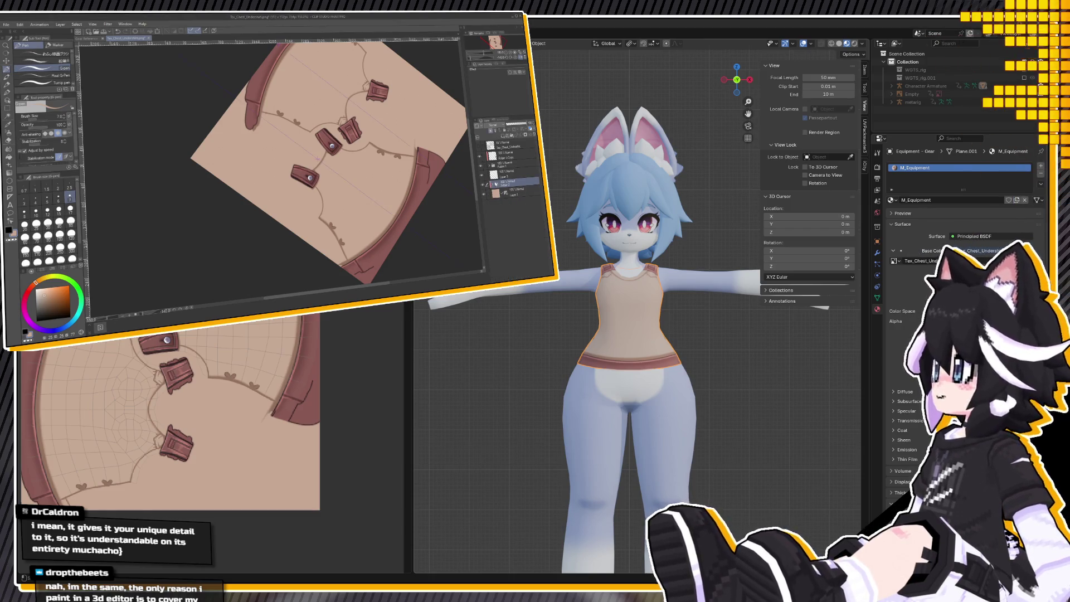
left_click(491, 184)
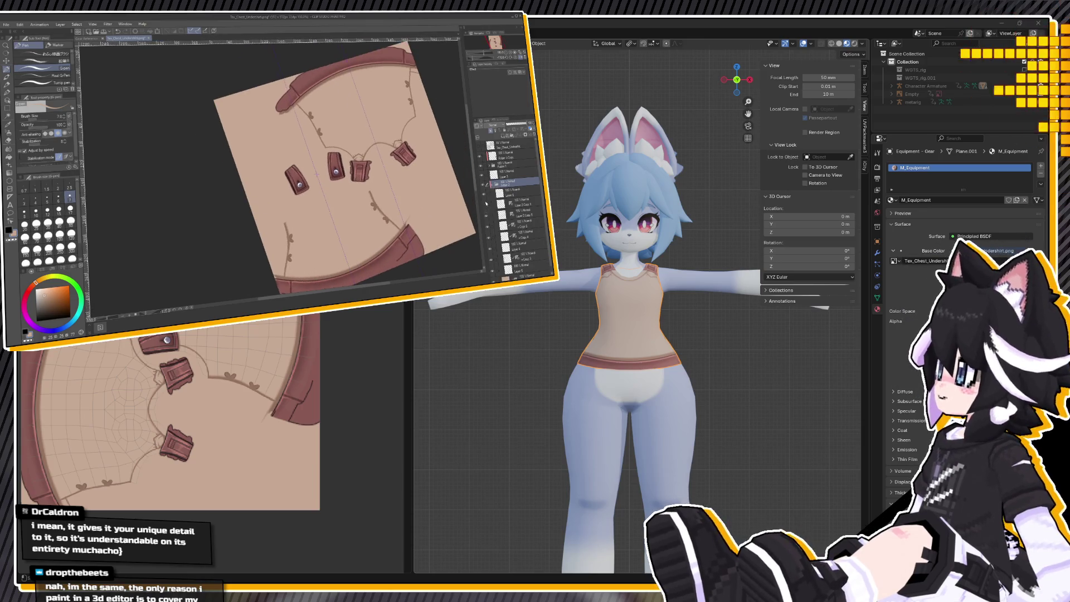
left_click(519, 203)
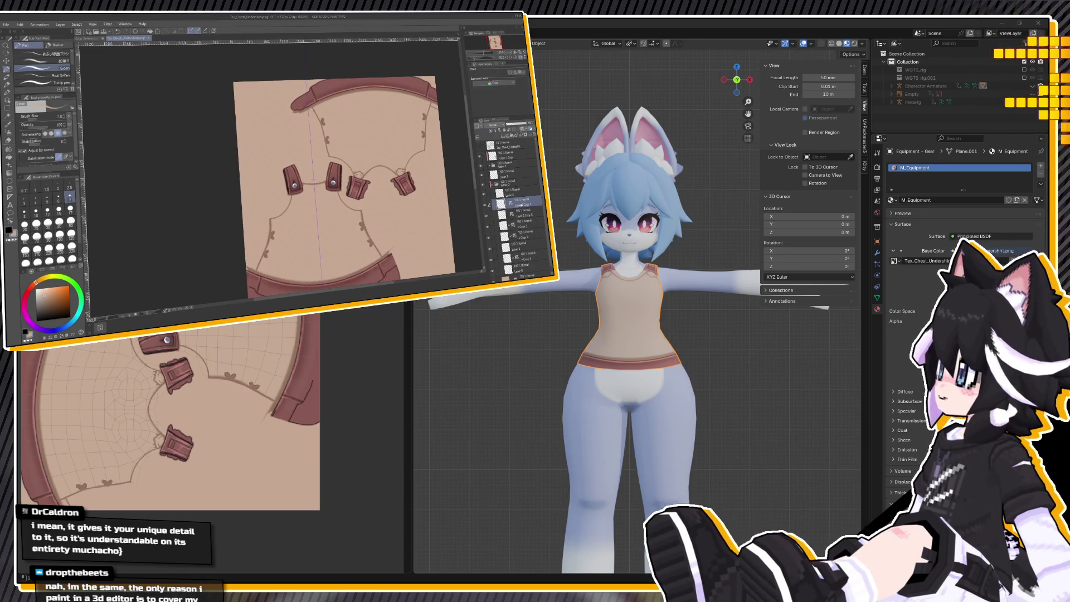
left_click(491, 184)
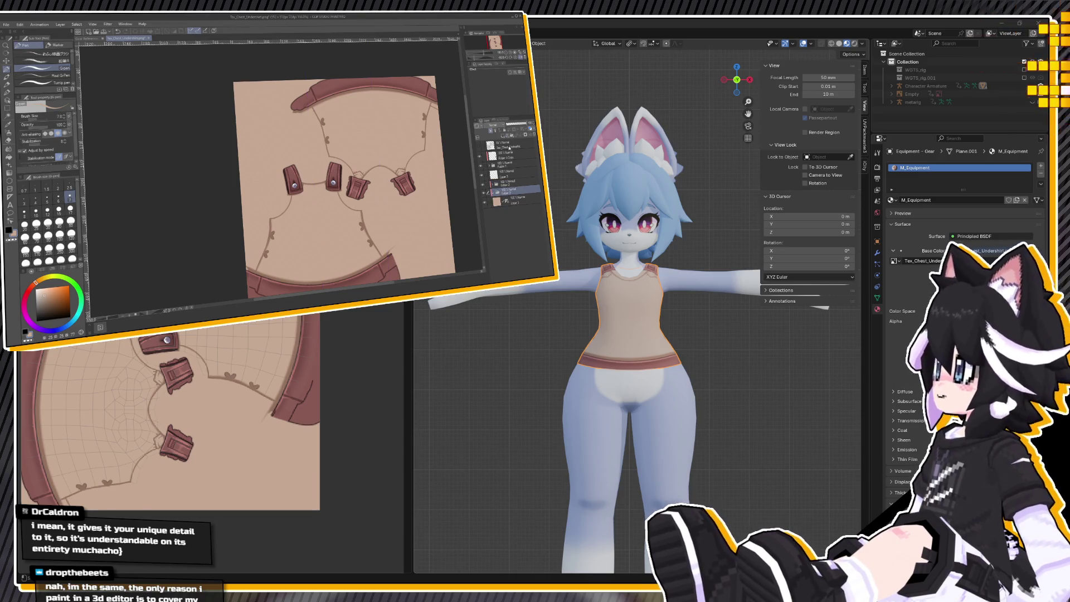
key("ctrl+a")
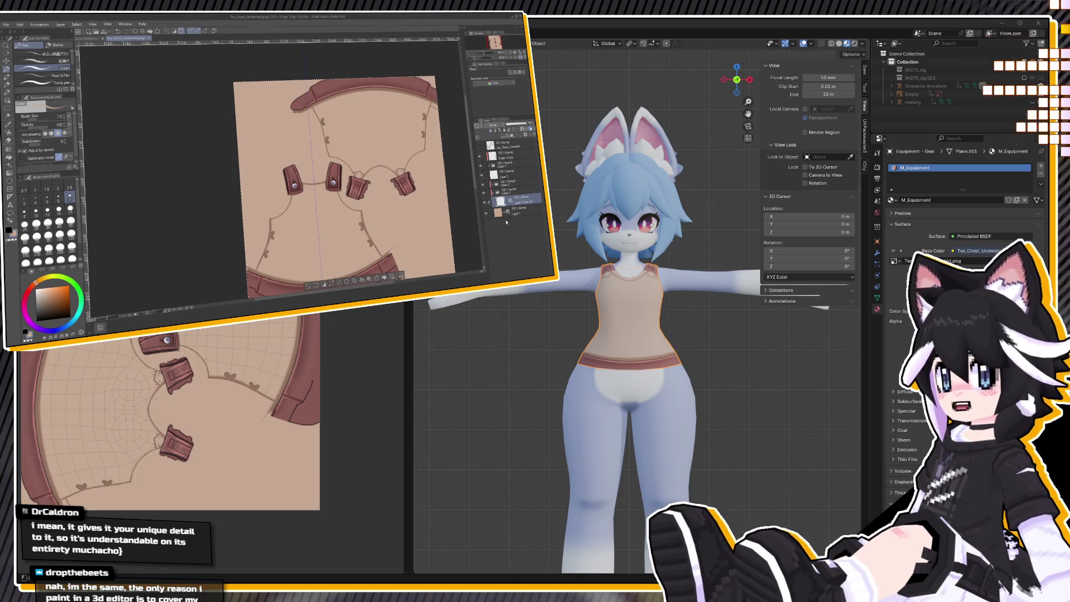
left_click(7, 79)
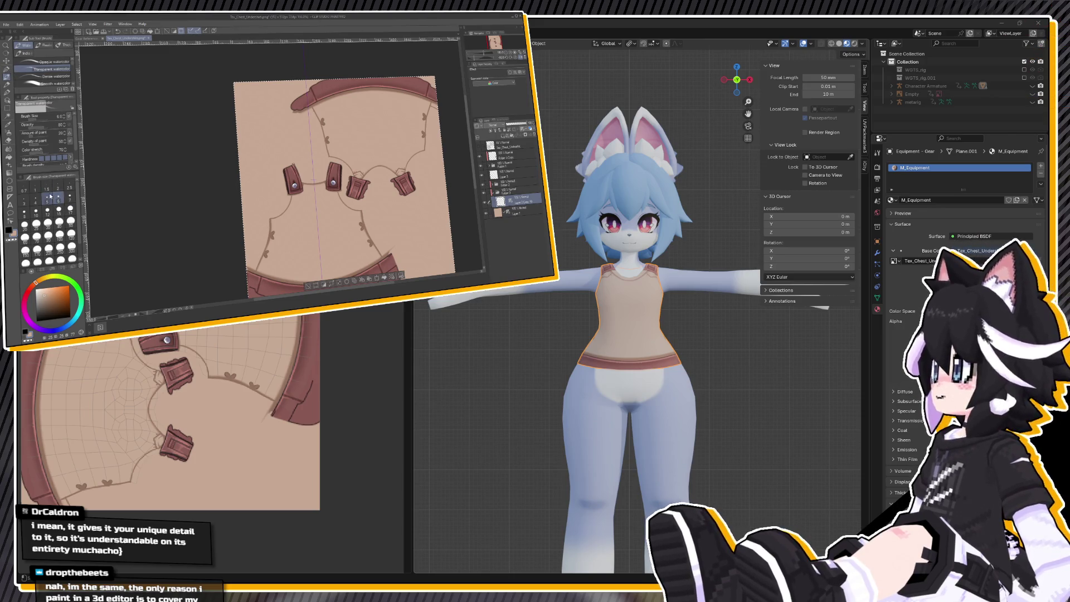
scroll(372, 167, "down", 2)
scroll(404, 136, "up", 2)
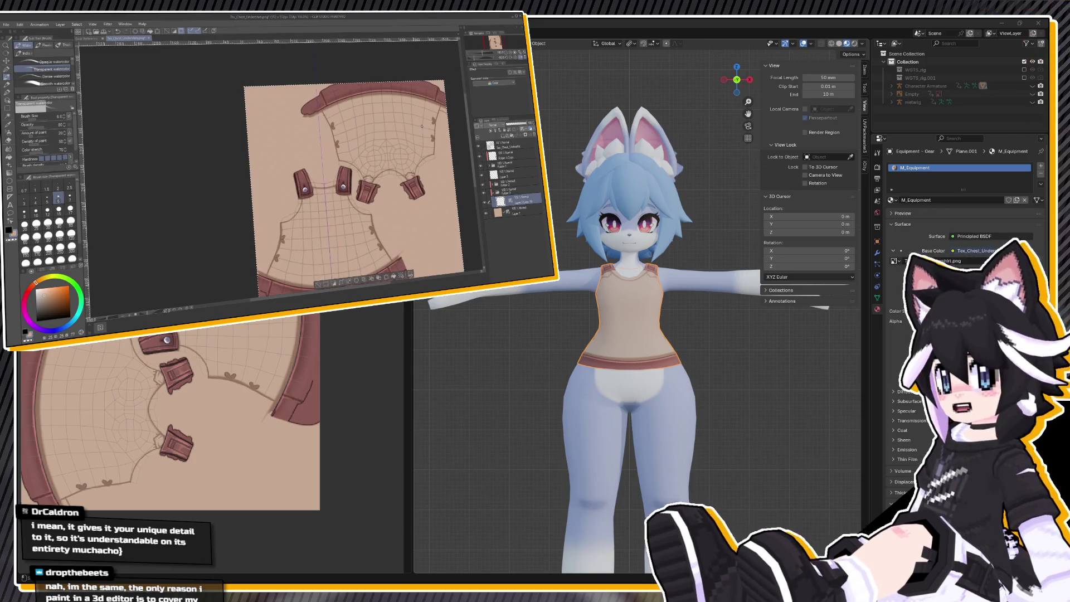
scroll(342, 84, "up", 3)
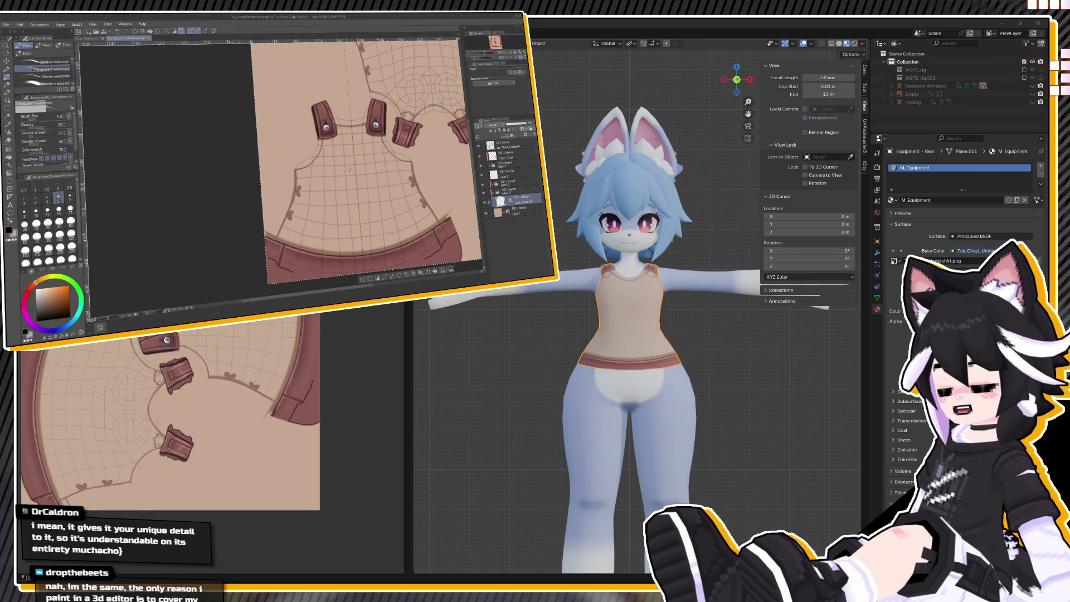
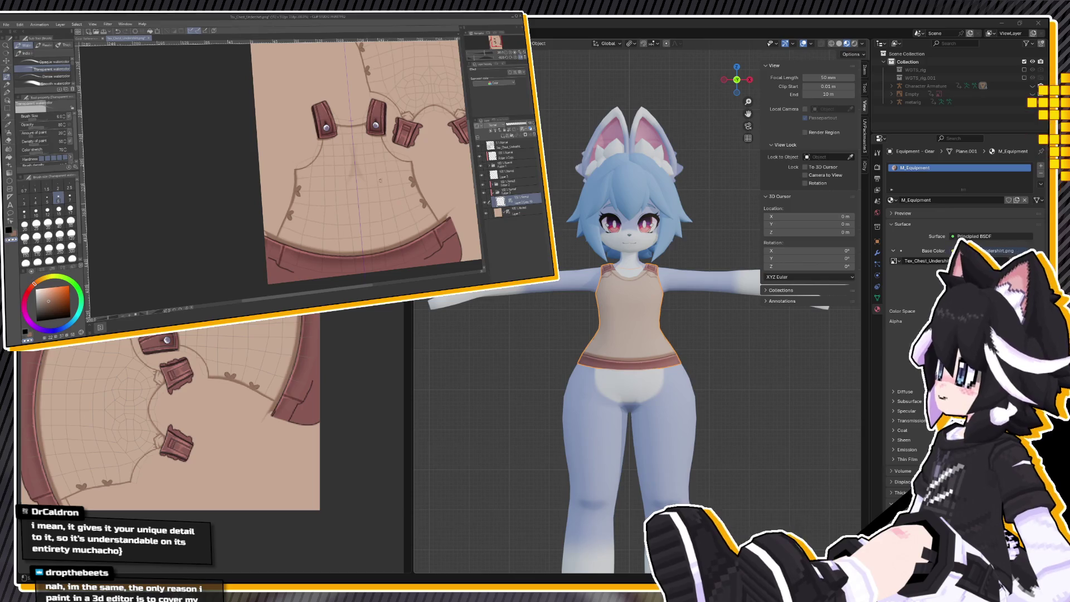
Paint a darker shadow arc at brush size 17, then ready the Blend tool at size 25.
left_click(70, 209)
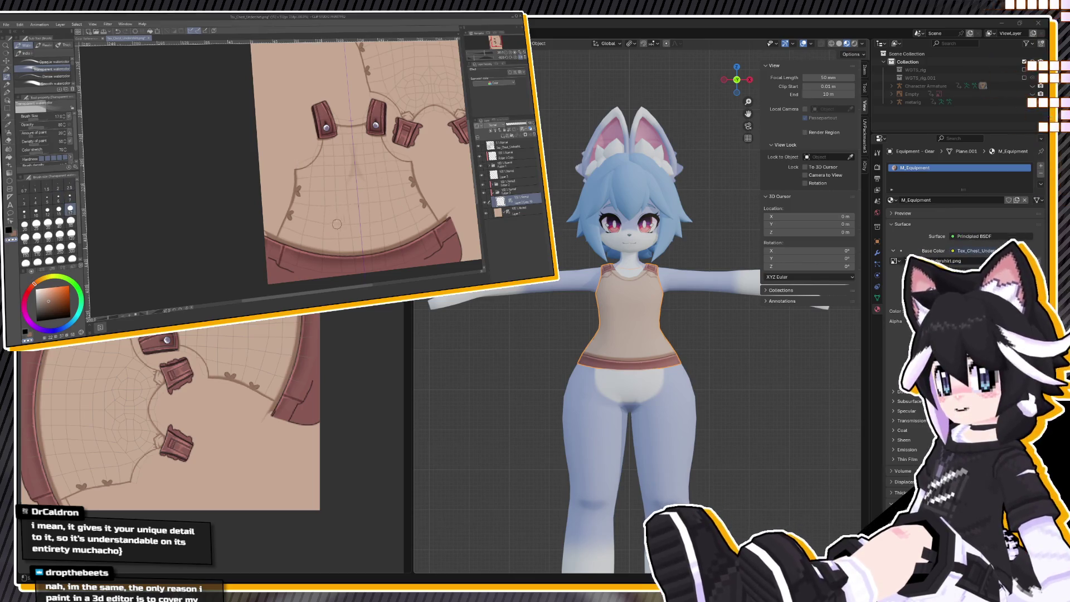
mouse_move(384, 216)
left_mouse_down()
mouse_move(336, 211)
mouse_move(351, 211)
mouse_move(326, 231)
mouse_move(346, 210)
left_mouse_up()
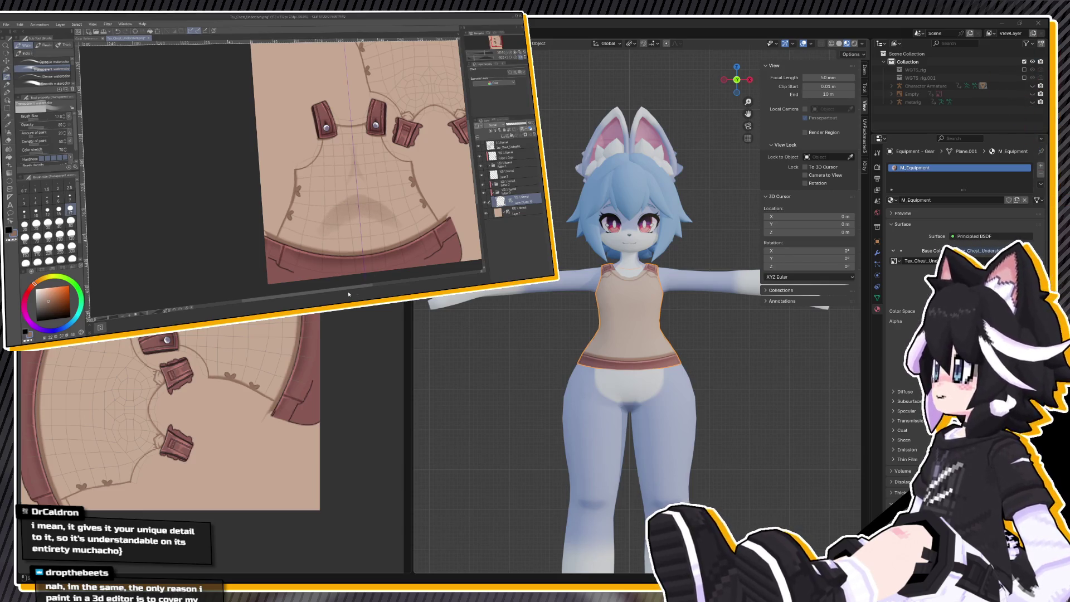
left_click(10, 150)
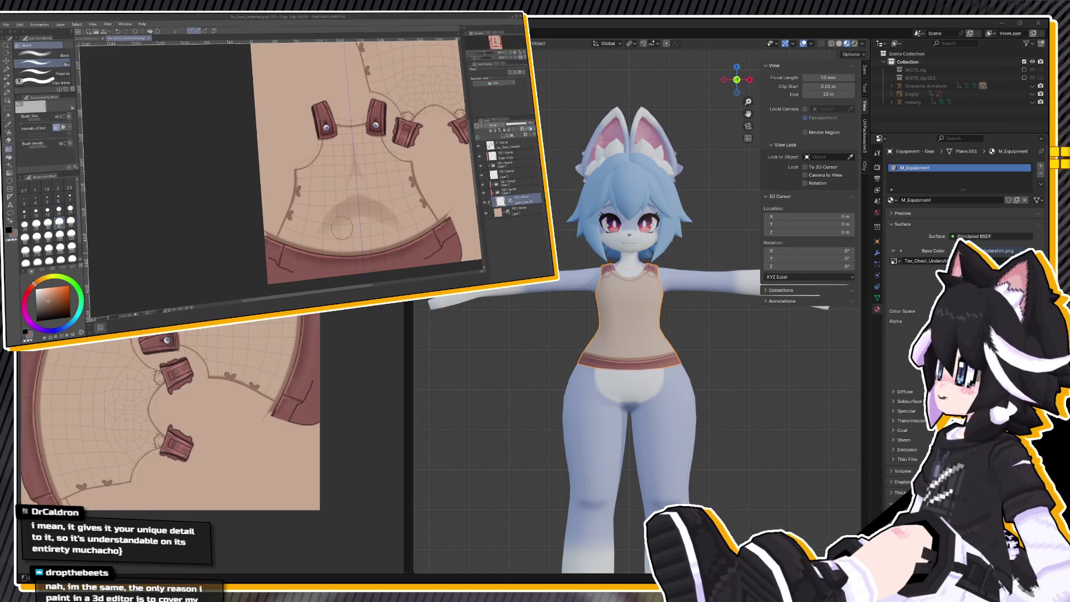
left_click(36, 222)
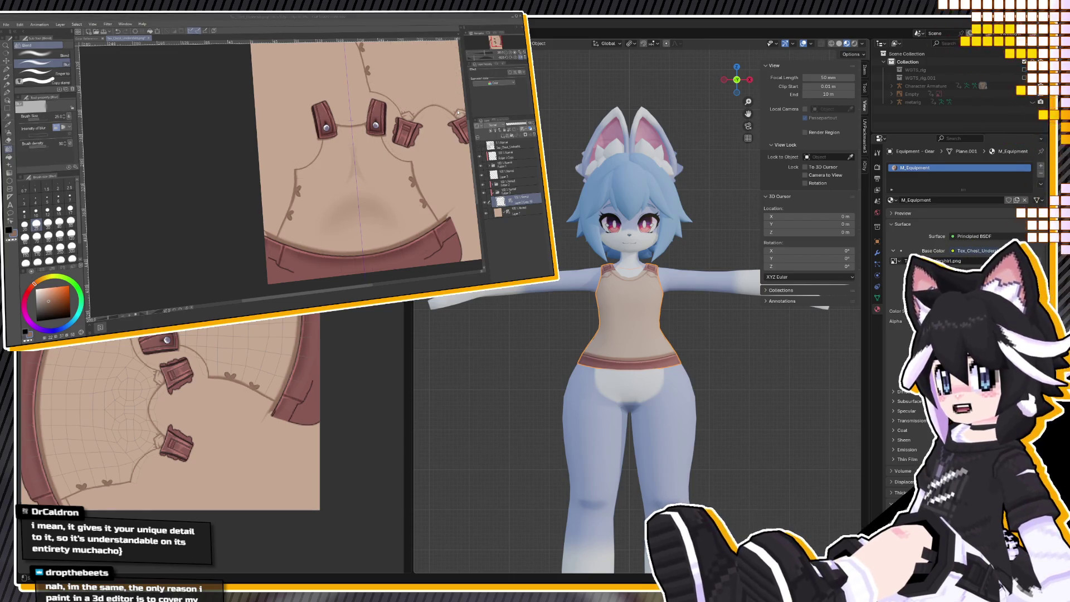
Orbit the model to check the undershirt's back and reset the brush to size 17.
left_click(409, 20)
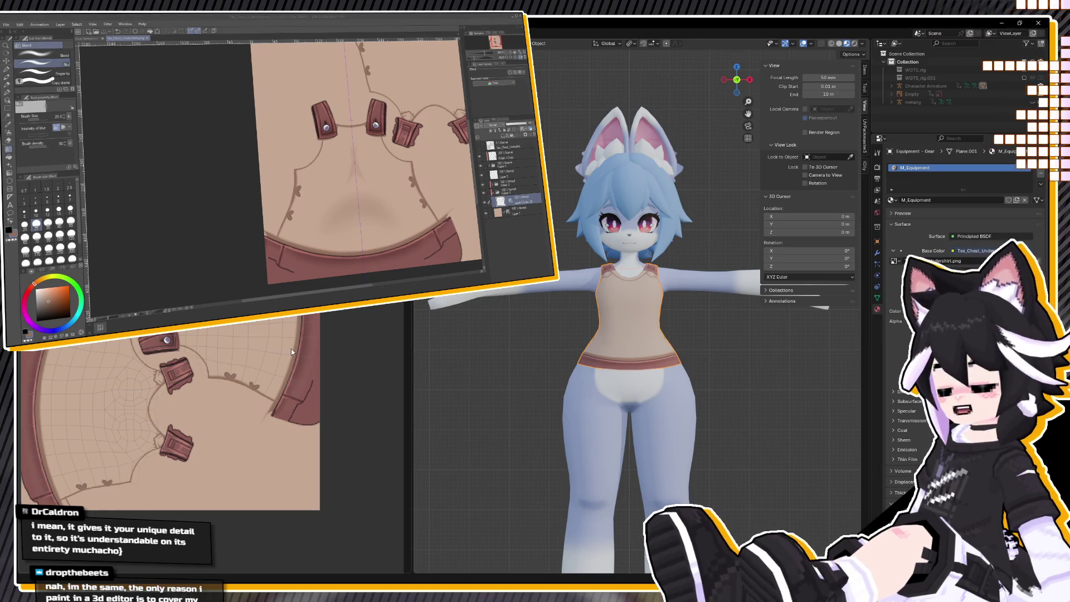
middle_click_drag(501, 296, 697, 294)
scroll(697, 294, "up", 2)
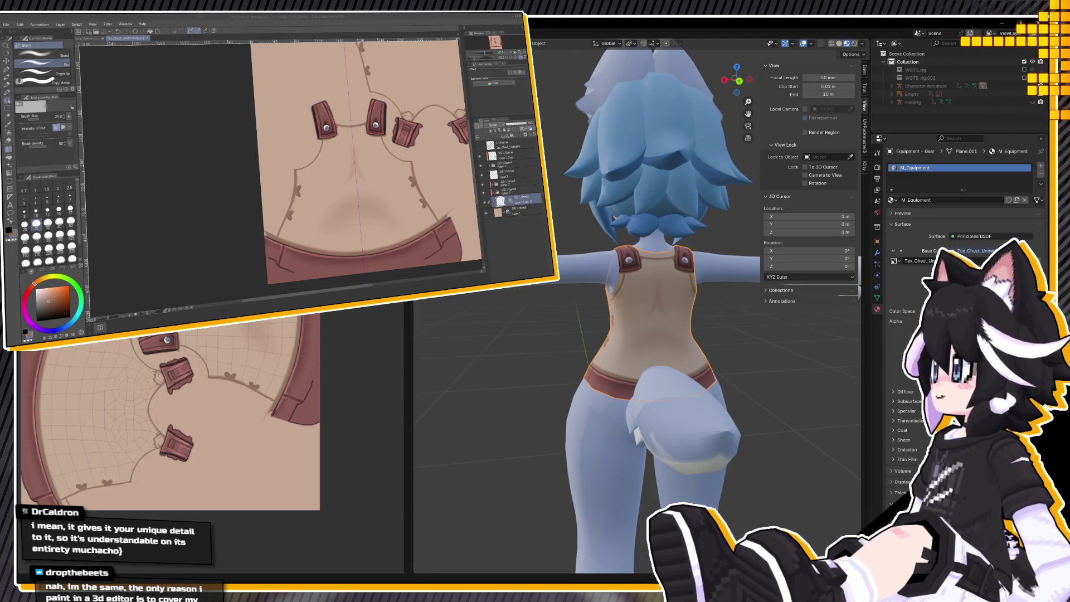
left_click(70, 208)
scroll(370, 163, "up", 2)
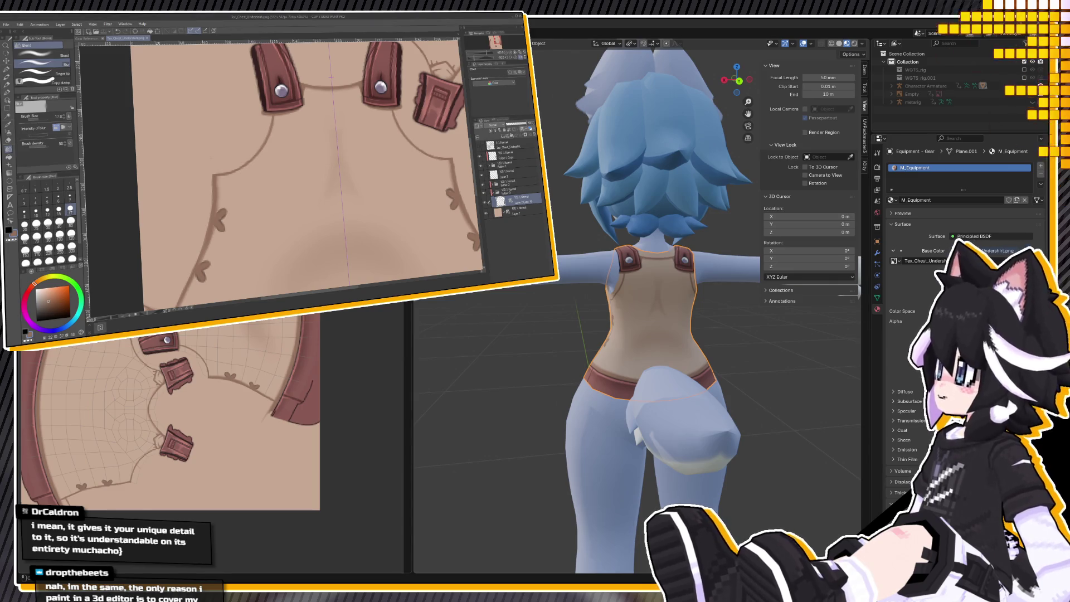
middle_click_drag(565, 301, 654, 260)
scroll(653, 258, "up", 4)
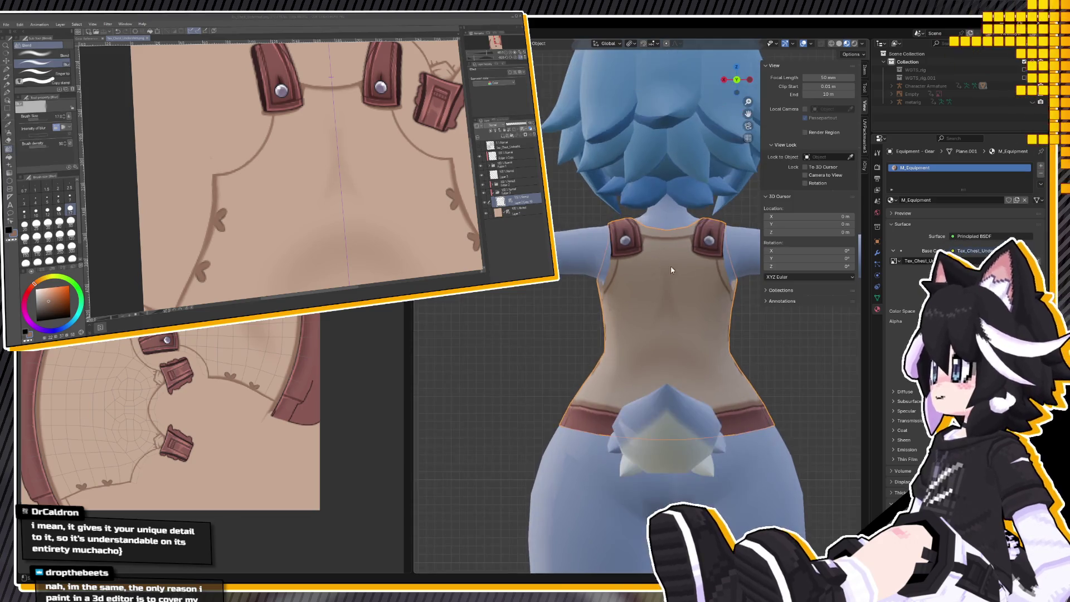
scroll(720, 266, "down", 1)
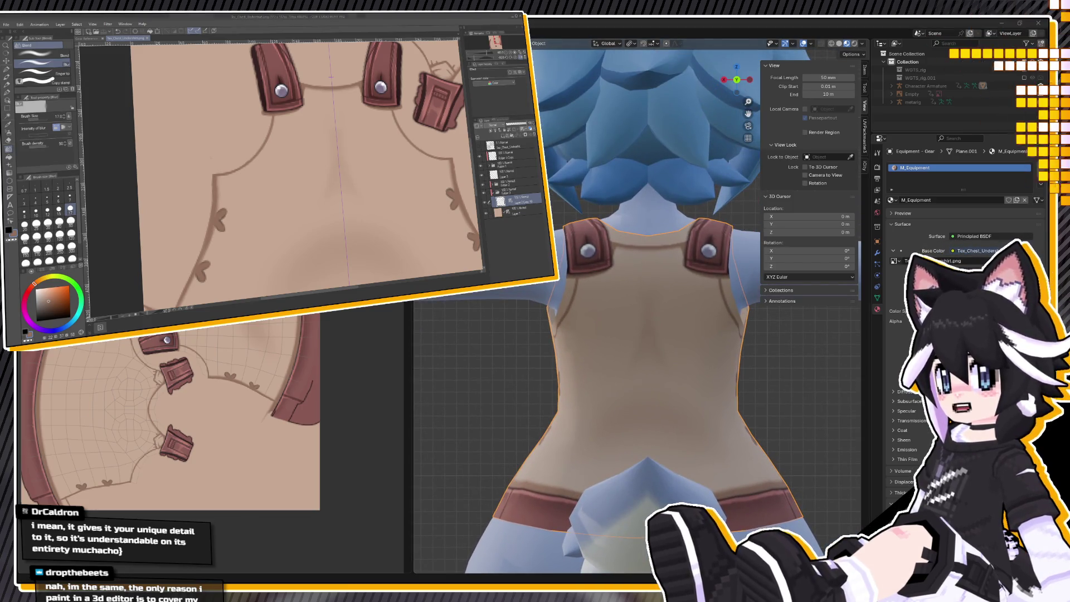
left_click(7, 110)
left_click_drag(278, 93, 395, 198)
left_click_drag(376, 157, 375, 147)
key("ctrl+d")
left_click(9, 149)
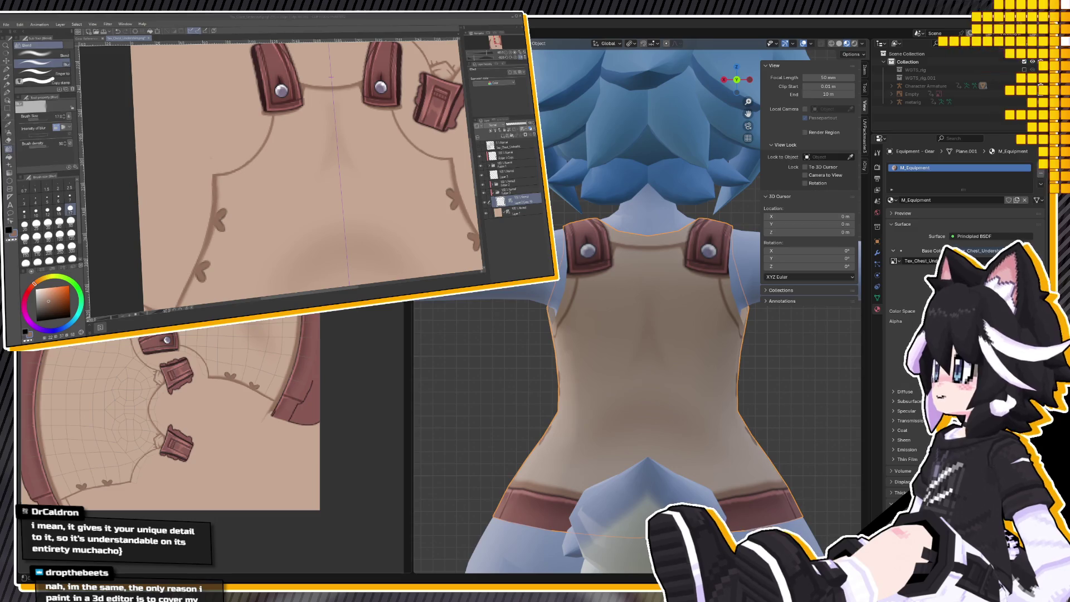
scroll(613, 367, "down", 3)
middle_click_drag(602, 370, 696, 371)
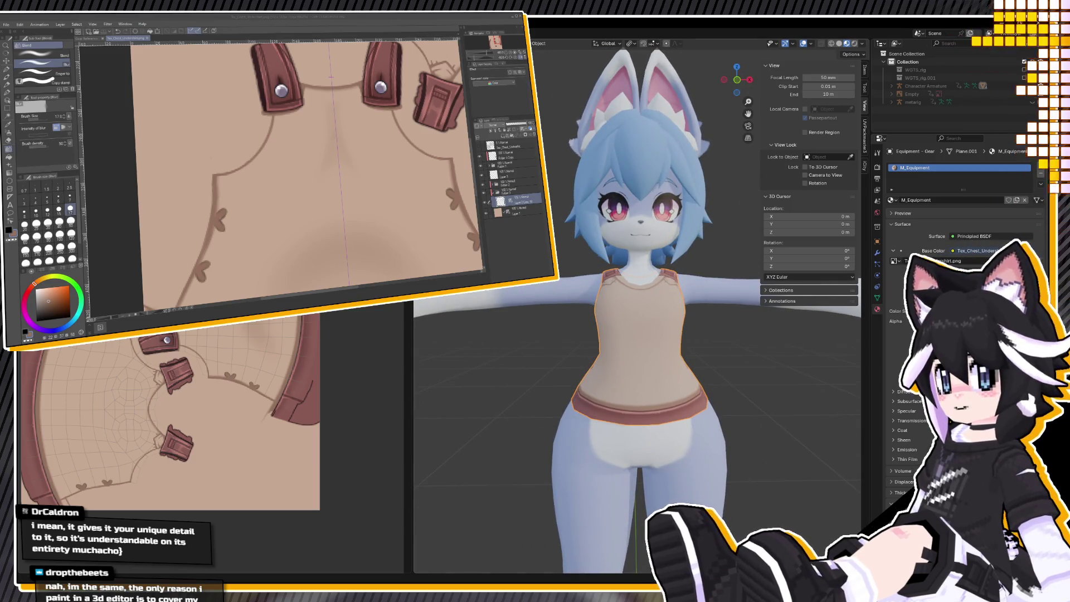
Straighten and zoom the canvas, then add new layers and merge them down into the undershirt layer.
scroll(406, 209, "down", 3)
mouse_move(419, 75)
left_mouse_down()
mouse_move(348, 187)
mouse_move(429, 120)
mouse_move(441, 87)
left_mouse_up()
mouse_move(462, 162)
left_mouse_down()
mouse_move(390, 217)
mouse_move(230, 258)
left_mouse_up()
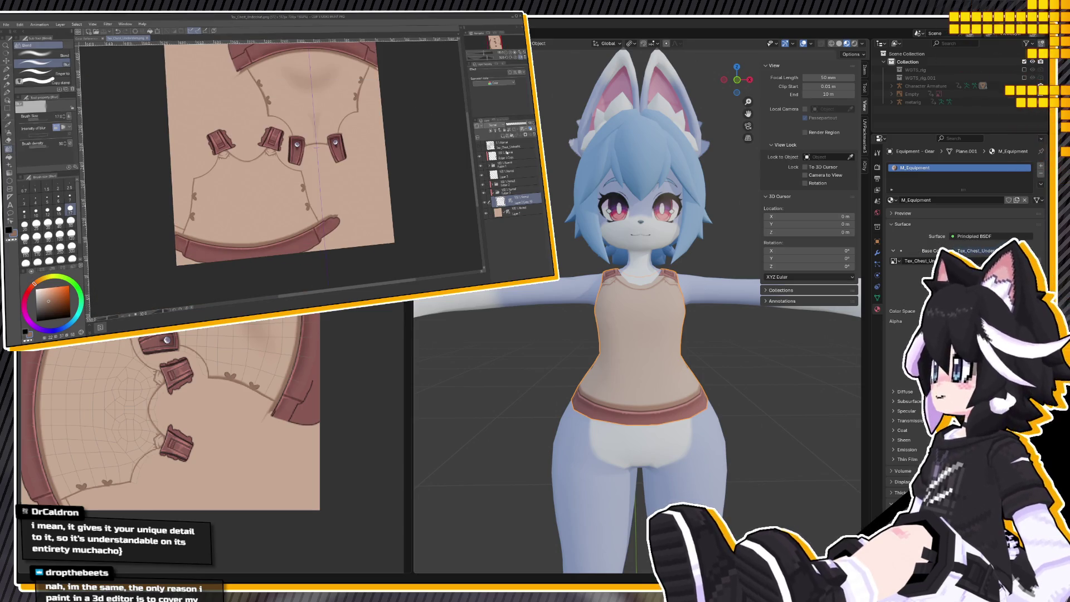
key("ctrl+c")
key("ctrl+v")
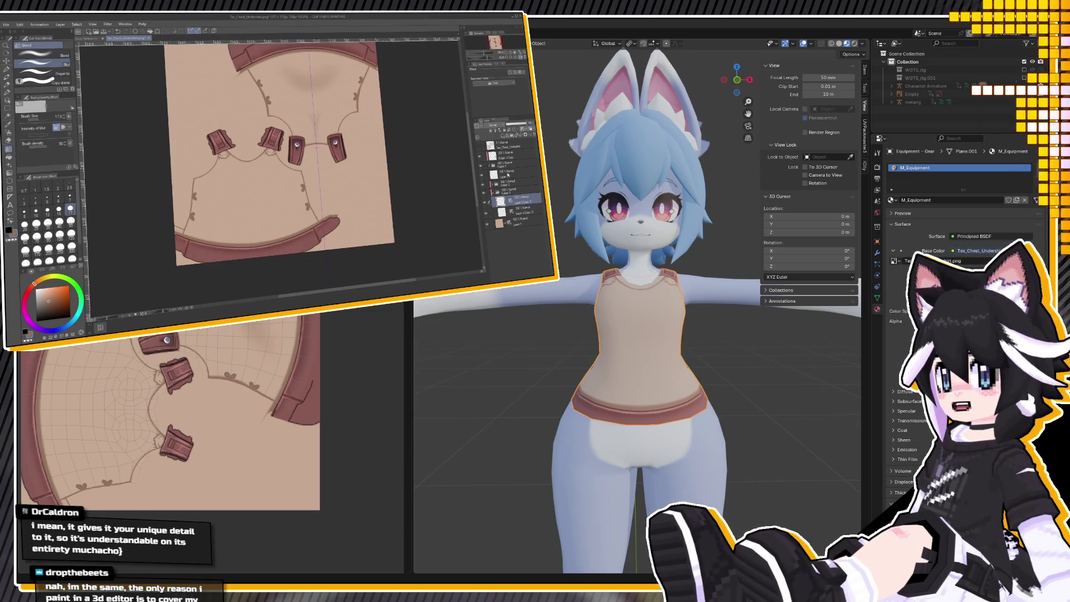
key("ctrl+e")
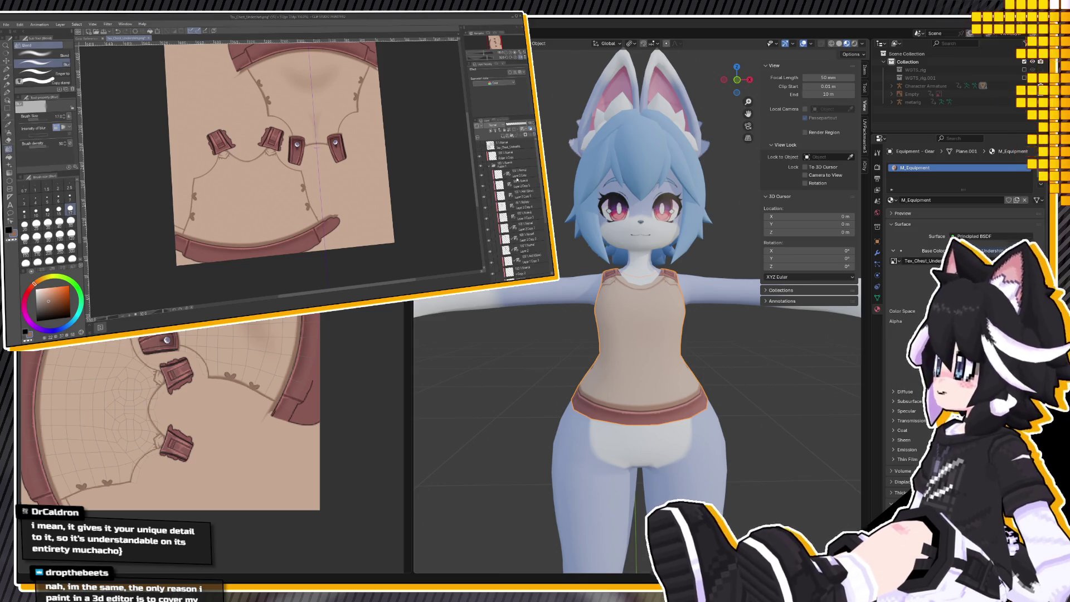
key("ctrl+c")
key("ctrl+v")
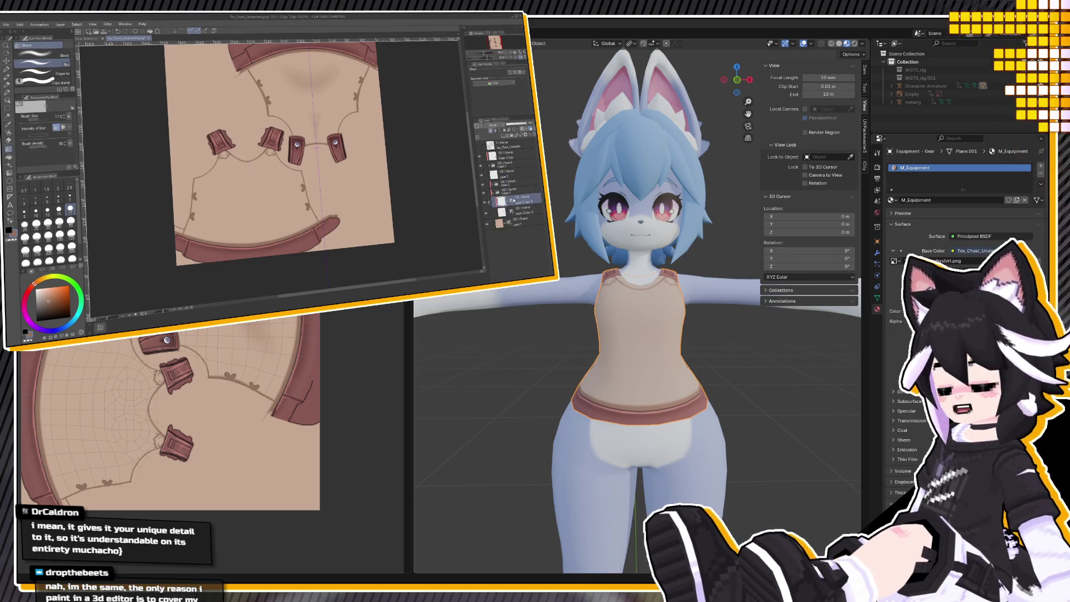
key("ctrl+e")
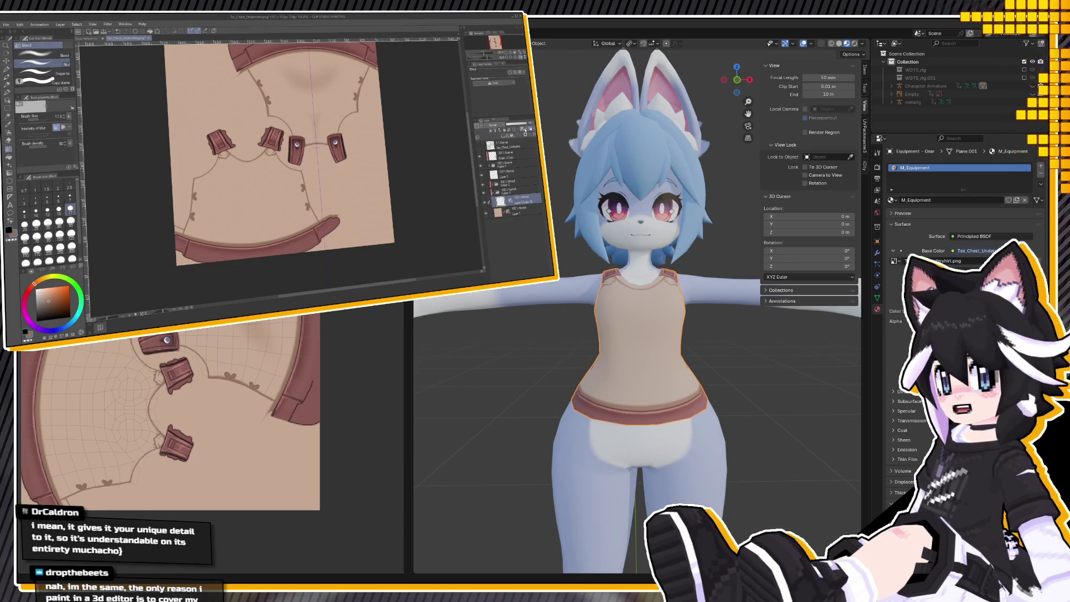
Browse the layers inside Folder 1 and select a layer beneath it.
left_click(487, 165)
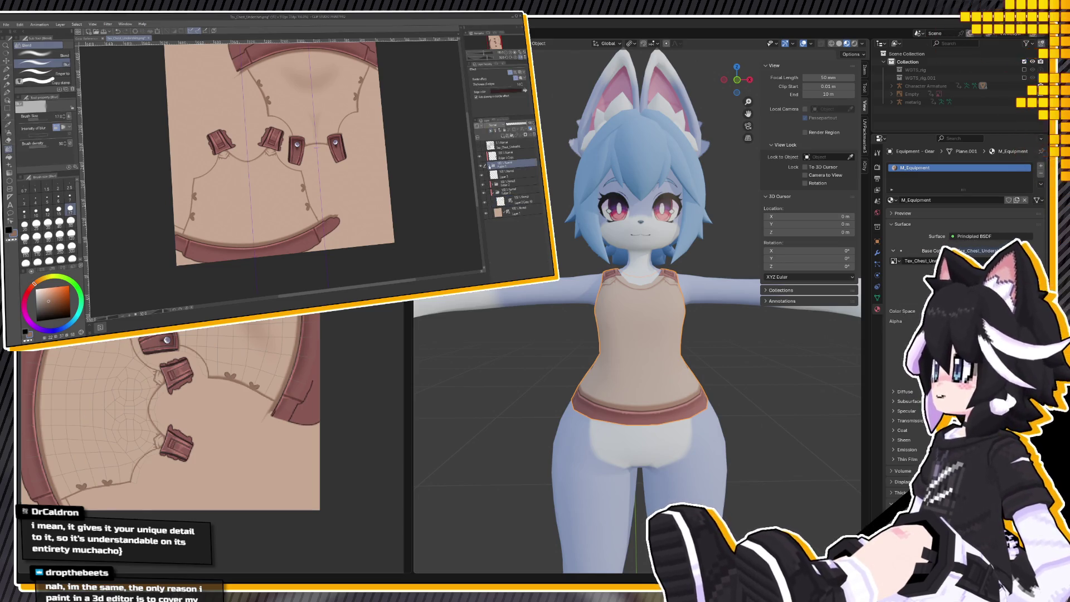
left_click(488, 166)
left_click(518, 184)
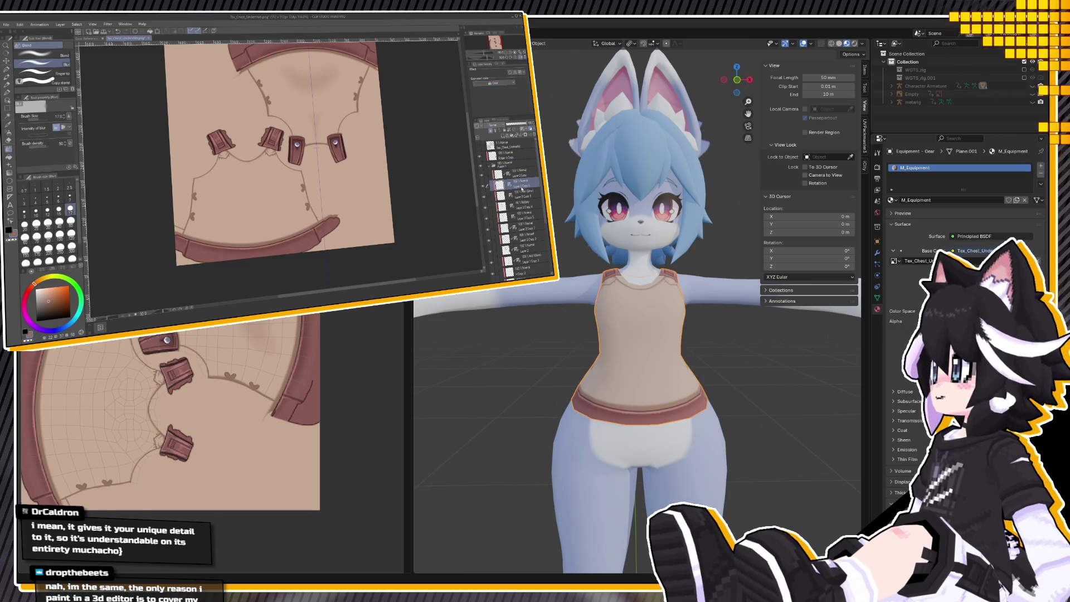
left_click(521, 175)
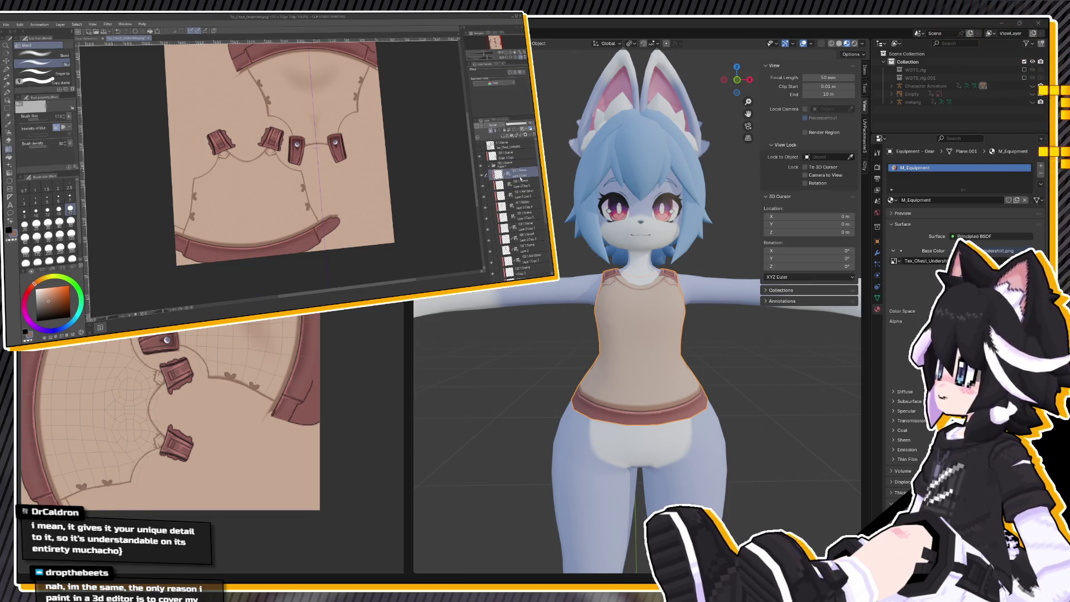
left_click(529, 267)
scroll(540, 197, "down", 3)
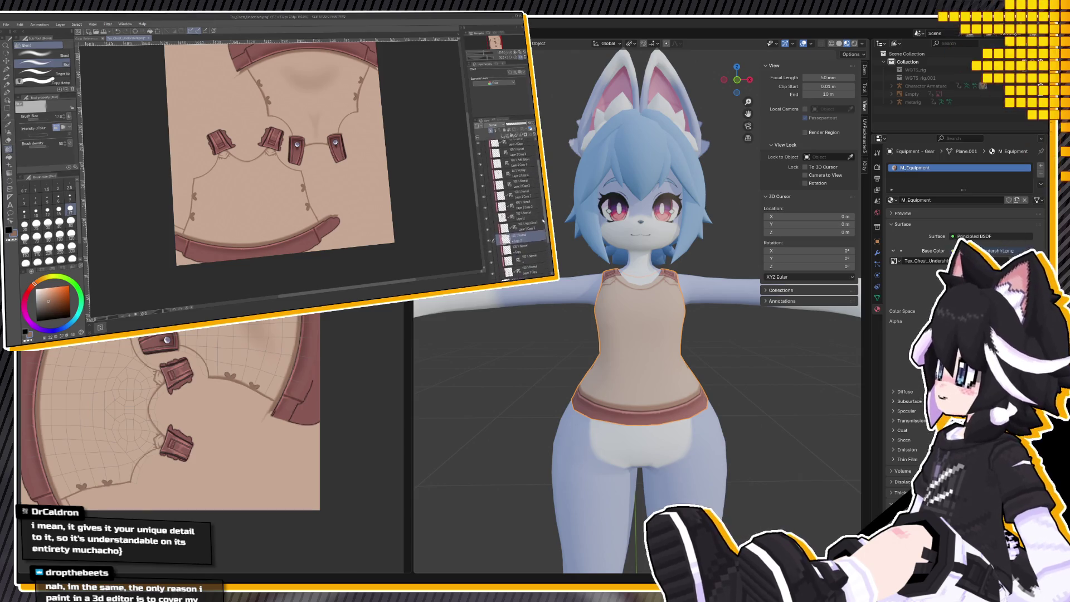
scroll(542, 223, "down", 4)
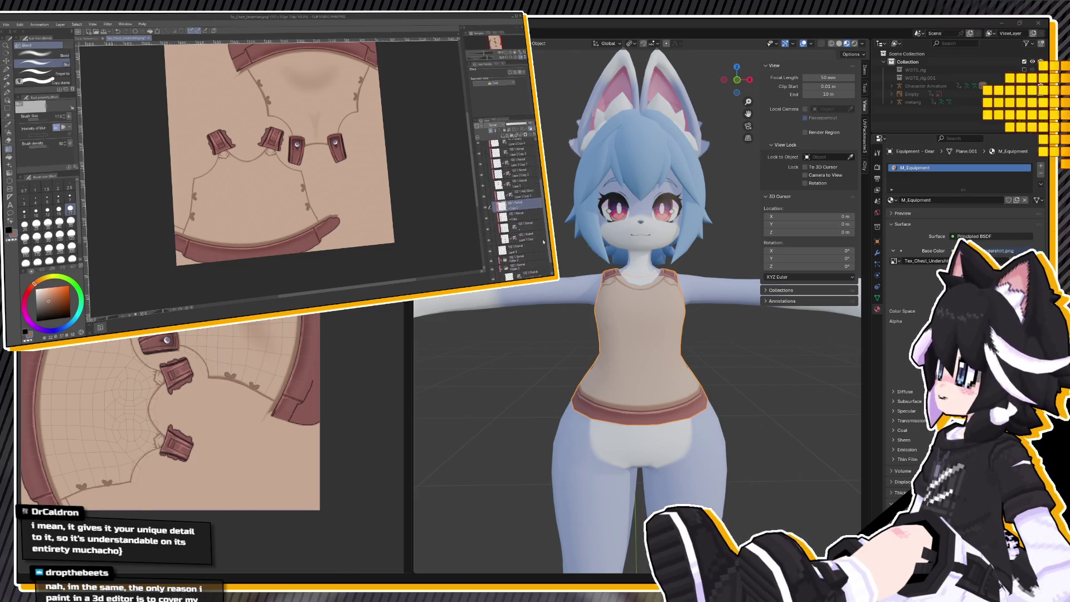
left_click(527, 218)
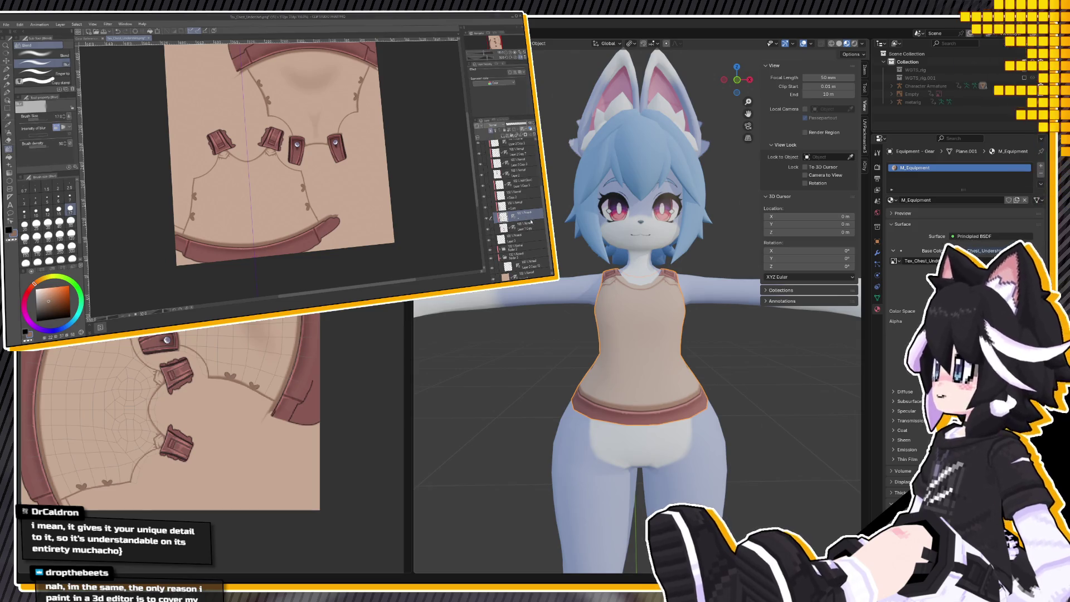
left_click(491, 126)
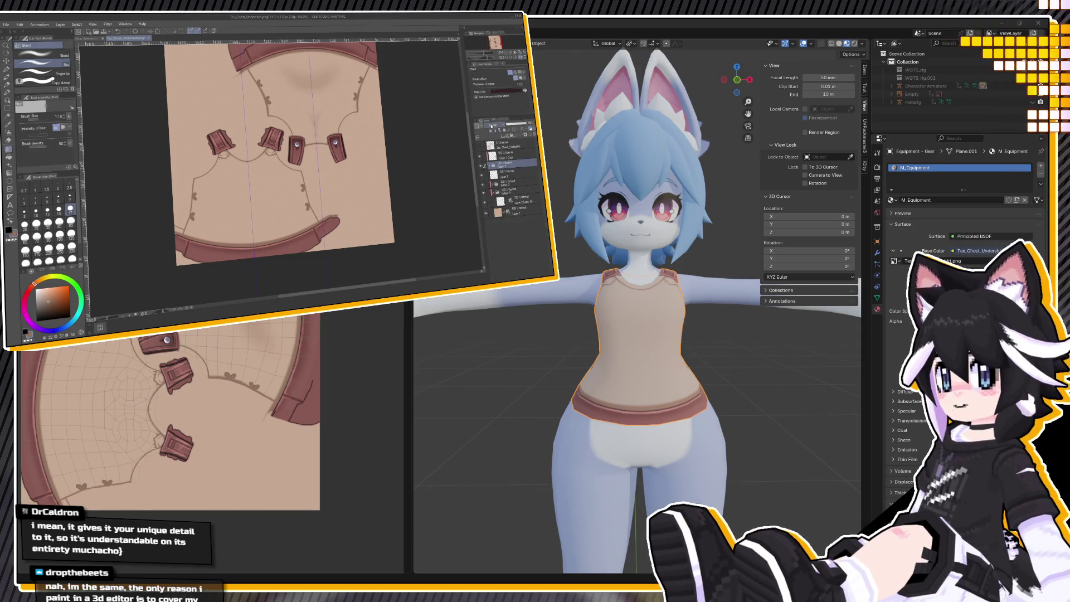
left_click(507, 176)
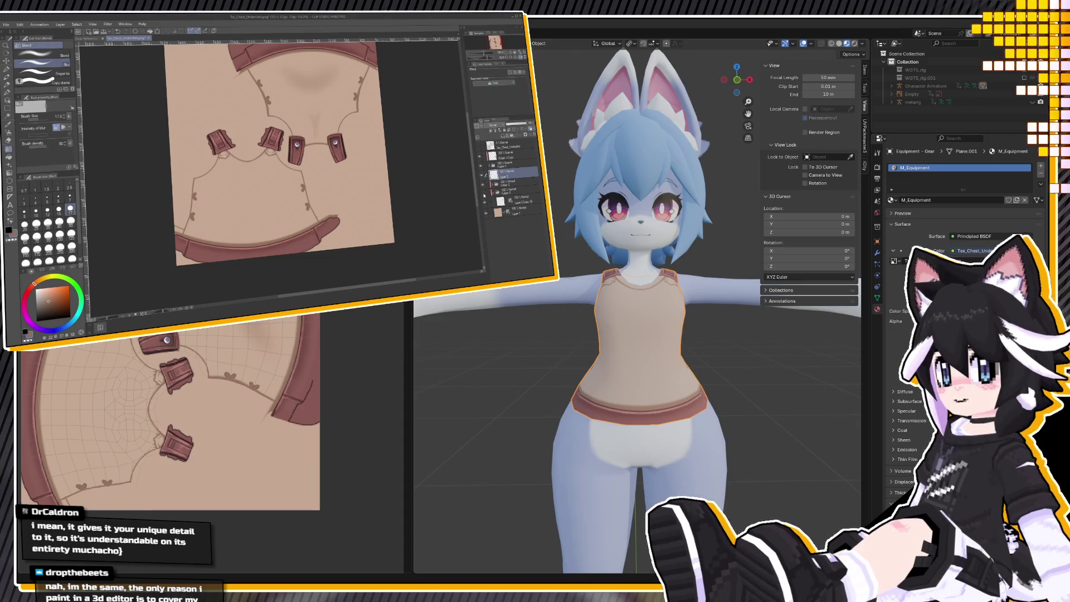
left_click(518, 201)
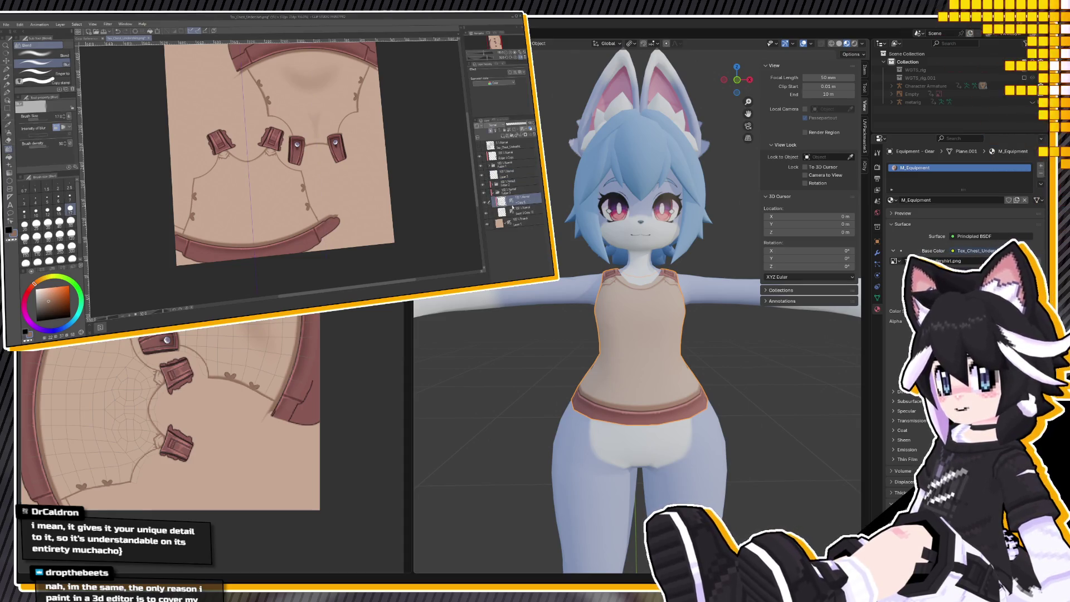
left_click(504, 204, "ctrl")
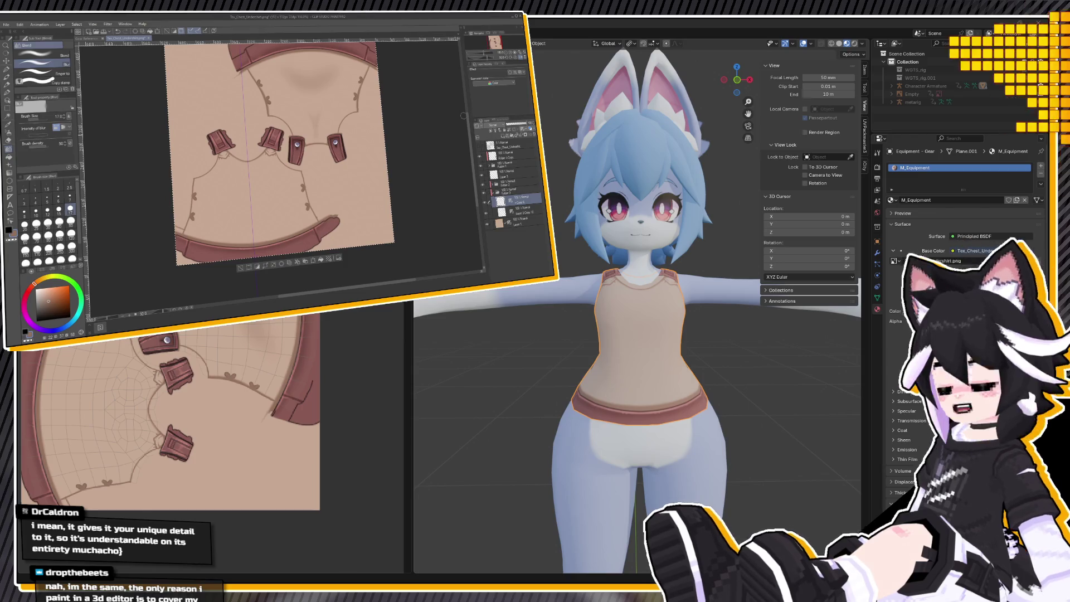
Switch to the Transparent watercolor brush at size 8.
left_click(7, 77)
left_click(24, 212)
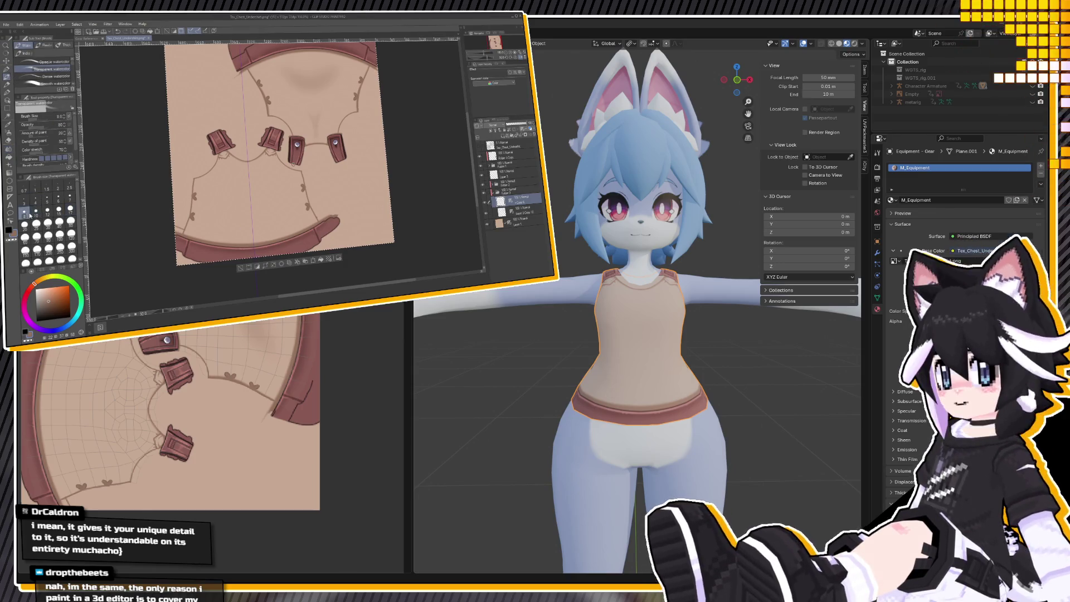
scroll(268, 188, "up", 4)
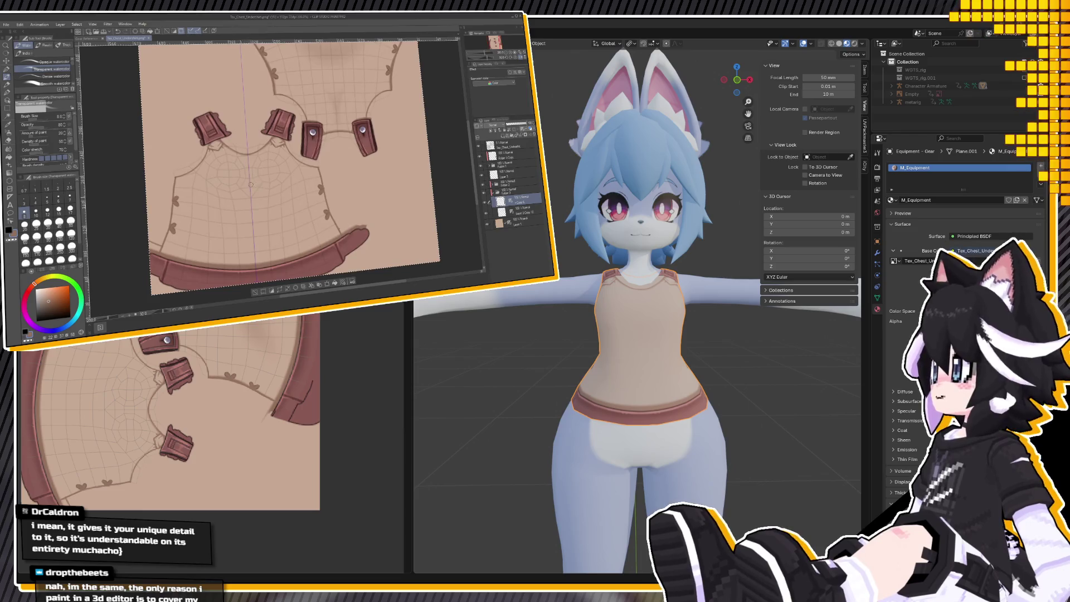
Paint faint fold shading strokes under the chest, shrinking the brush to 7 and then 4.
mouse_move(210, 194)
left_mouse_down()
mouse_move(246, 194)
mouse_move(167, 198)
left_mouse_up()
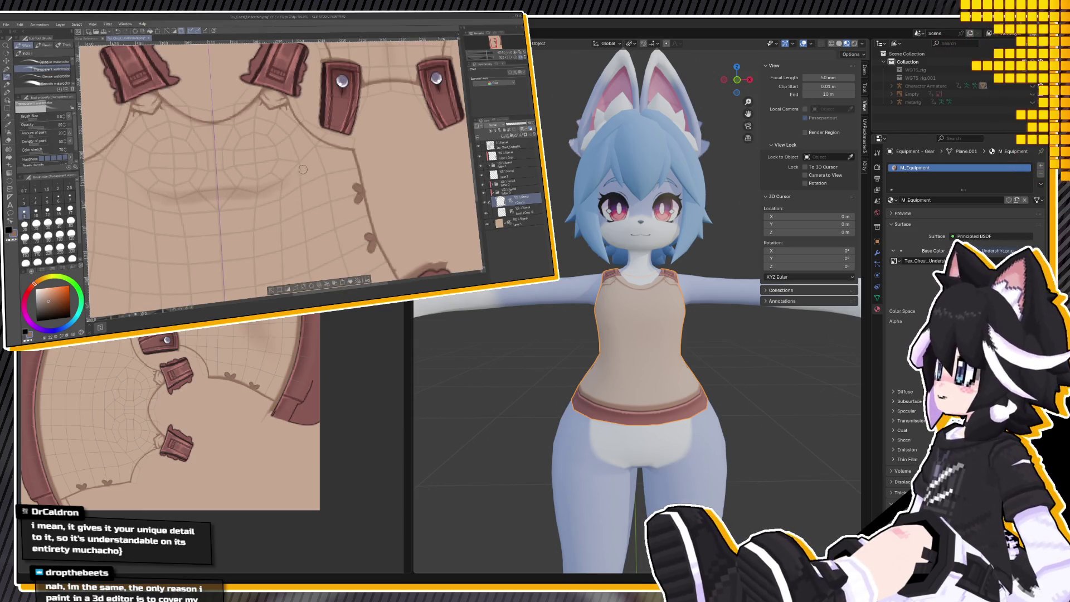
left_click(70, 196)
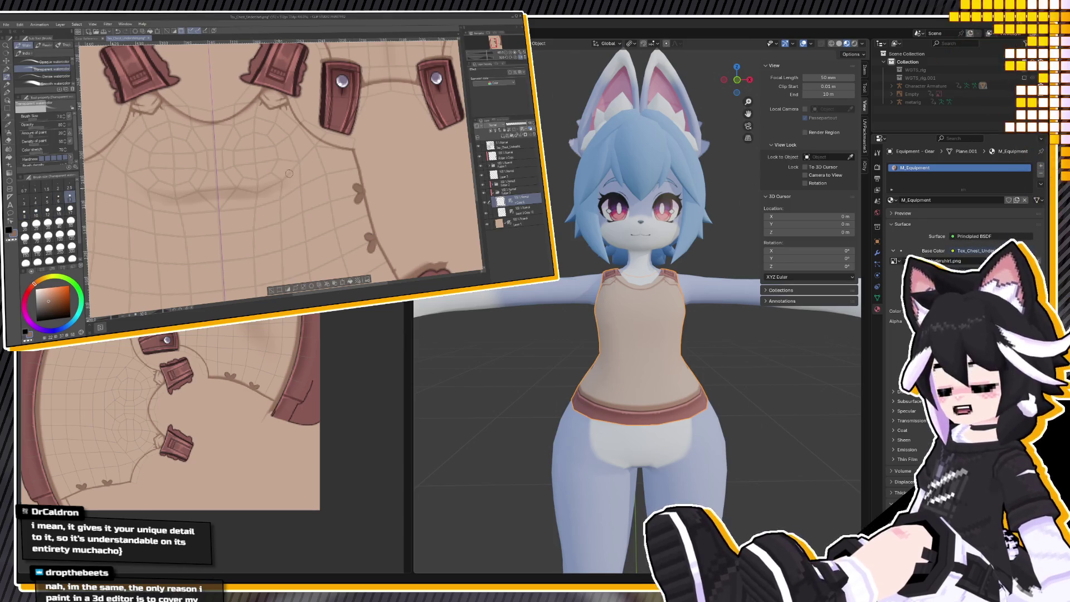
left_click_drag(304, 156, 309, 146)
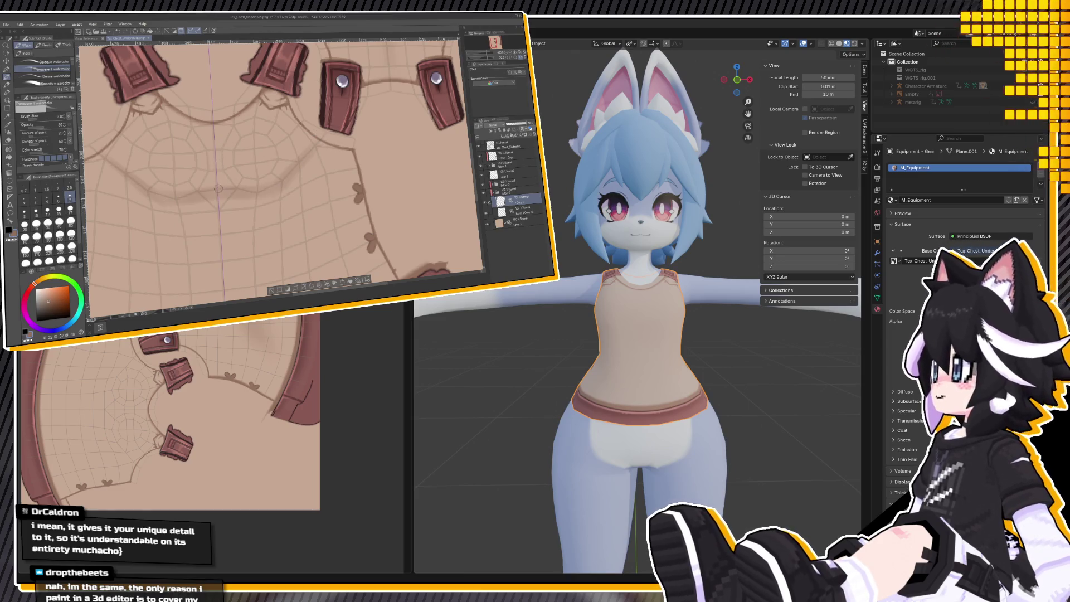
left_click_drag(219, 190, 215, 152)
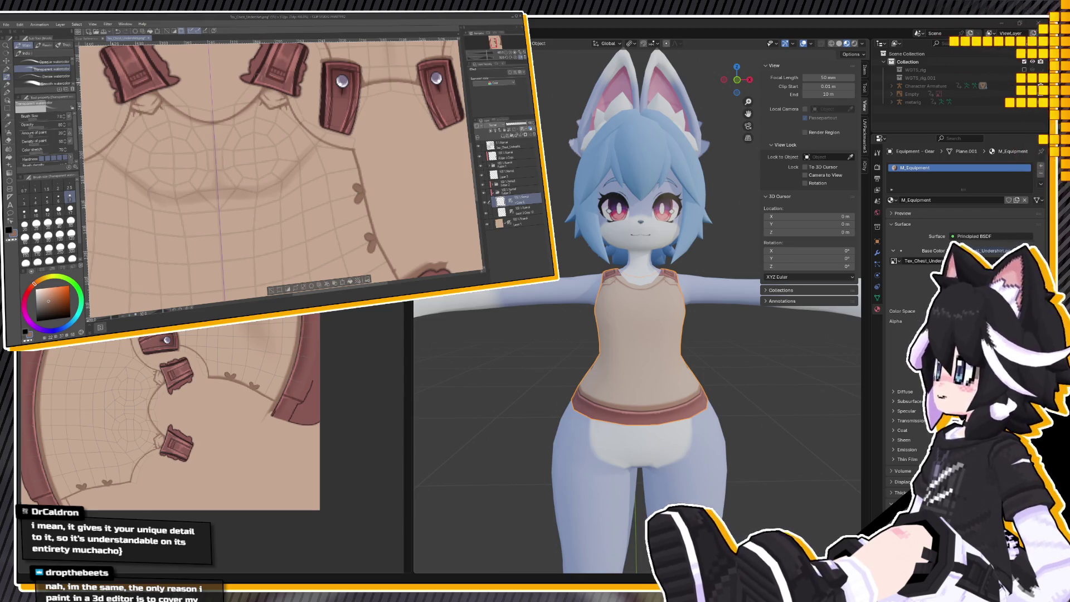
left_click(35, 198)
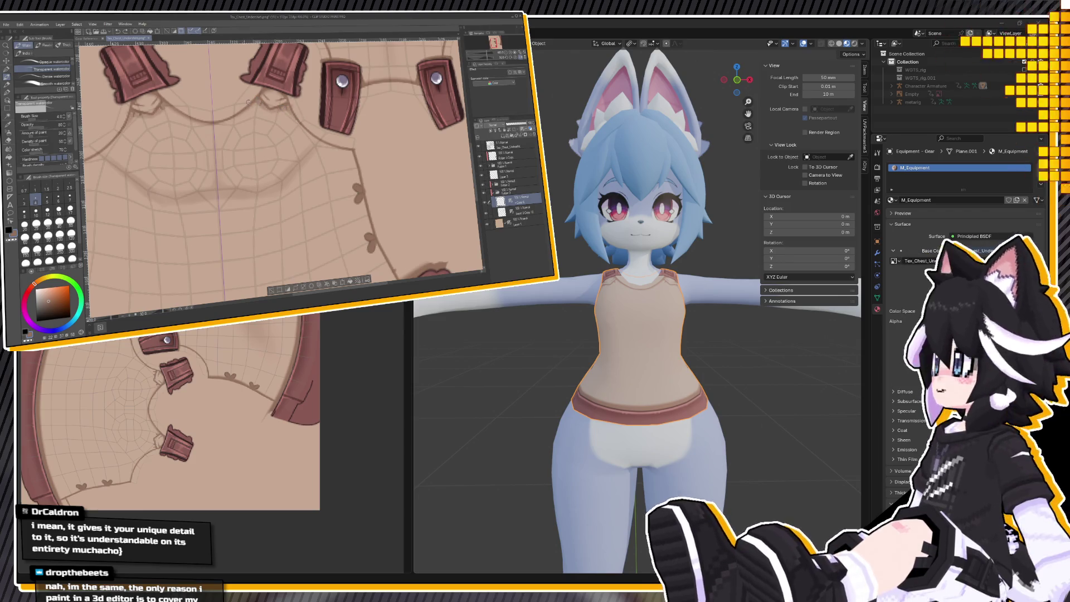
Blur the chest shading at sizes 8 and 10, then orbit the Blender model to a three-quarter view.
left_click(15, 160)
left_click_drag(212, 207, 134, 133)
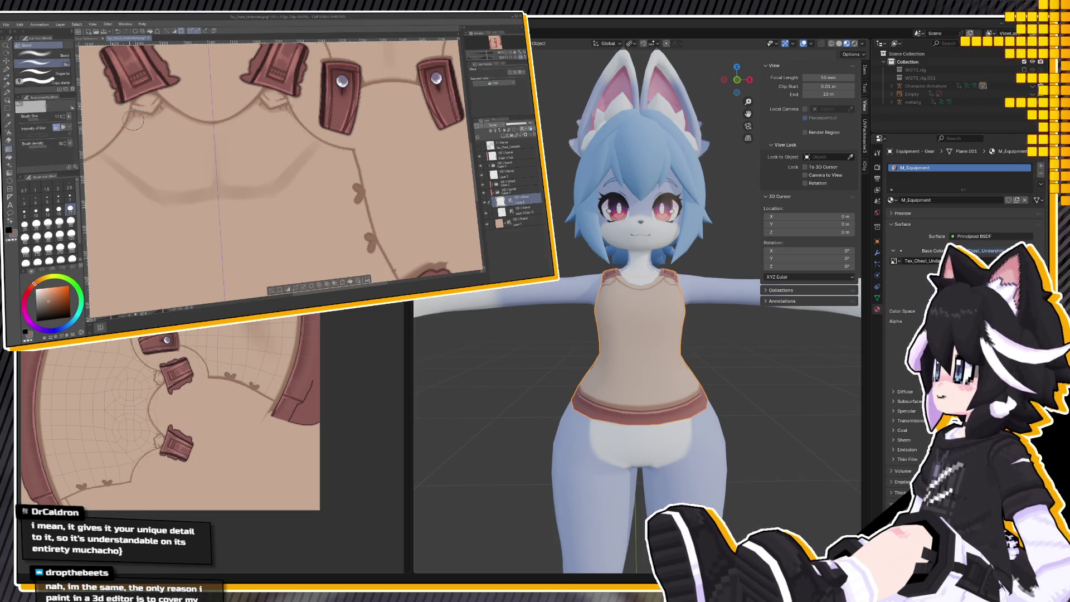
left_click(24, 212)
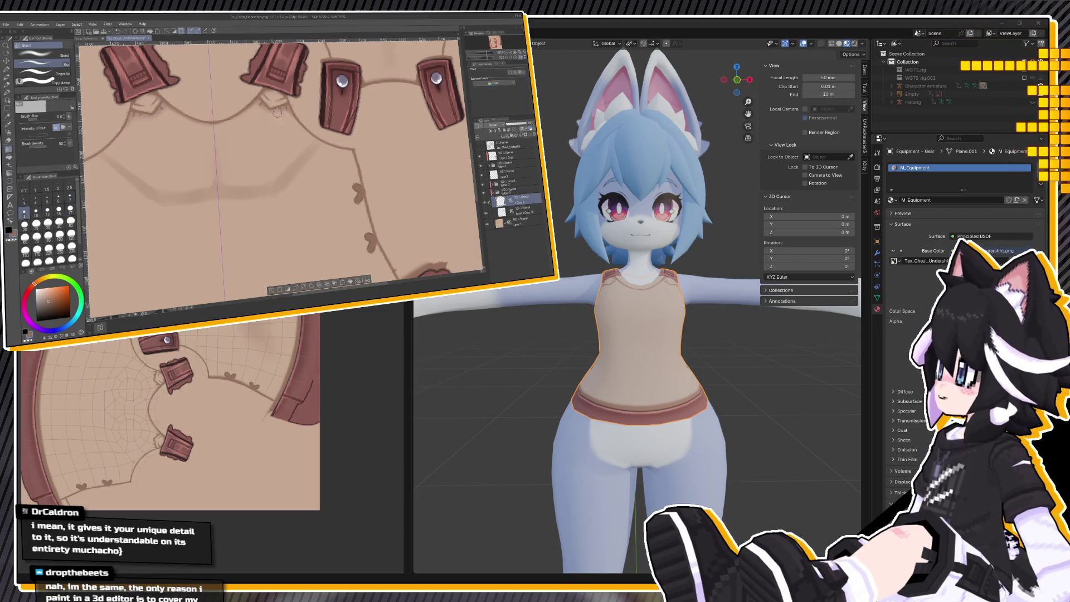
left_click(35, 212)
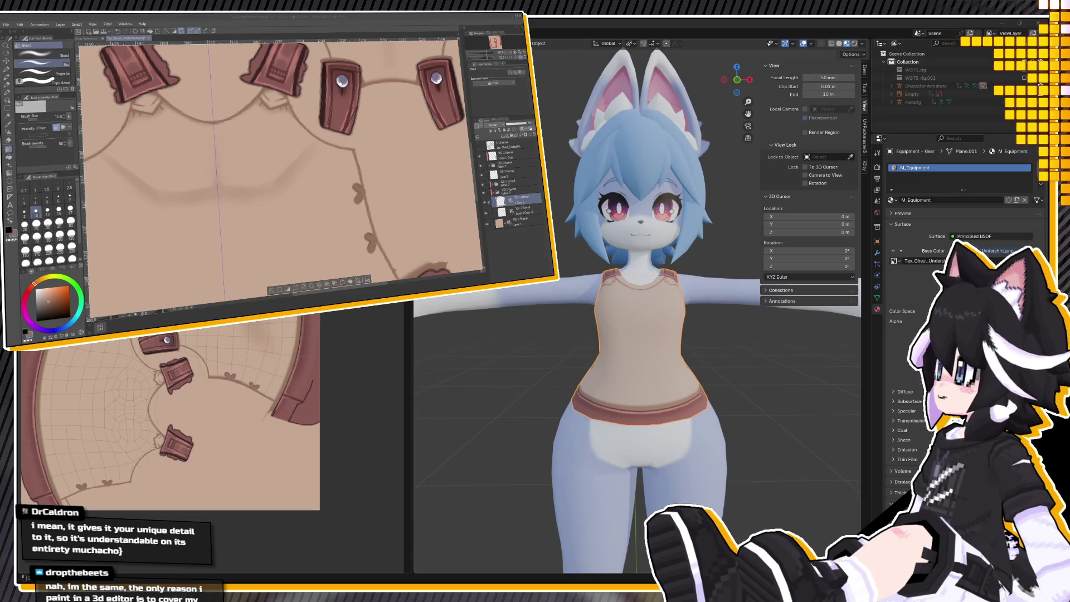
mouse_move(554, 304)
middle_mouse_down()
mouse_move(532, 304)
mouse_move(674, 336)
middle_mouse_up()
mouse_move(694, 342)
middle_mouse_down()
mouse_move(599, 333)
mouse_move(583, 344)
mouse_move(584, 387)
mouse_move(604, 354)
middle_mouse_up()
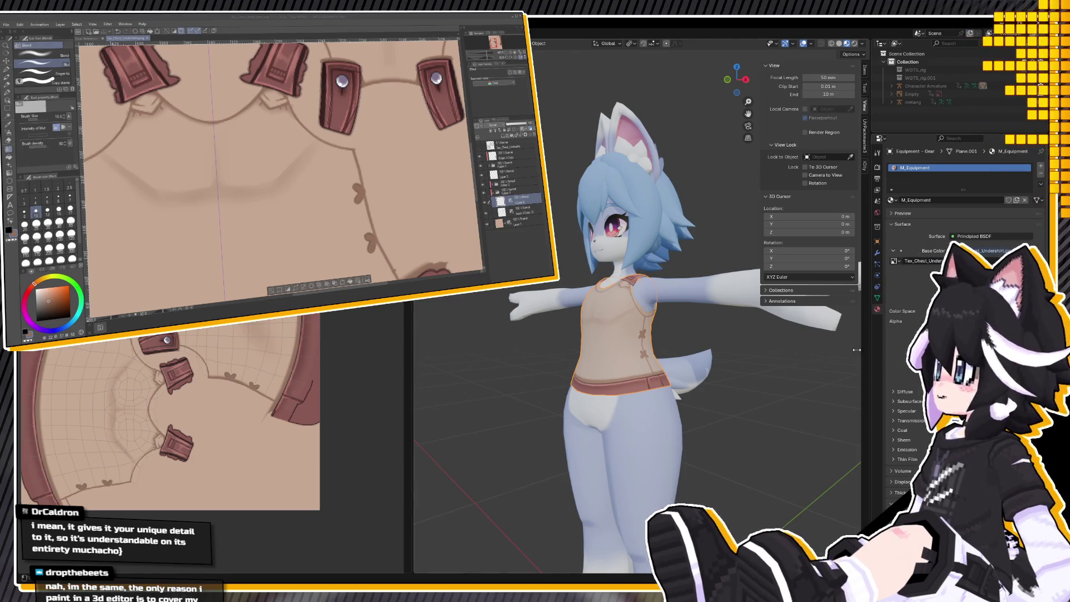
Show the UV wireframe layer and ready the Transparent watercolor brush at size 20.
scroll(663, 337, "up", 1)
mouse_move(662, 337)
middle_mouse_down()
mouse_move(694, 336)
mouse_move(684, 307)
middle_mouse_up()
scroll(676, 320, "up", 3)
left_click(479, 146)
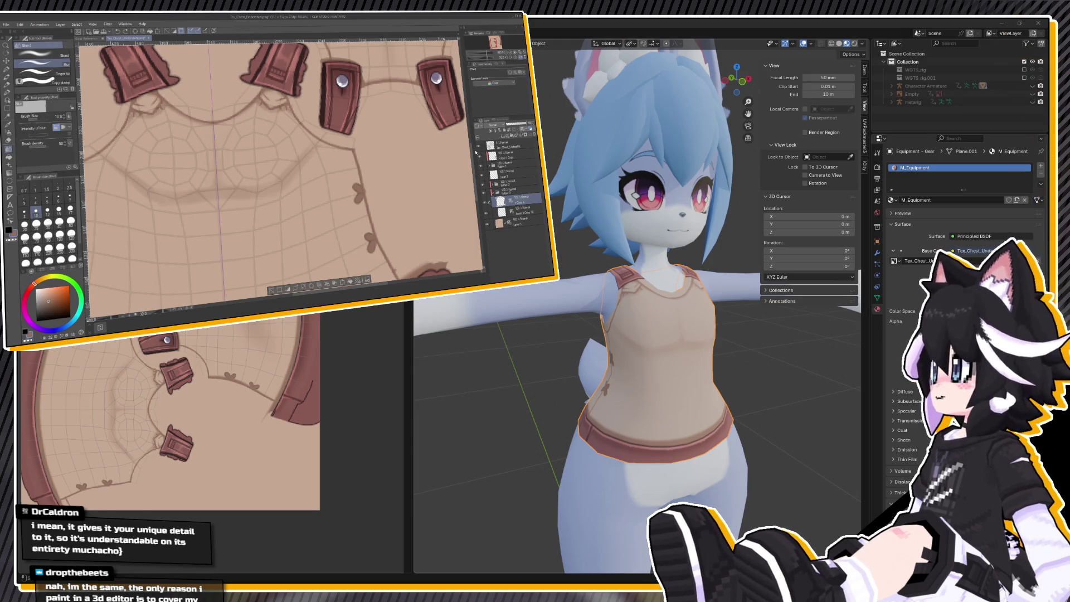
key("p")
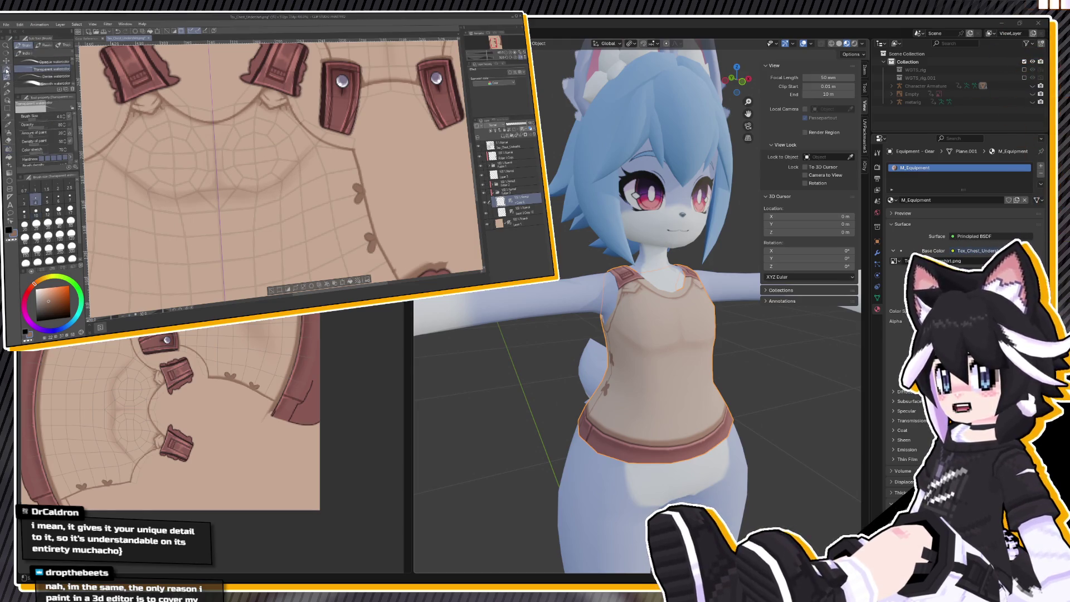
left_click(70, 221)
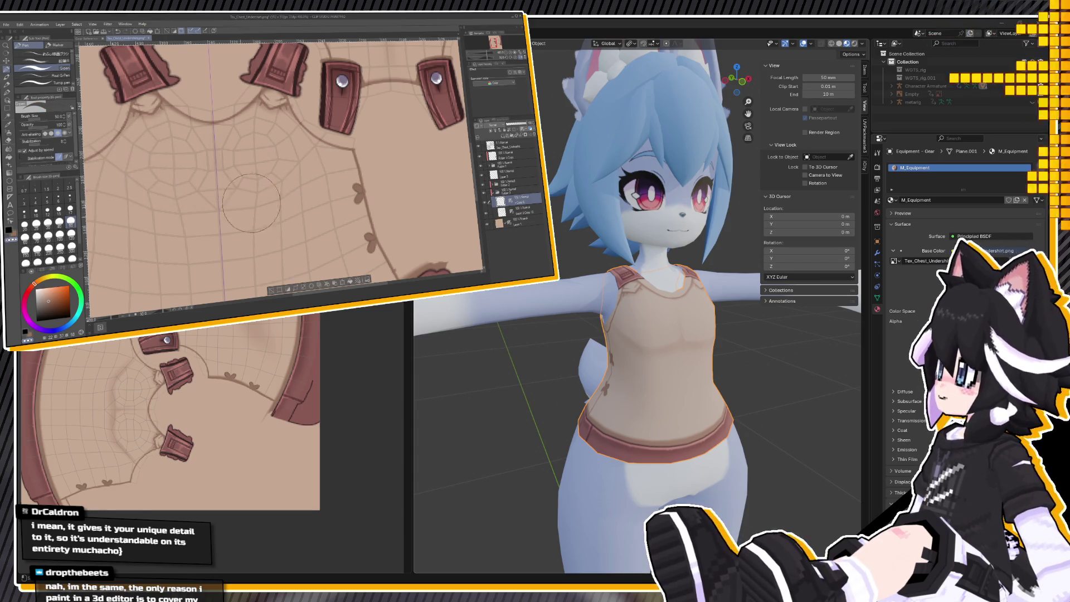
key("b")
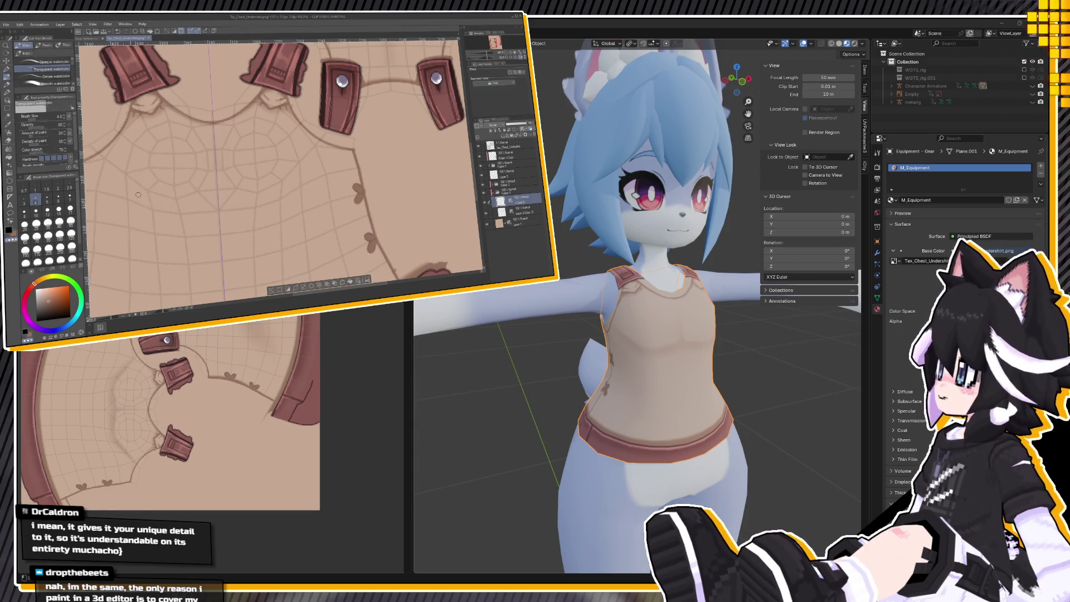
left_click(24, 224)
Paint a soft shadow band across the chest at size 10, redoing the stroke until it looks right.
left_click_drag(161, 203, 278, 195)
key("ctrl+z")
left_click(36, 212)
left_click_drag(163, 193, 266, 198)
key("ctrl+z")
left_click_drag(162, 189, 279, 189)
key("ctrl+z")
left_click_drag(151, 189, 276, 187)
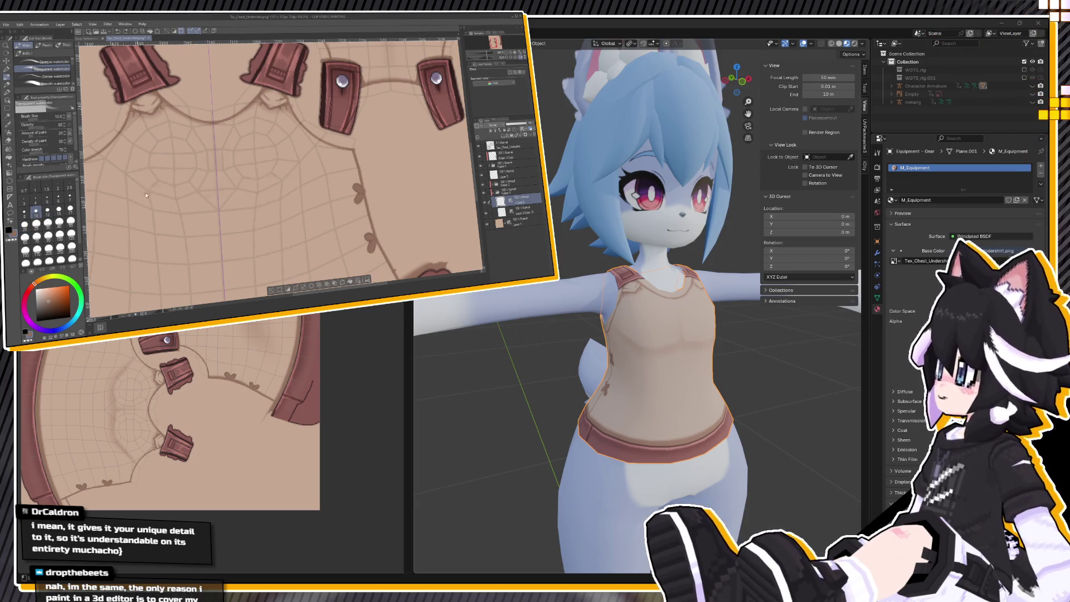
key("ctrl+z")
left_click_drag(134, 187, 284, 179)
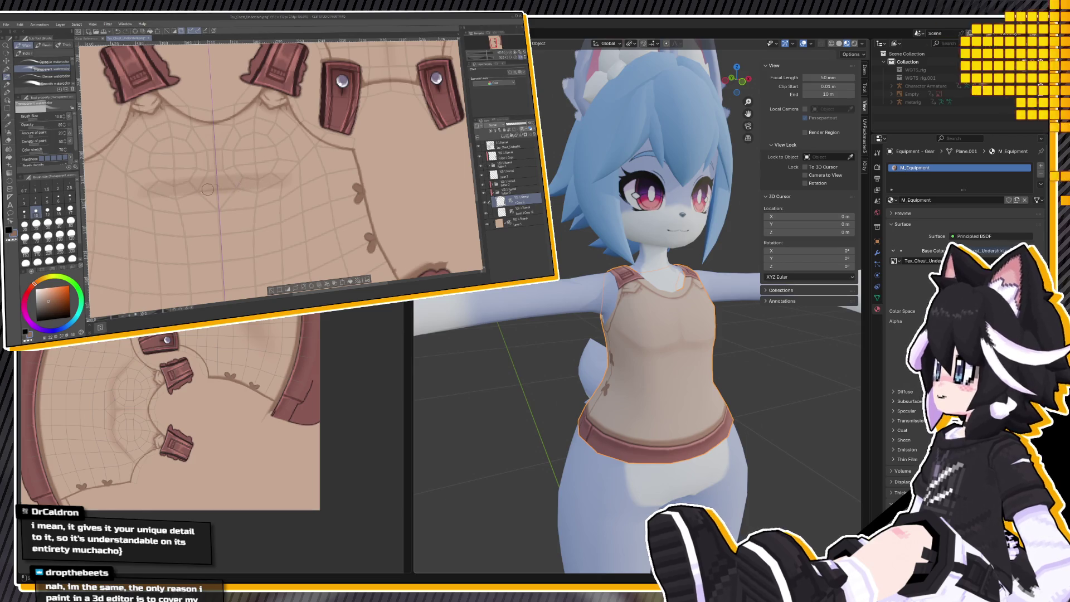
Set the blend tool to size 50, hide the UV wireframe, and inspect the chest in Blender.
left_click(9, 148)
left_click(71, 220)
left_click(479, 146)
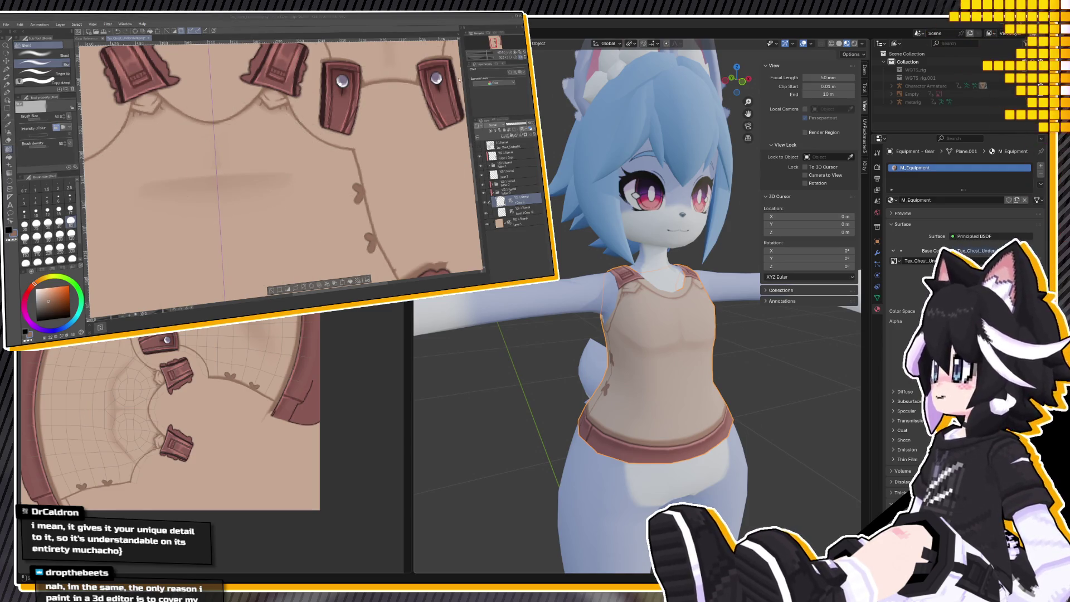
left_click(613, 316)
middle_click_drag(613, 316, 533, 305)
scroll(620, 335, "up", 6)
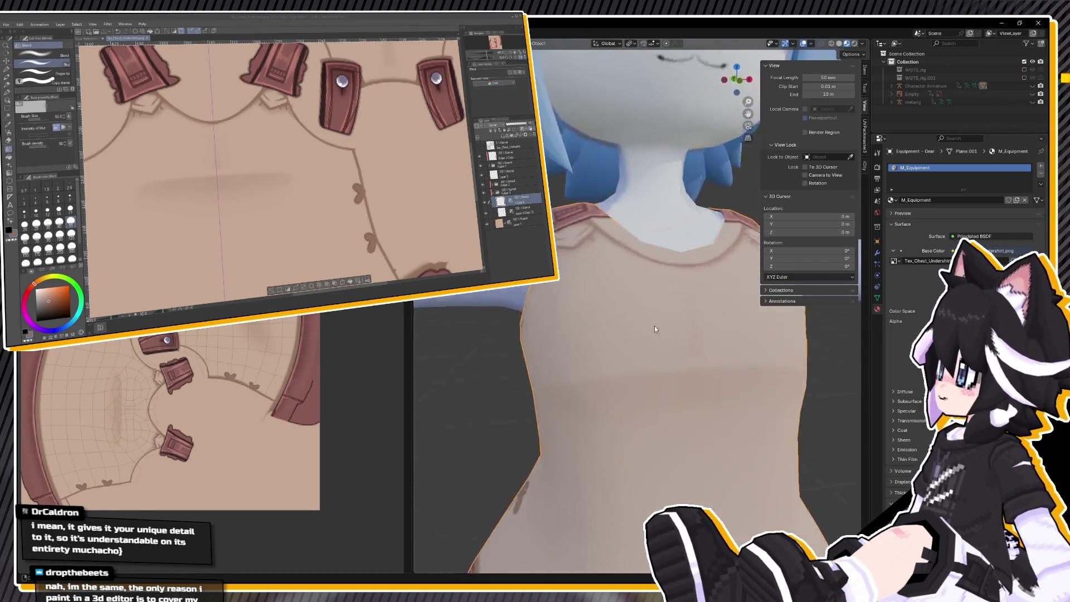
middle_click_drag(653, 329, 651, 333)
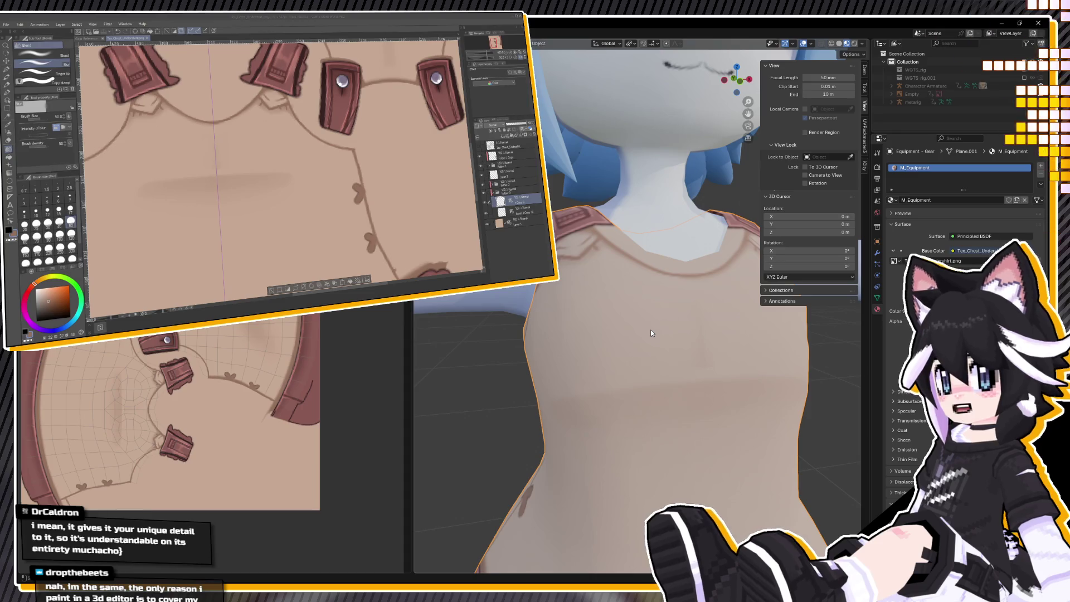
Blur the shading and save the texture with Ctrl+S so the model updates.
left_click(6, 69)
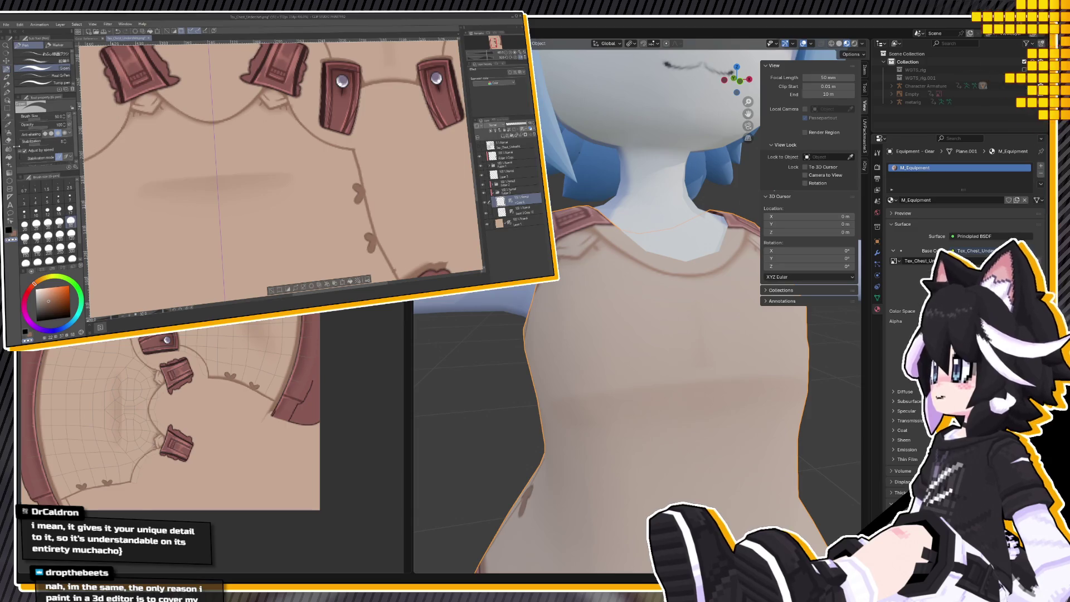
left_click(8, 149)
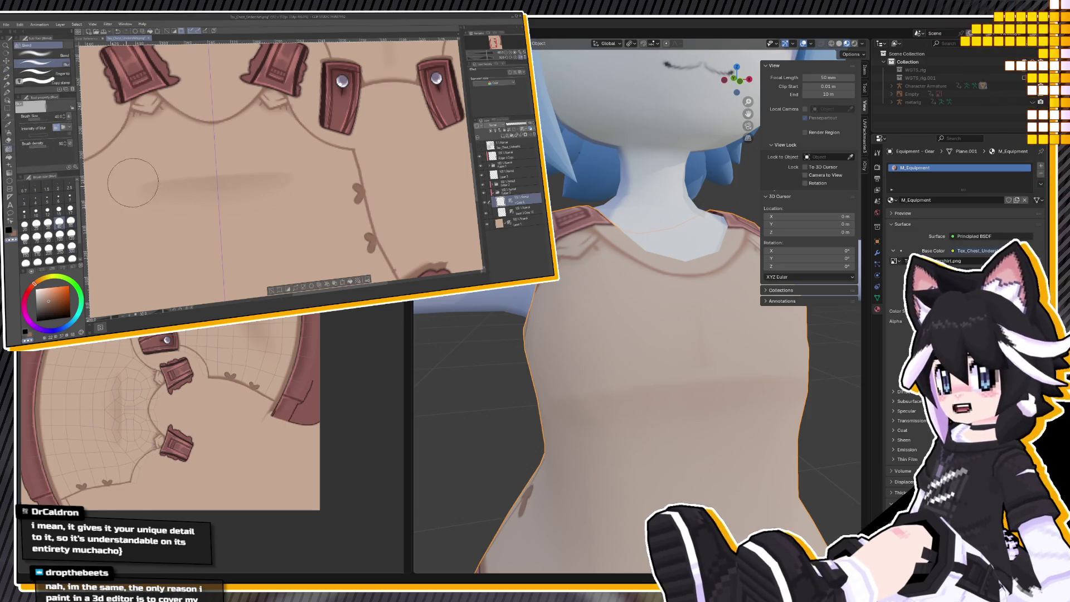
key("ctrl+s")
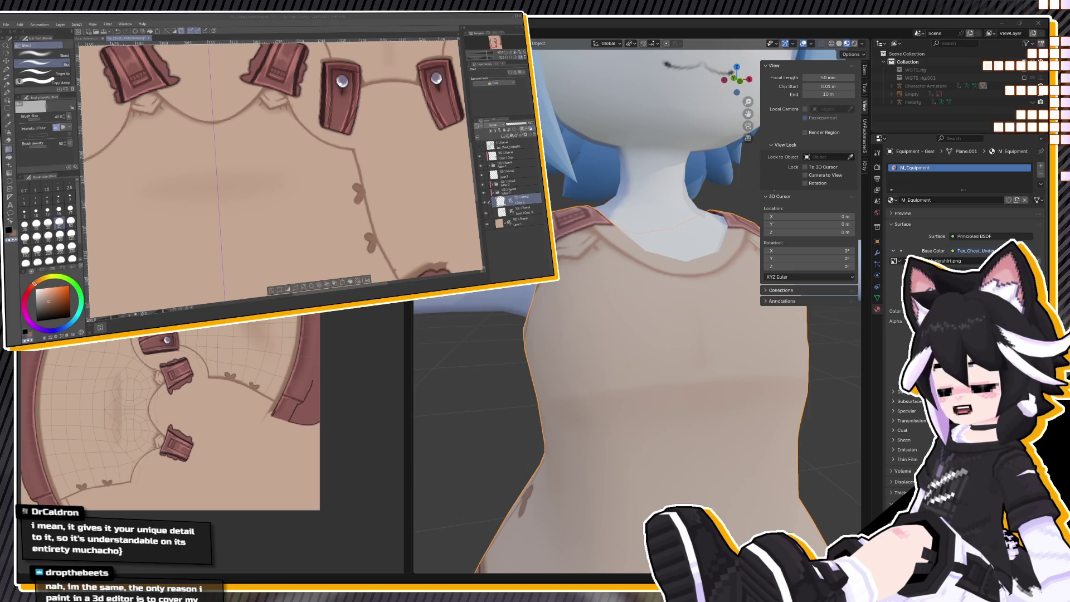
scroll(525, 320, "down", 5)
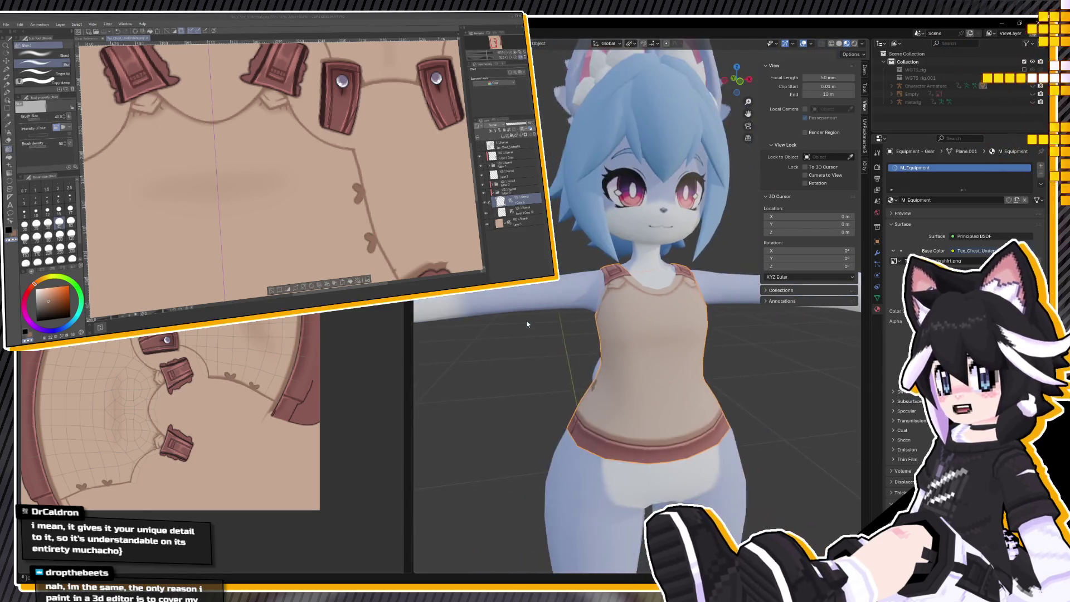
Zoom in and paint dark fold strokes across the lower shirt with size 10 Transparent watercolor.
middle_click_drag(526, 324, 539, 319)
scroll(290, 167, "down", 5)
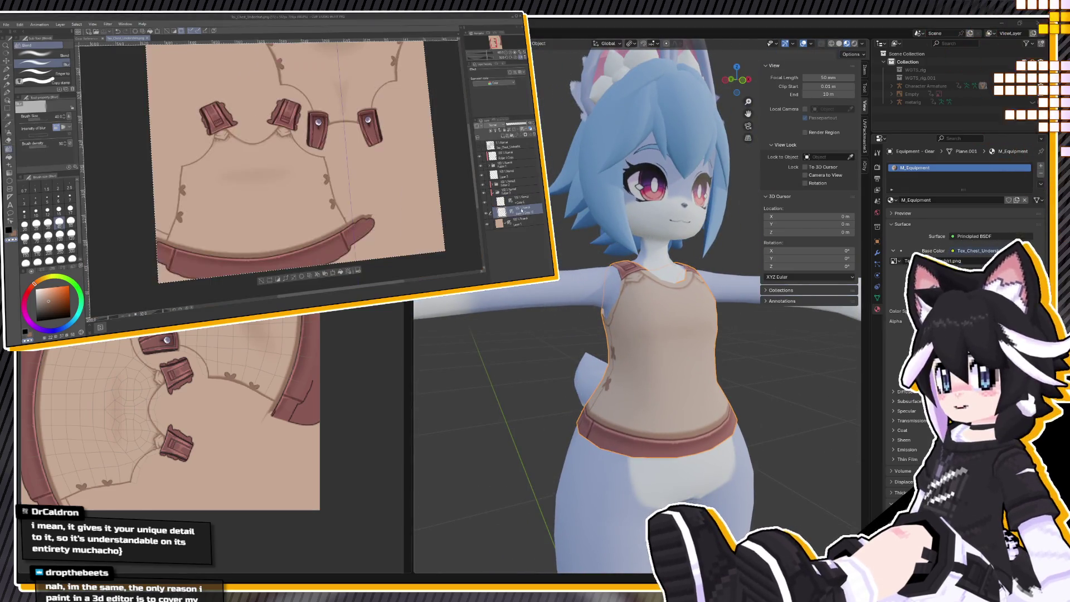
key("ctrl+plus")
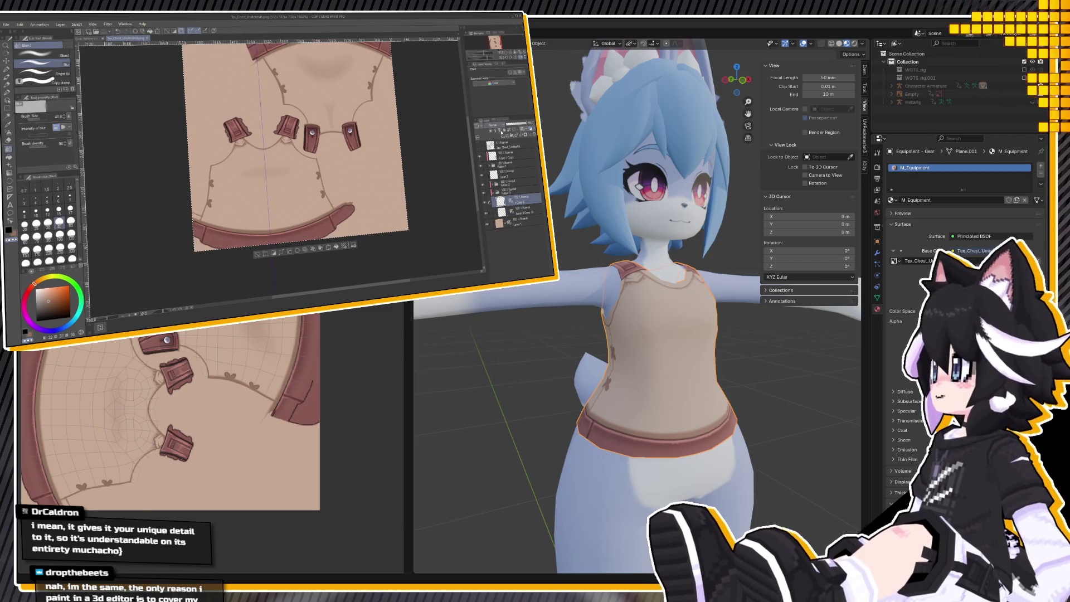
key("b")
left_click(36, 211)
key("ctrl+plus")
mouse_move(215, 192)
left_mouse_down()
mouse_move(264, 220)
mouse_move(328, 225)
left_mouse_up()
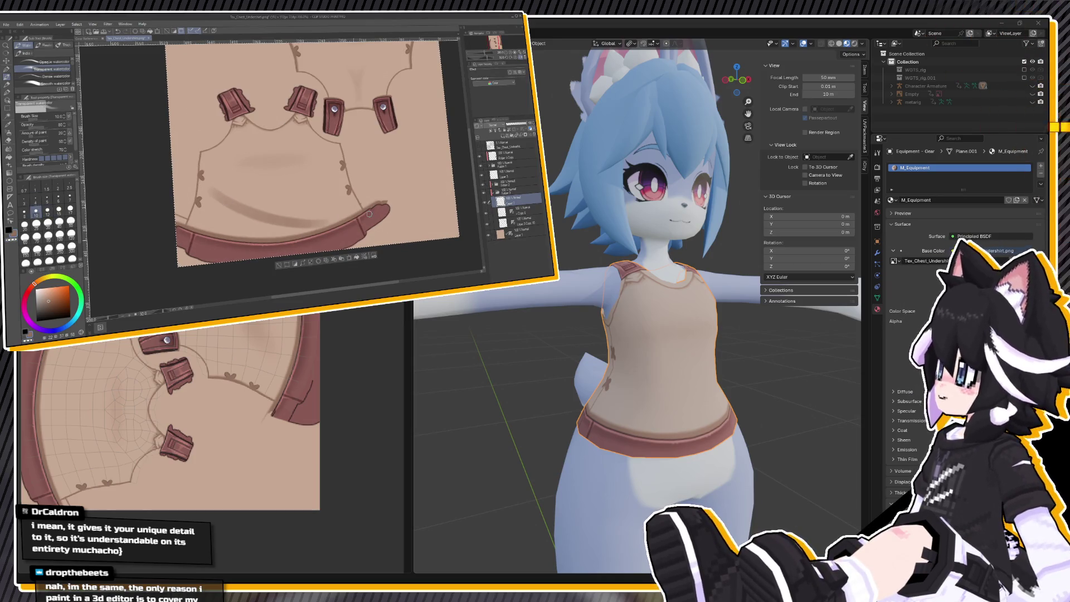
key("h")
mouse_move(281, 194)
left_mouse_down()
mouse_move(329, 198)
mouse_move(346, 186)
left_mouse_up()
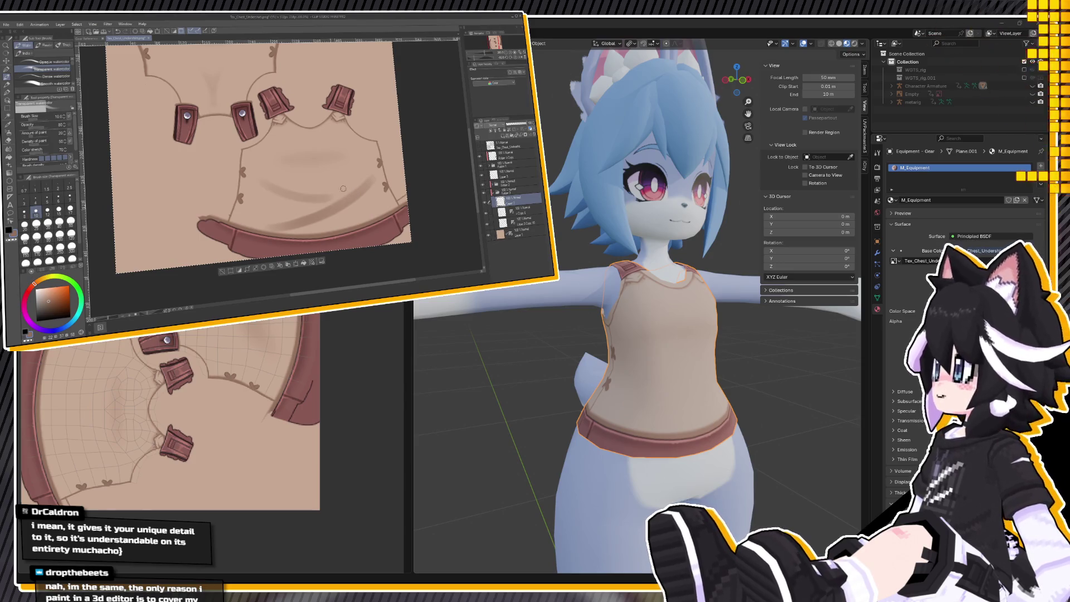
Blur the dark fold strokes at size 30 and check the shading on the model.
left_click(8, 149)
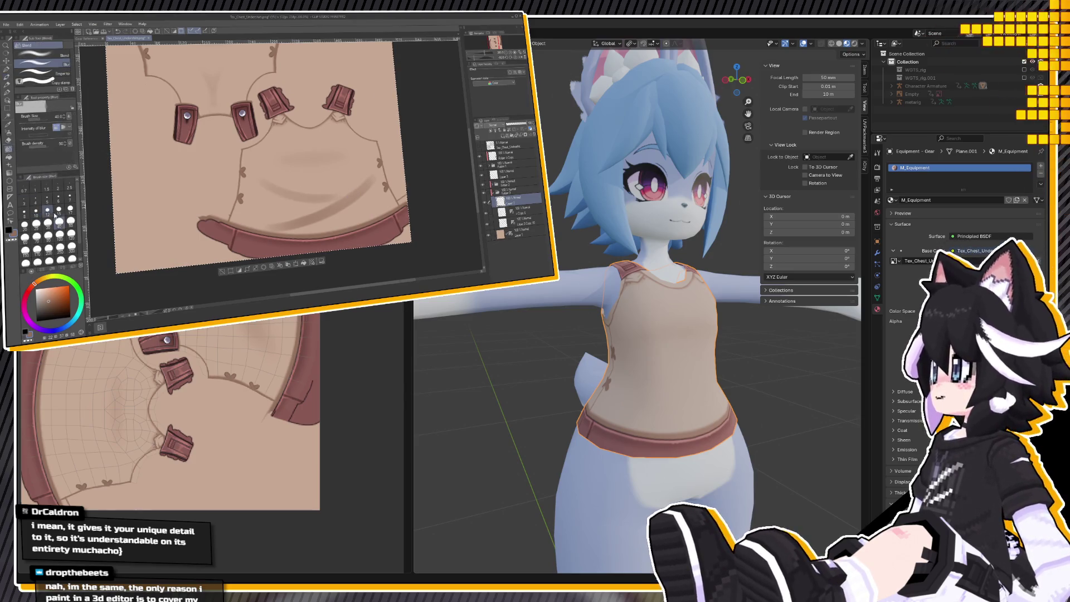
key("h")
left_click(48, 222)
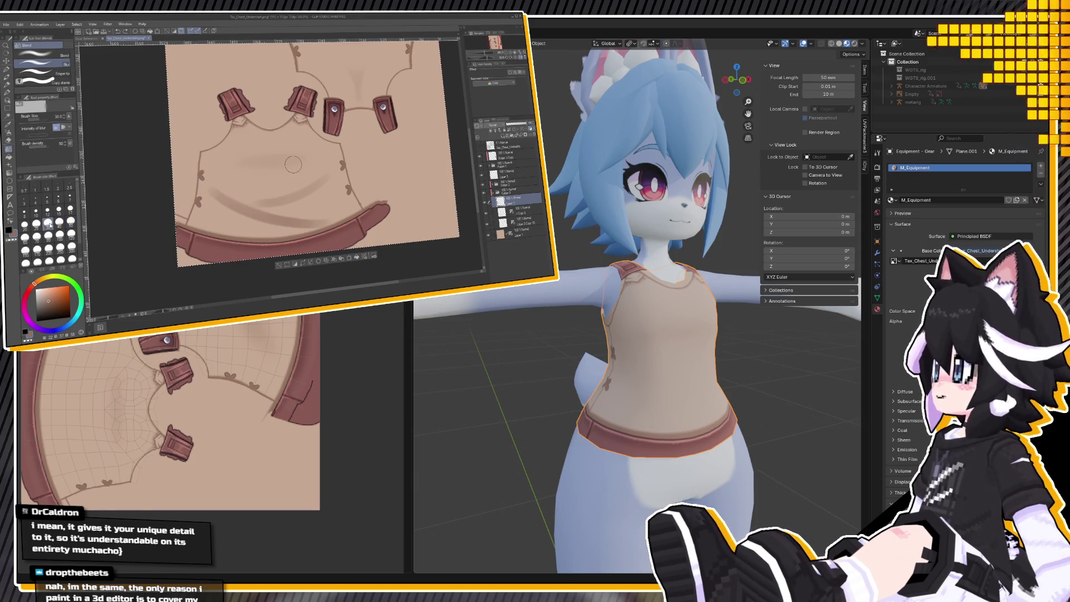
mouse_move(257, 228)
left_mouse_down()
mouse_move(312, 217)
mouse_move(246, 208)
left_mouse_up()
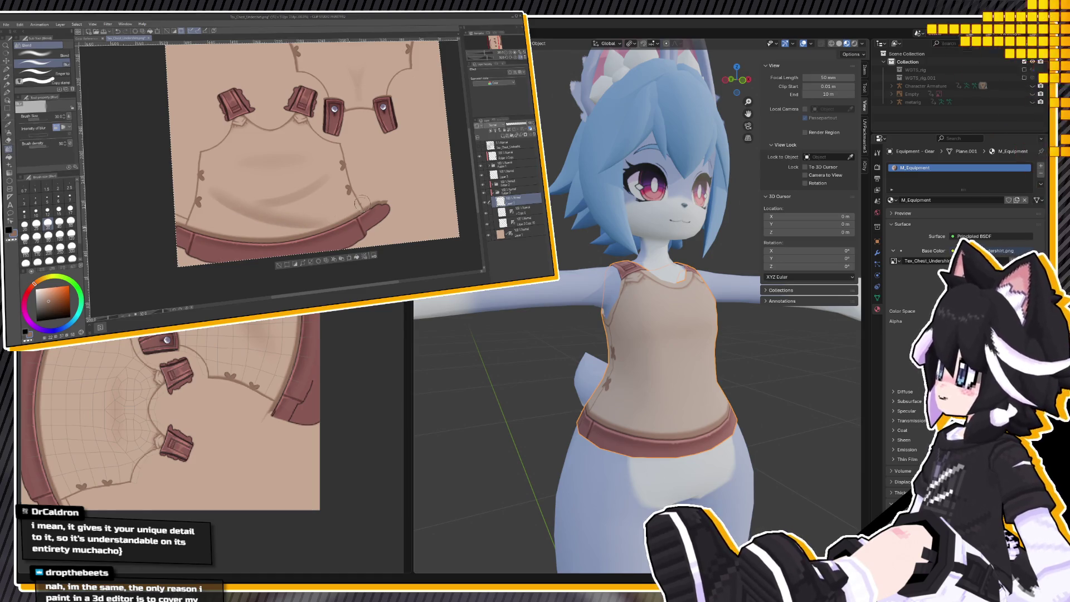
key("h")
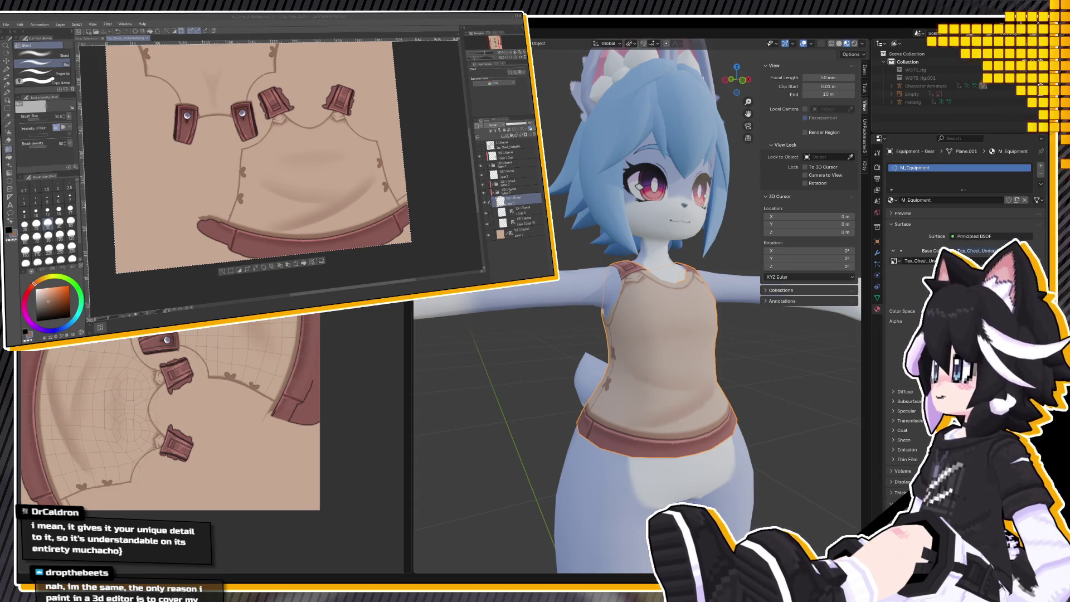
mouse_move(623, 312)
middle_mouse_down()
mouse_move(549, 305)
mouse_move(564, 292)
mouse_move(666, 302)
mouse_move(569, 343)
middle_mouse_up()
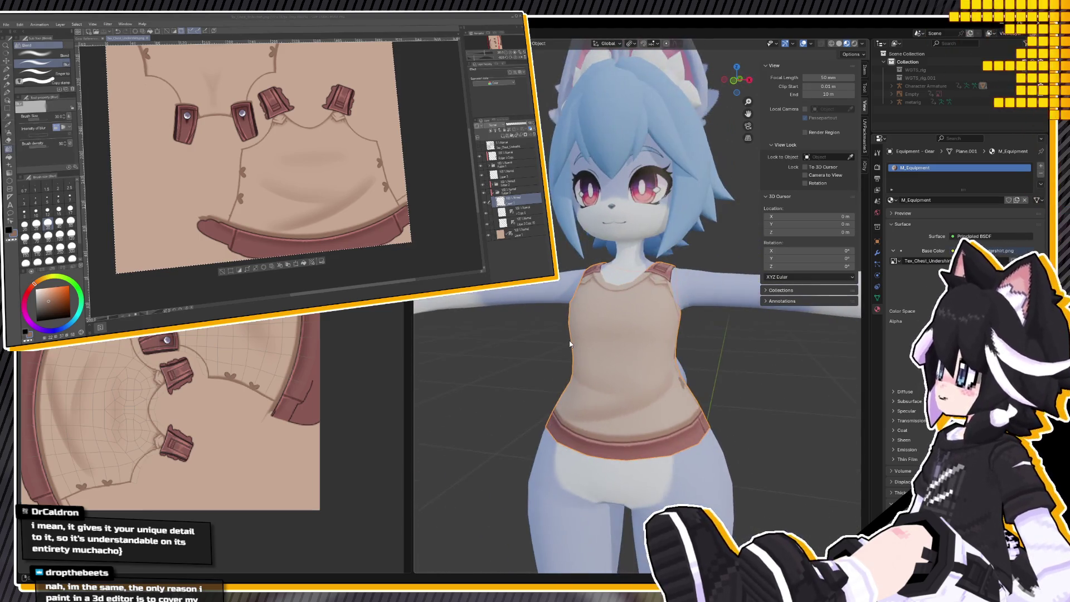
Add a new layer and paint a lighter watercolor stroke at size 6 on the shirt shading.
left_click(522, 244)
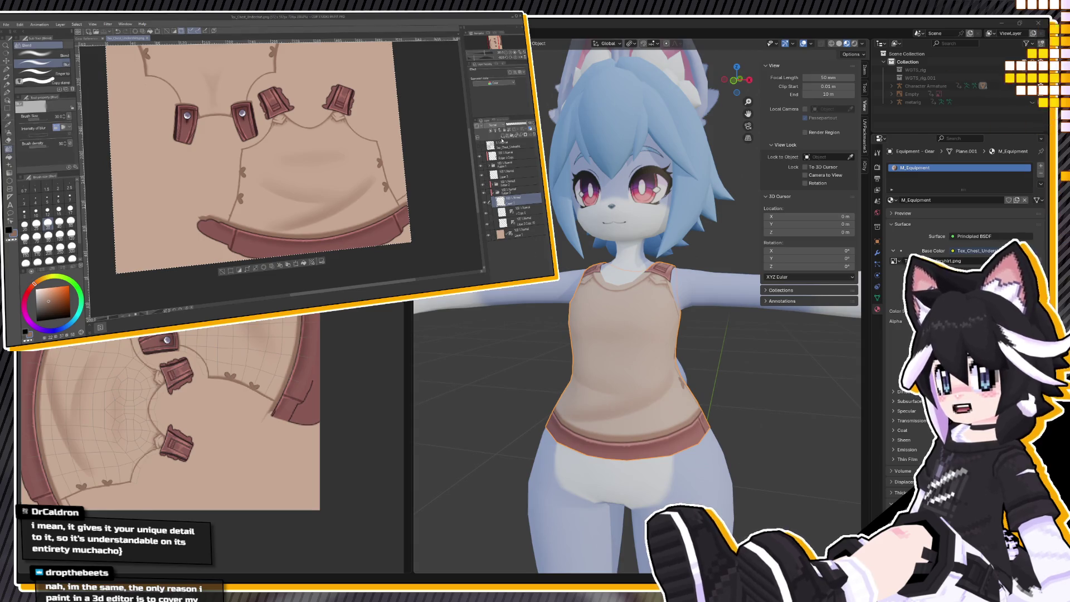
left_click(498, 126)
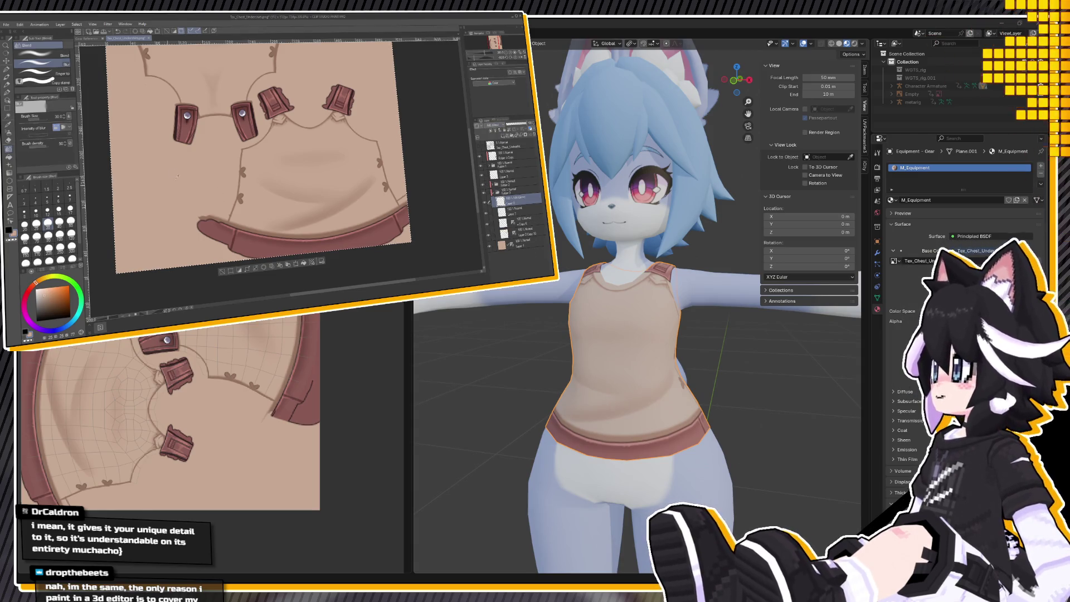
left_click(58, 197)
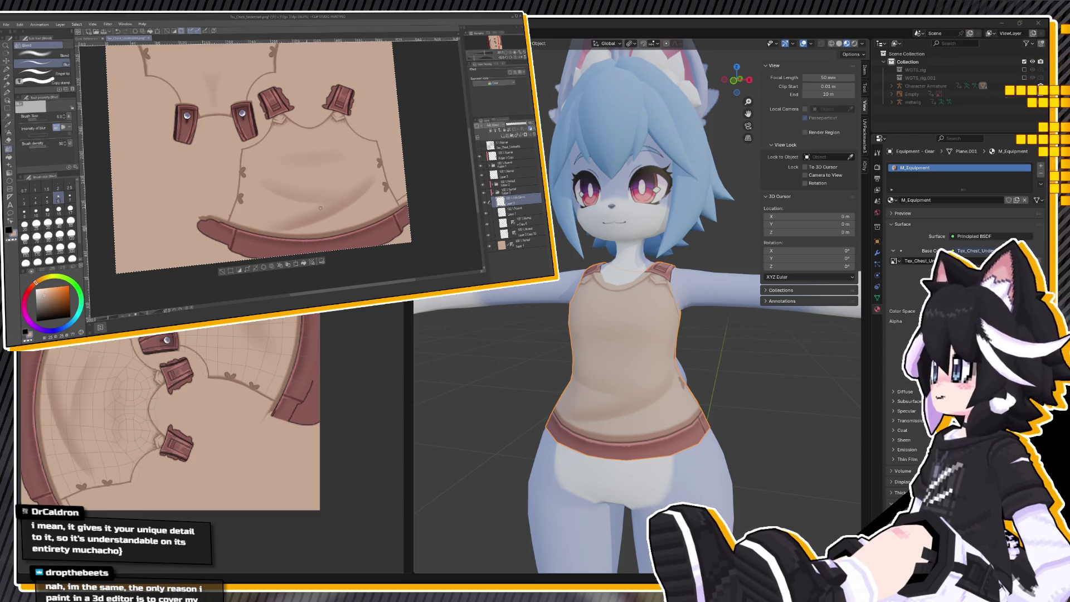
key("b")
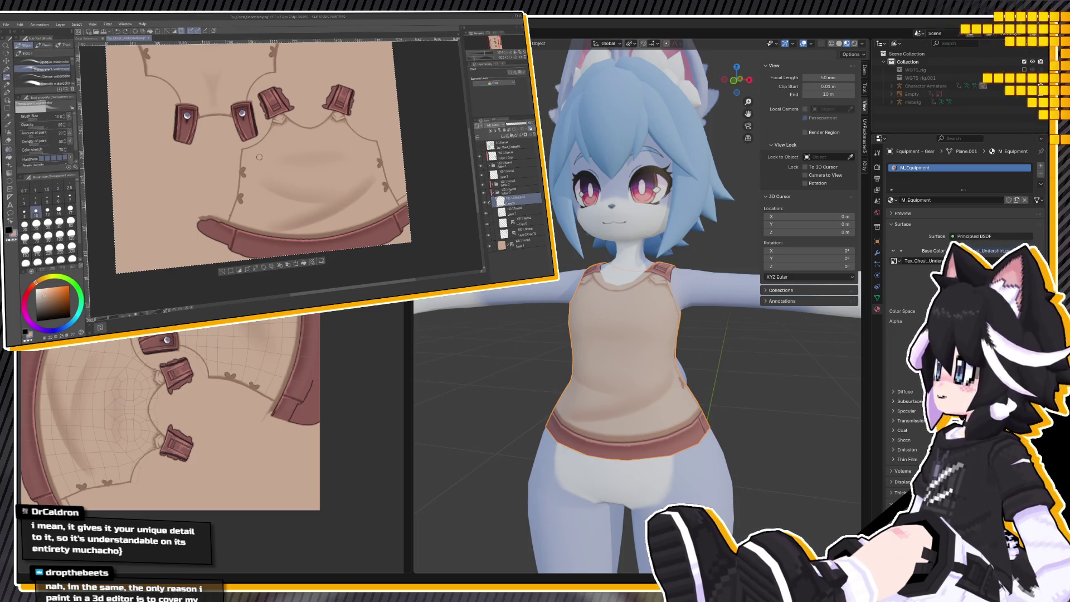
mouse_move(327, 206)
left_mouse_down()
mouse_move(290, 200)
mouse_move(326, 209)
left_mouse_up()
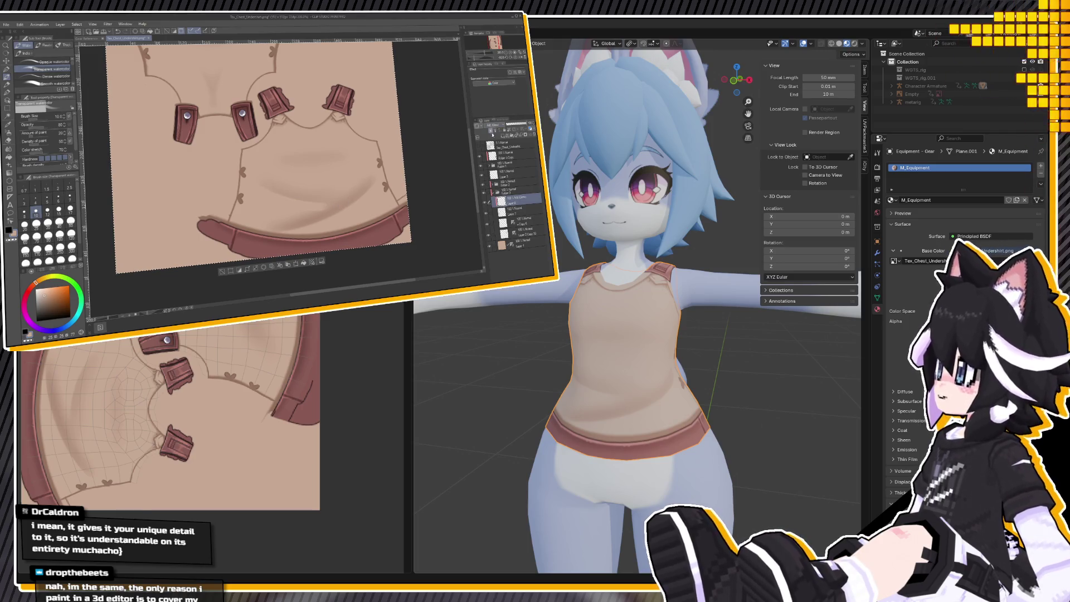
Deselect, move the painting layer up one row, set brush size 4, and flip the canvas horizontally.
key("ctrl+d")
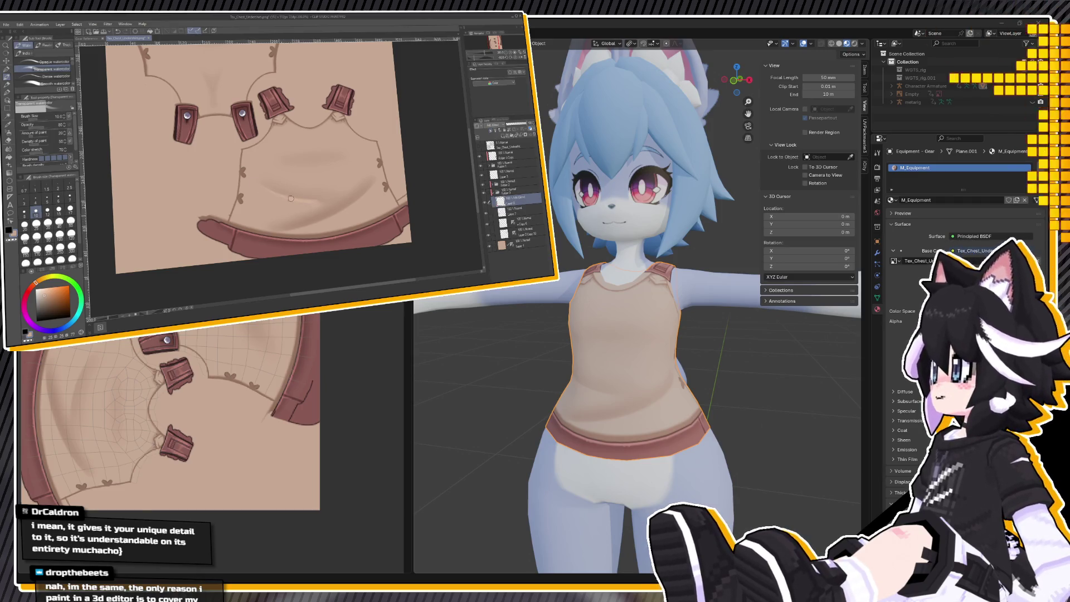
left_click_drag(515, 202, 511, 192)
left_click(513, 185)
key("ctrl+d")
left_click(36, 198)
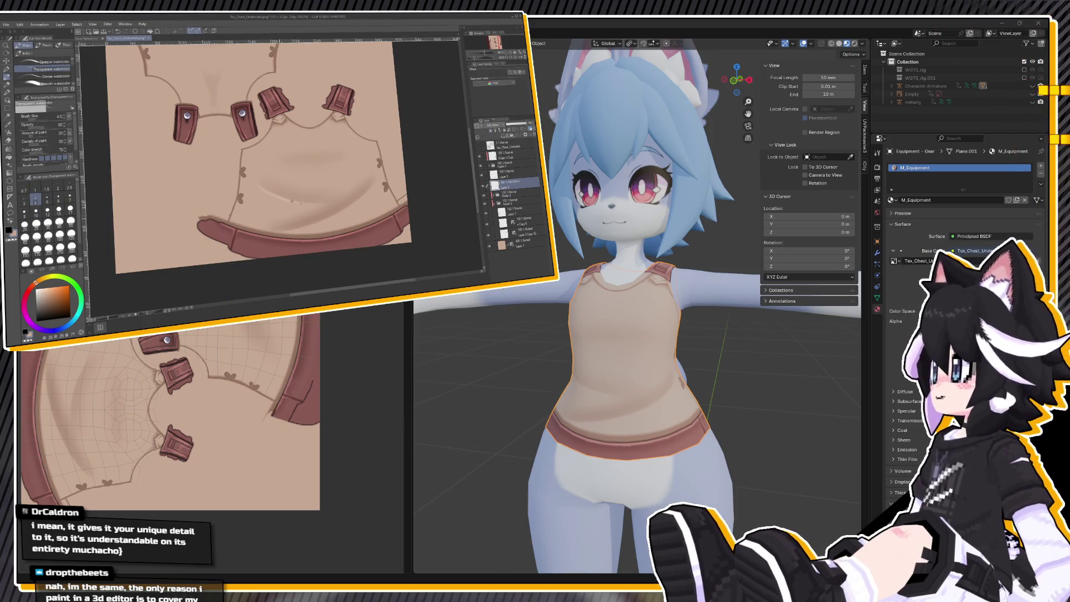
key("h")
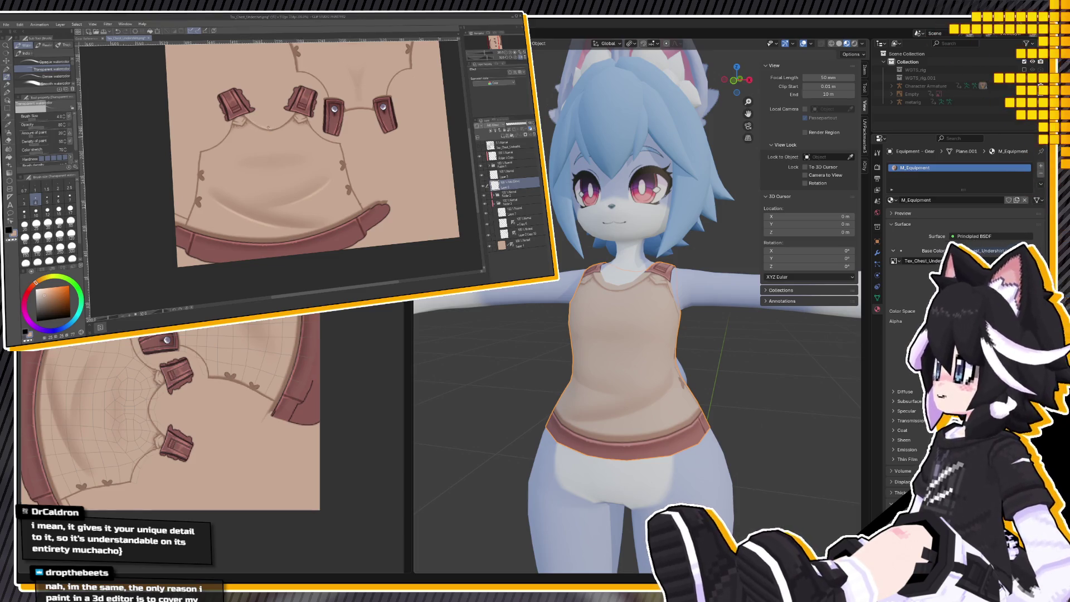
Flip the canvas back, blur the shirt shading with a size 40 Blur brush, and save with Ctrl+S.
scroll(267, 126, "up", 3)
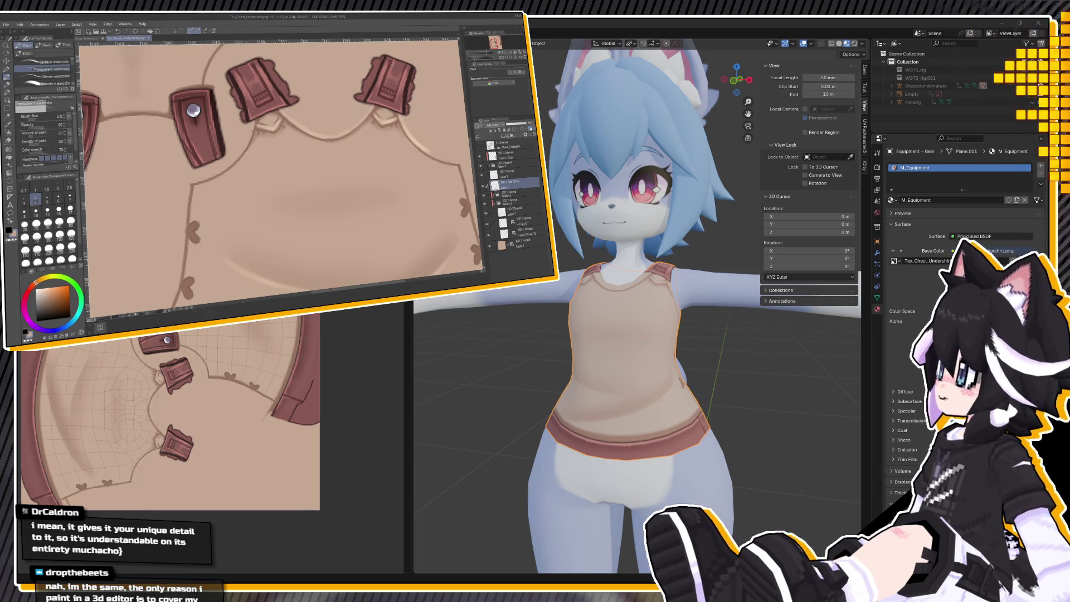
key("h")
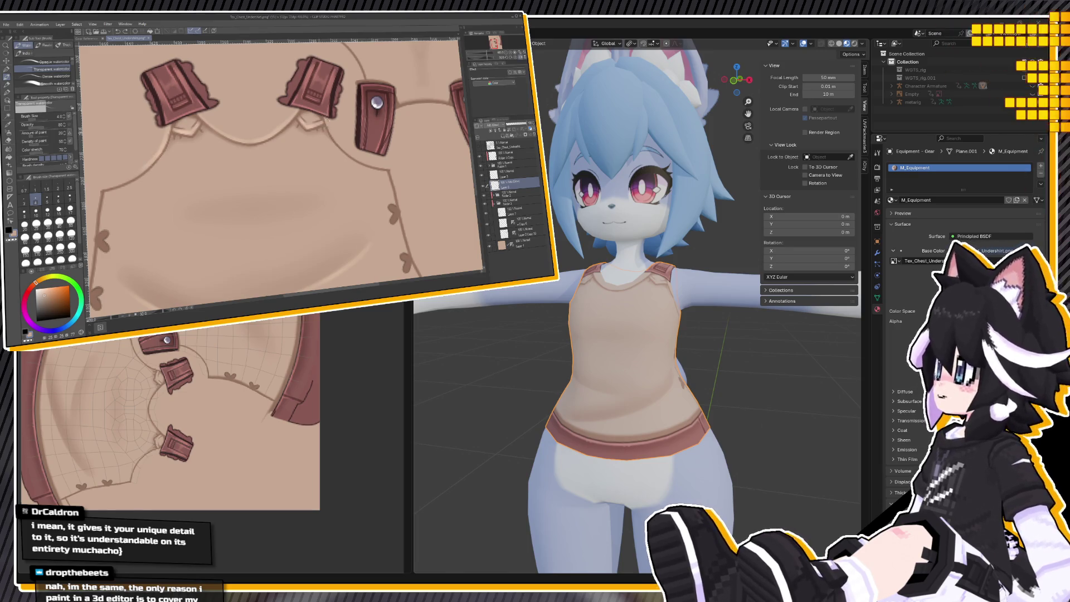
scroll(305, 48, "down", 3)
left_click(70, 198)
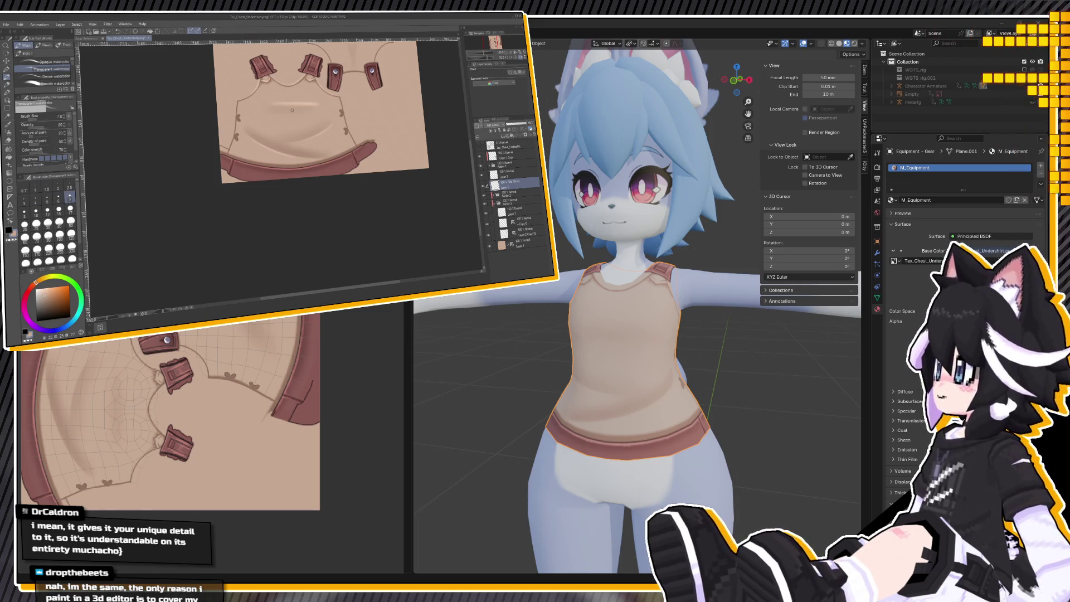
left_click(9, 150)
left_click(58, 222)
left_click(39, 64)
mouse_move(289, 100)
left_mouse_down()
mouse_move(270, 99)
mouse_move(326, 106)
left_mouse_up()
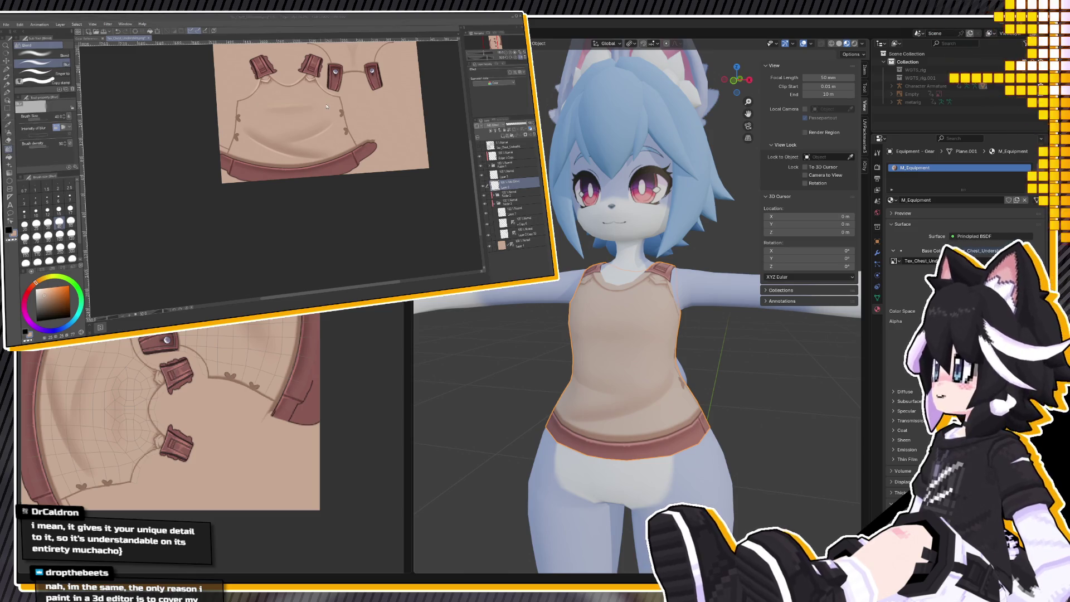
key("ctrl+s")
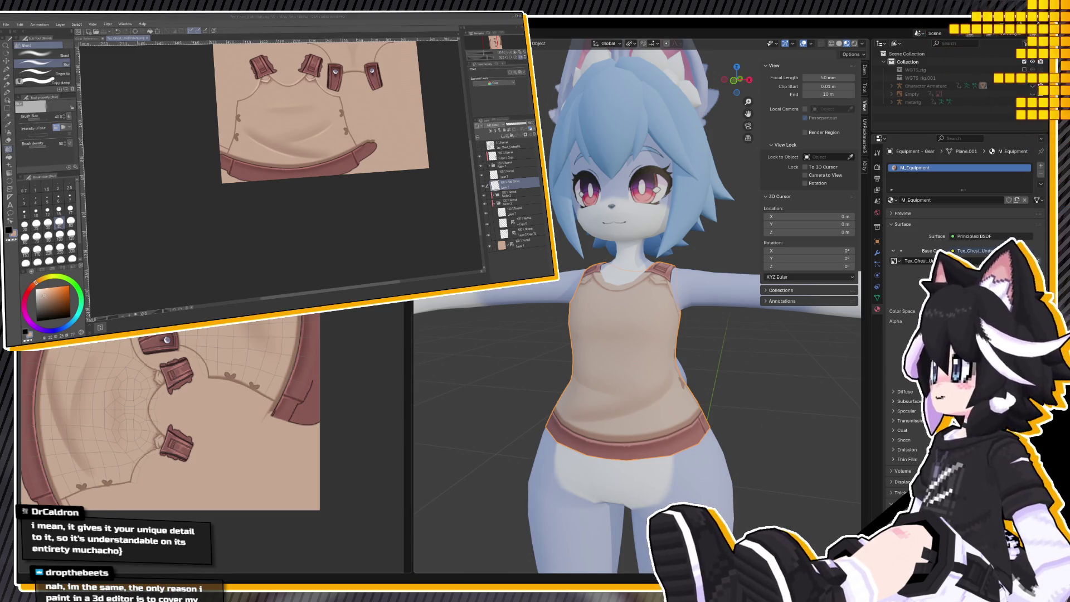
middle_click_drag(619, 343, 683, 340)
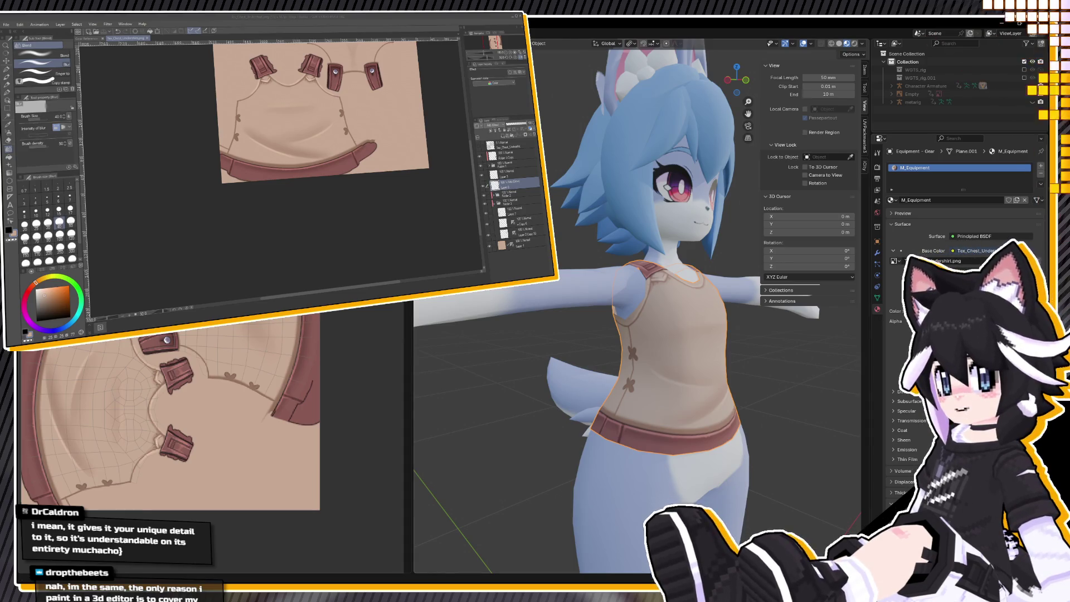
Duplicate the layer and drag a dark red gradient upward over the lower texture.
left_click_drag(504, 183, 504, 243)
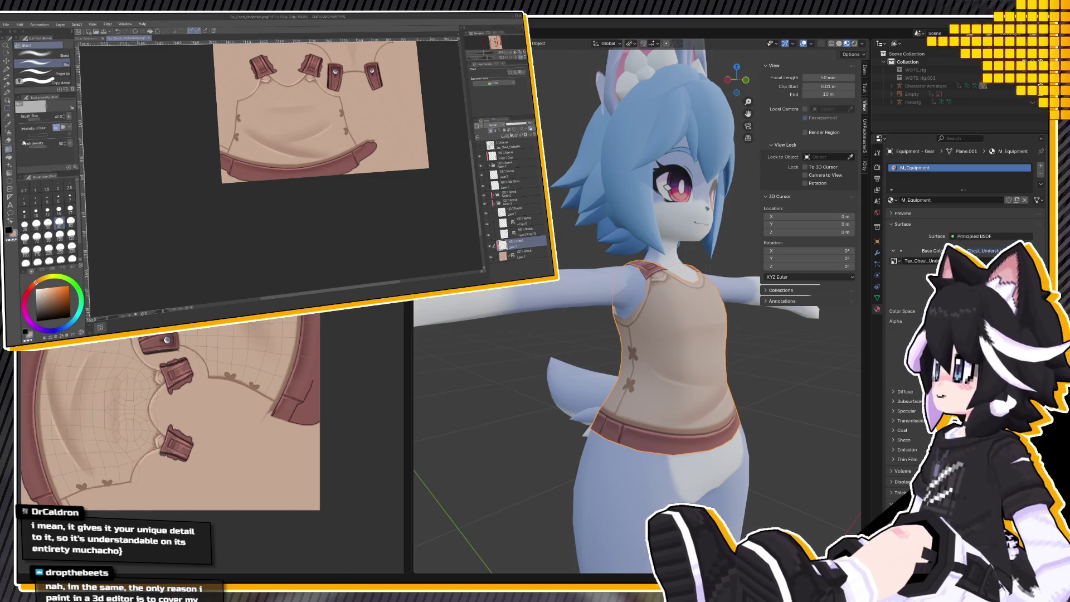
left_click(9, 174)
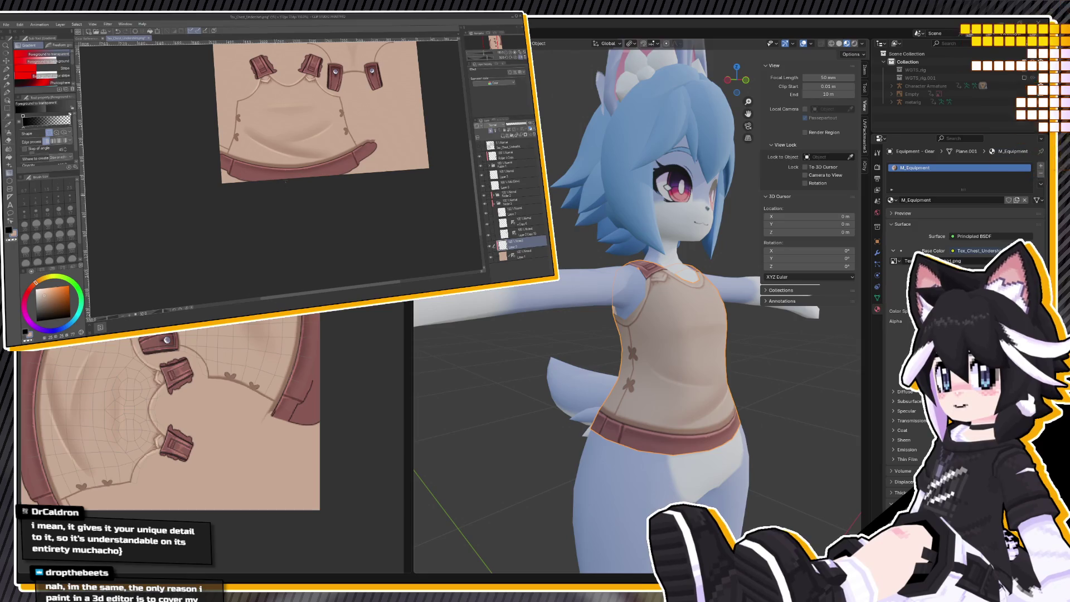
left_click(49, 303)
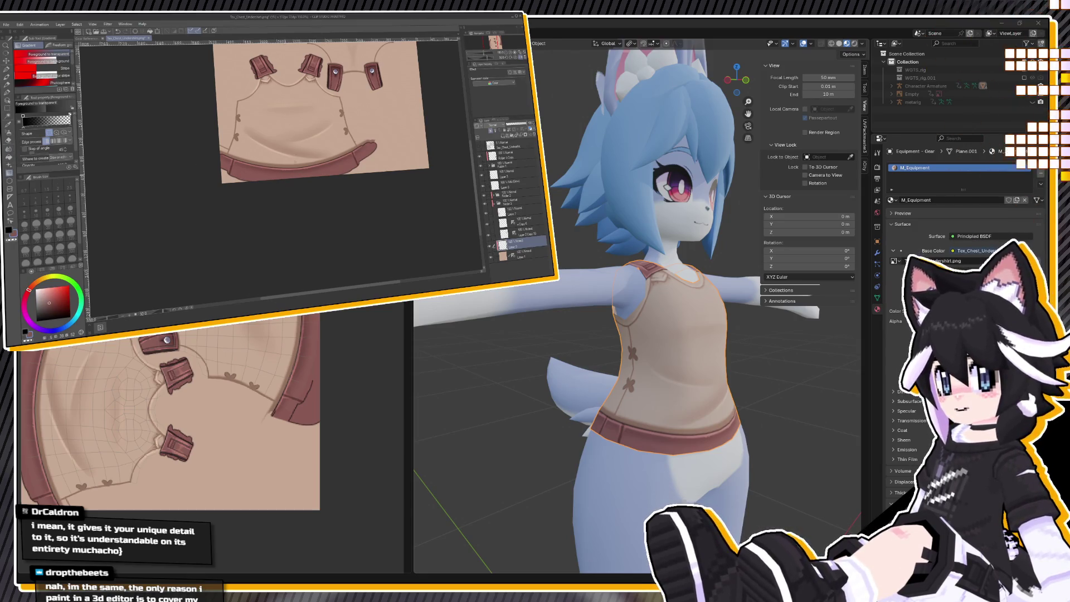
left_click_drag(323, 178, 323, 109)
key("ctrl+z")
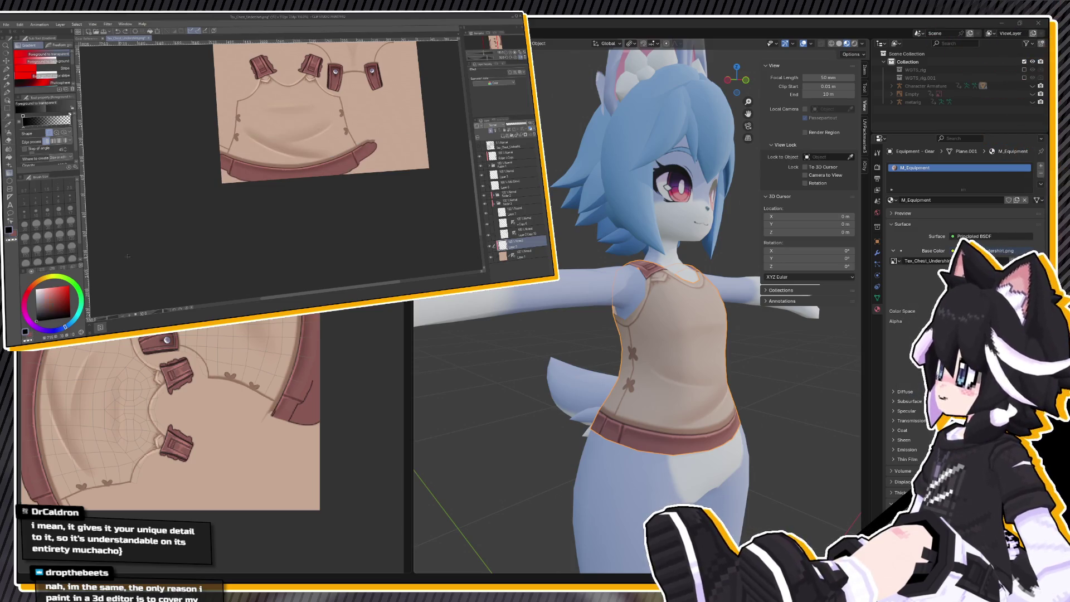
left_click(55, 313)
key("x")
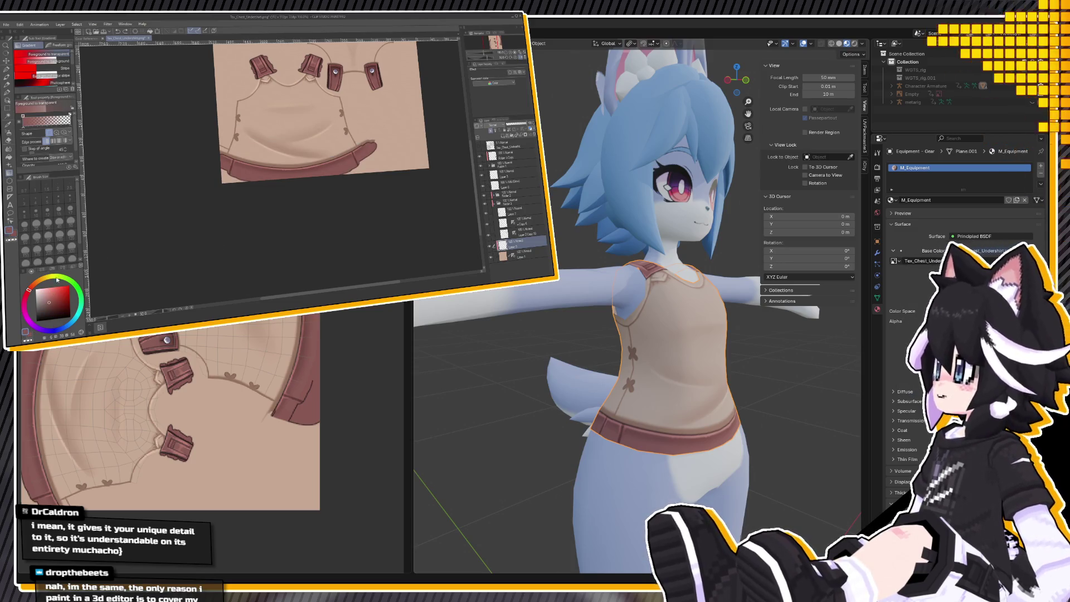
left_click_drag(292, 177, 292, 96)
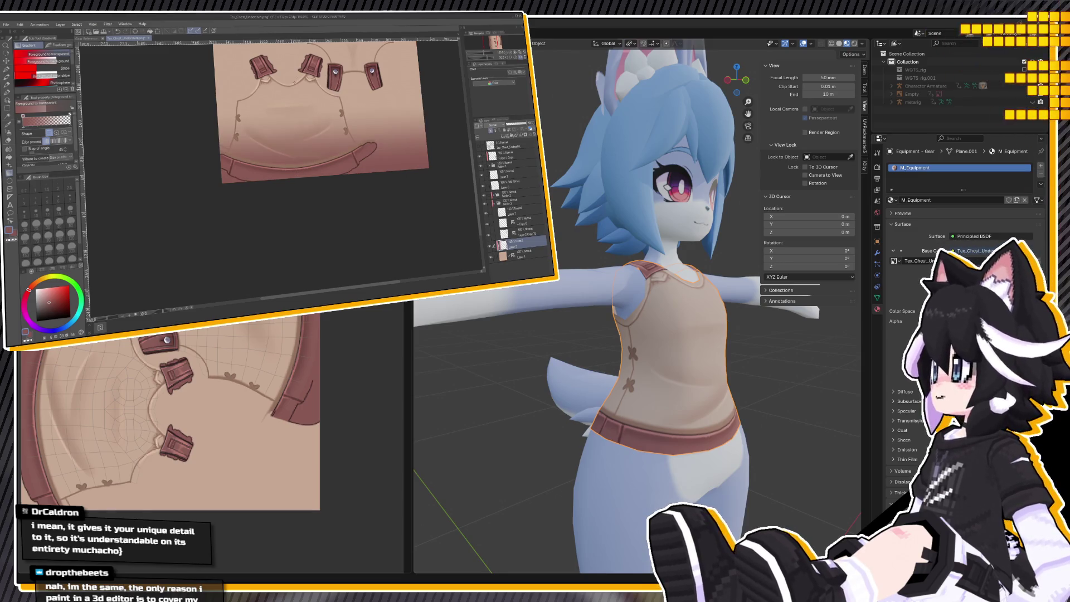
Move the gradient layer into the folder and set its blending mode to Multiply.
mouse_move(517, 240)
left_mouse_down()
mouse_move(506, 155)
mouse_move(510, 186)
left_mouse_up()
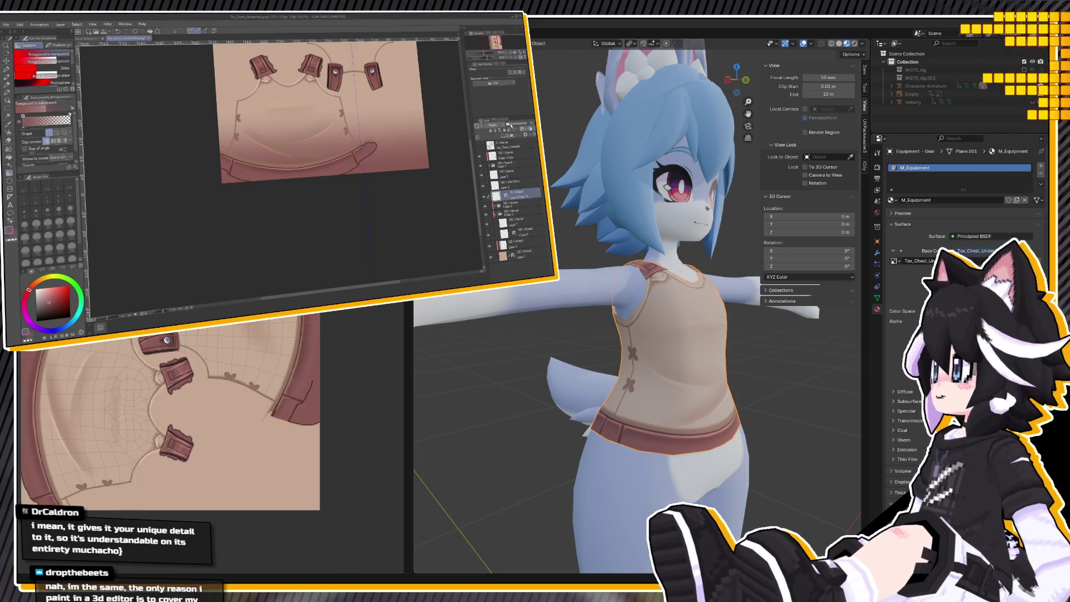
left_click_drag(519, 193, 515, 218)
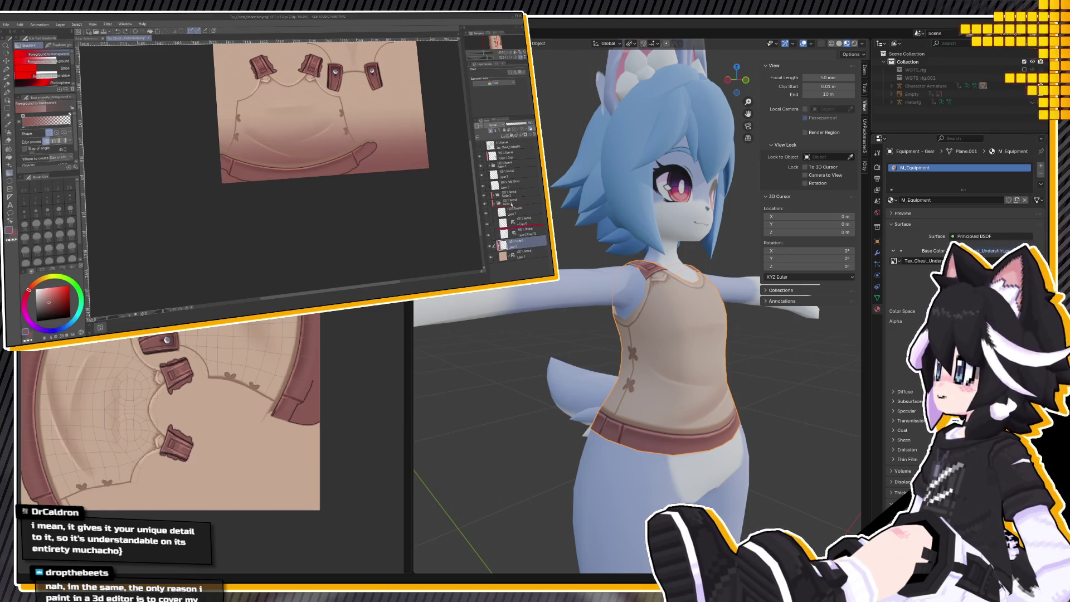
left_click(510, 154)
left_click_drag(504, 158, 509, 189)
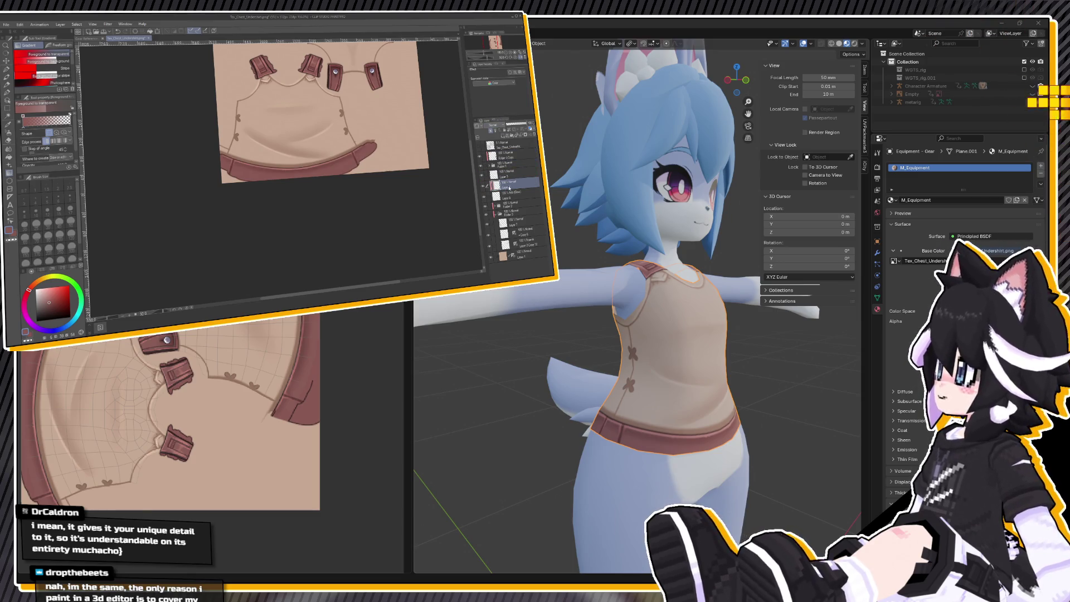
left_click(493, 130)
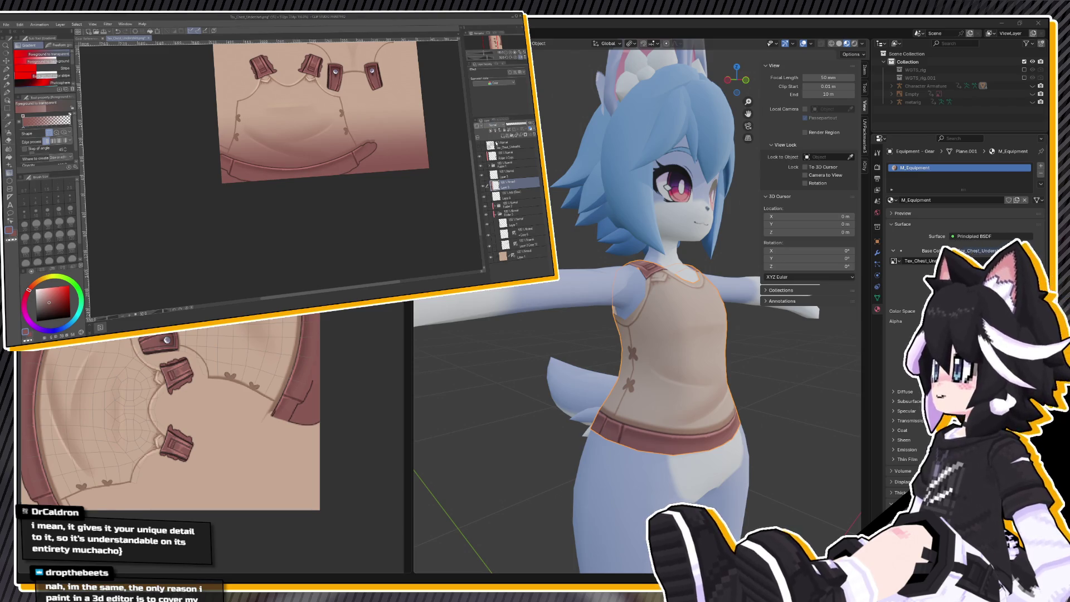
left_click(496, 144)
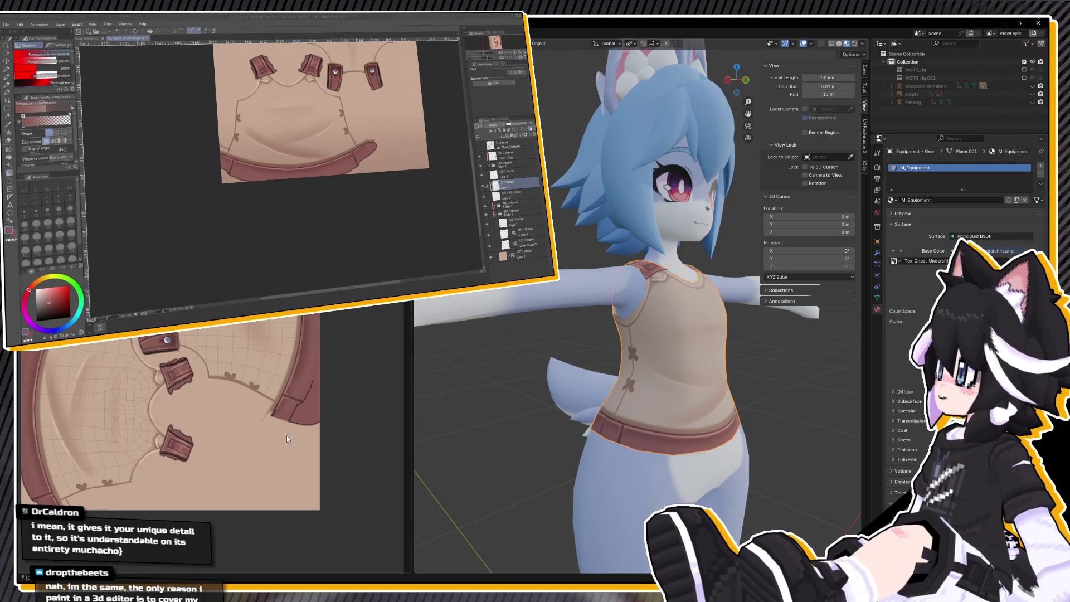
mouse_move(641, 443)
middle_mouse_down()
mouse_move(577, 452)
mouse_move(618, 443)
middle_mouse_up()
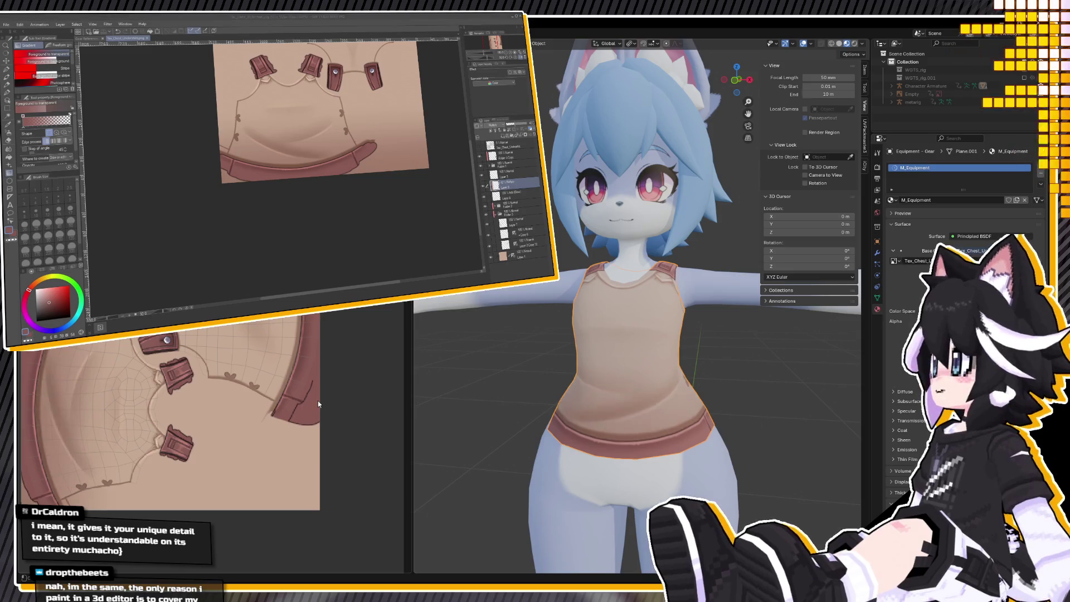
Add a dark gradient over the lower texture and shift that layer down and left.
scroll(582, 319, "down", 5)
mouse_move(583, 319)
middle_mouse_down()
mouse_move(634, 329)
mouse_move(705, 309)
middle_mouse_up()
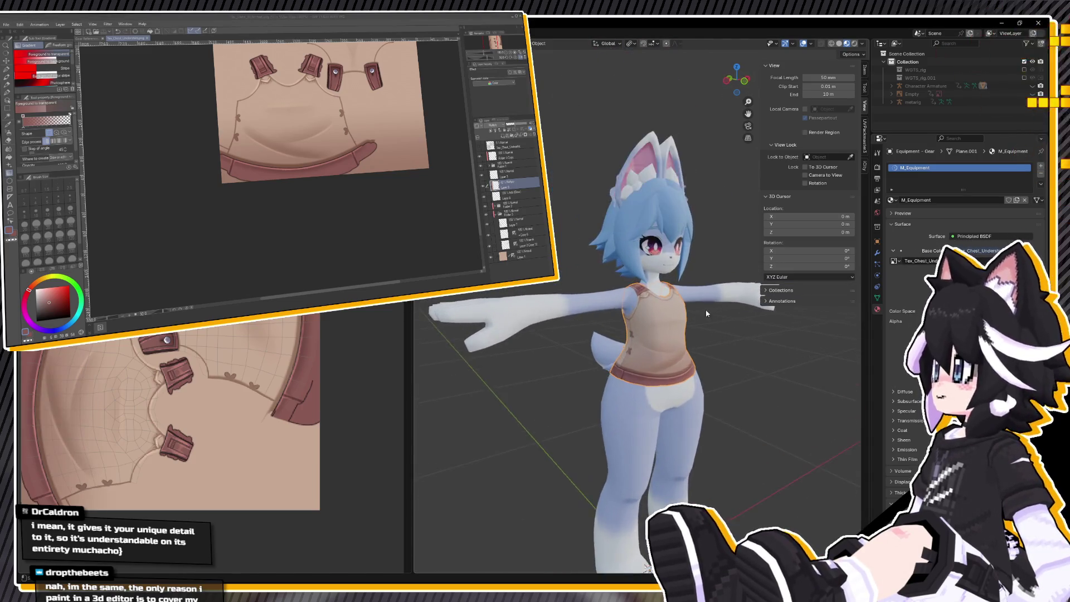
scroll(655, 316, "up", 5)
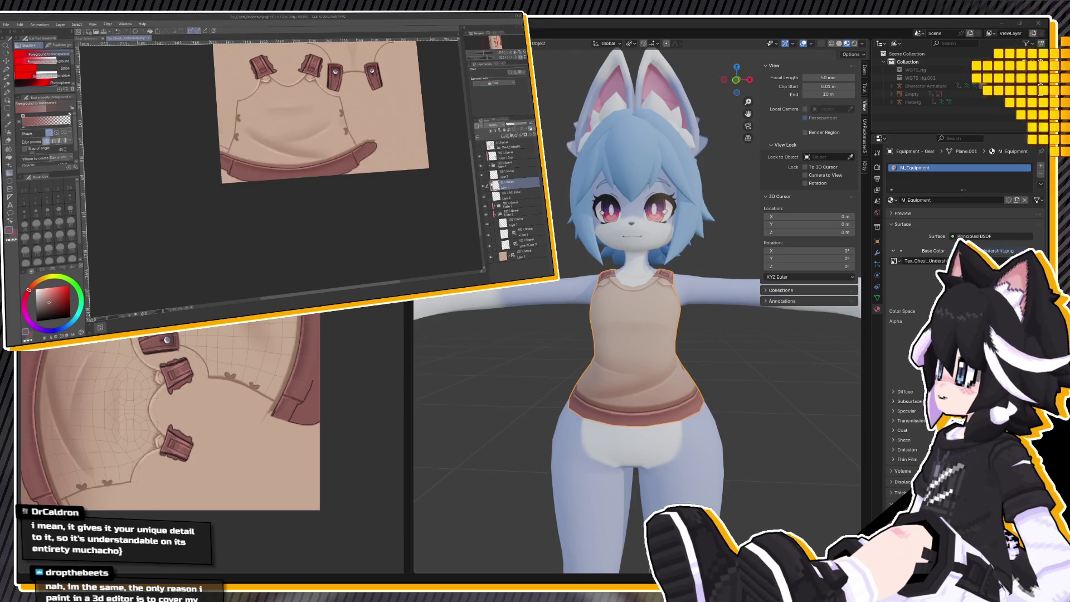
key("ctrl+minus")
key("ctrl+minus")
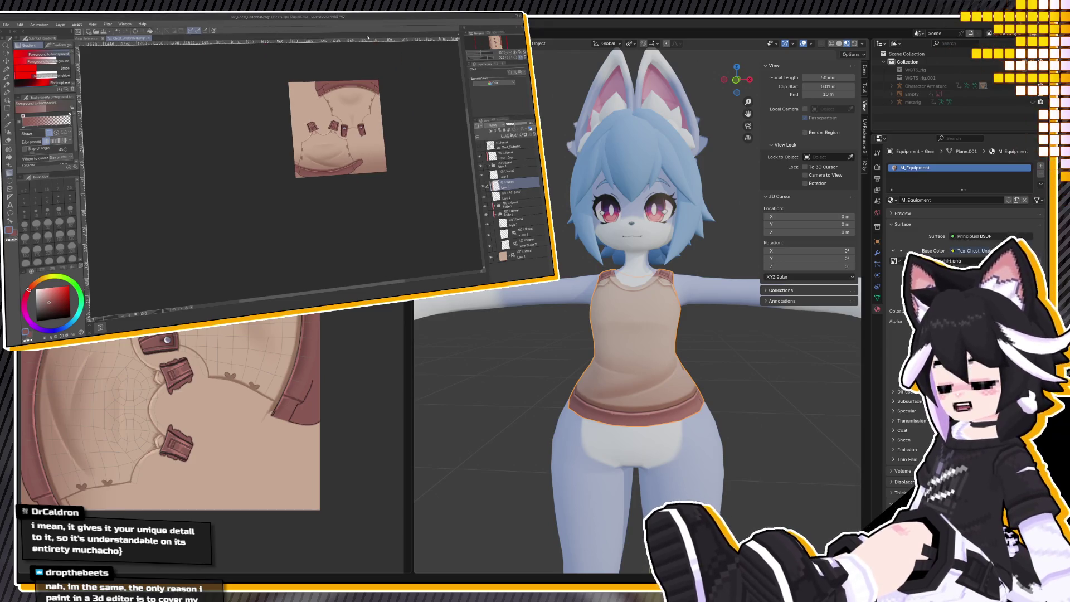
key("ctrl+plus")
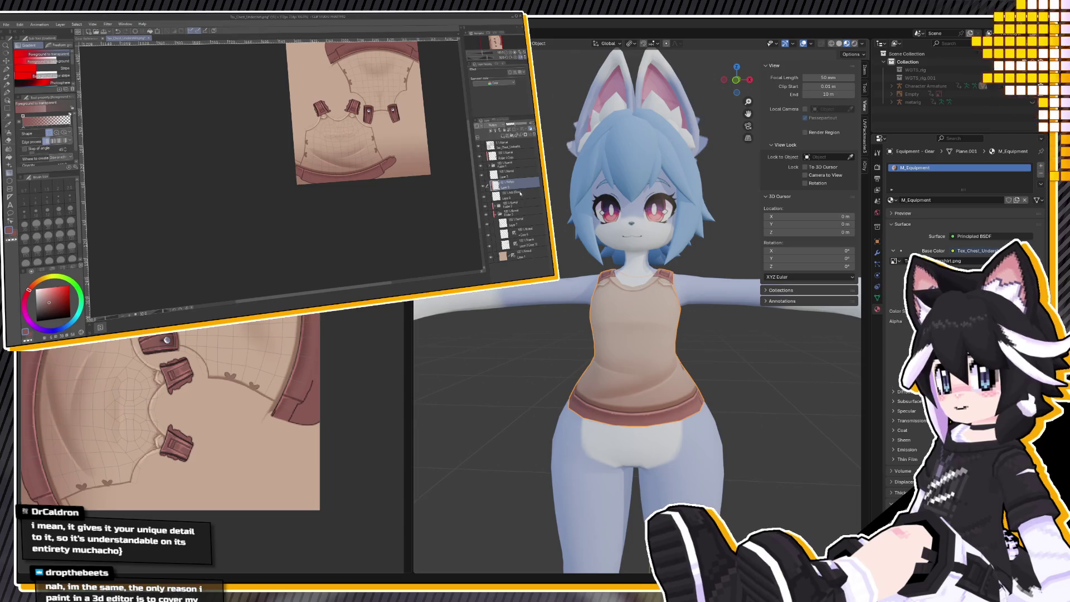
left_click_drag(356, 184, 356, 137)
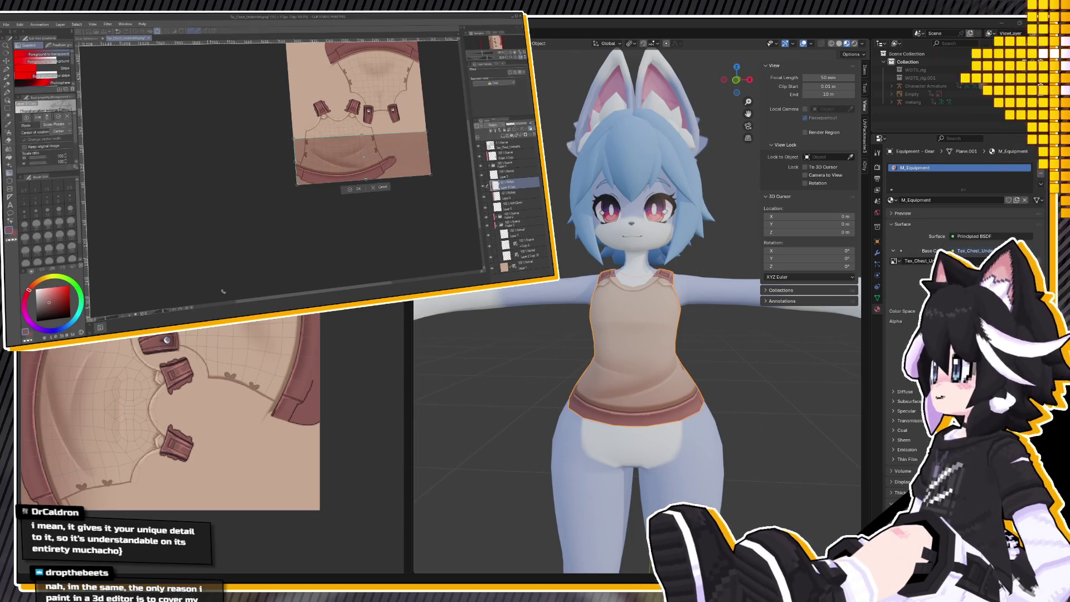
key("k")
mouse_move(454, 117)
left_mouse_down()
mouse_move(438, 160)
mouse_move(425, 72)
left_mouse_up()
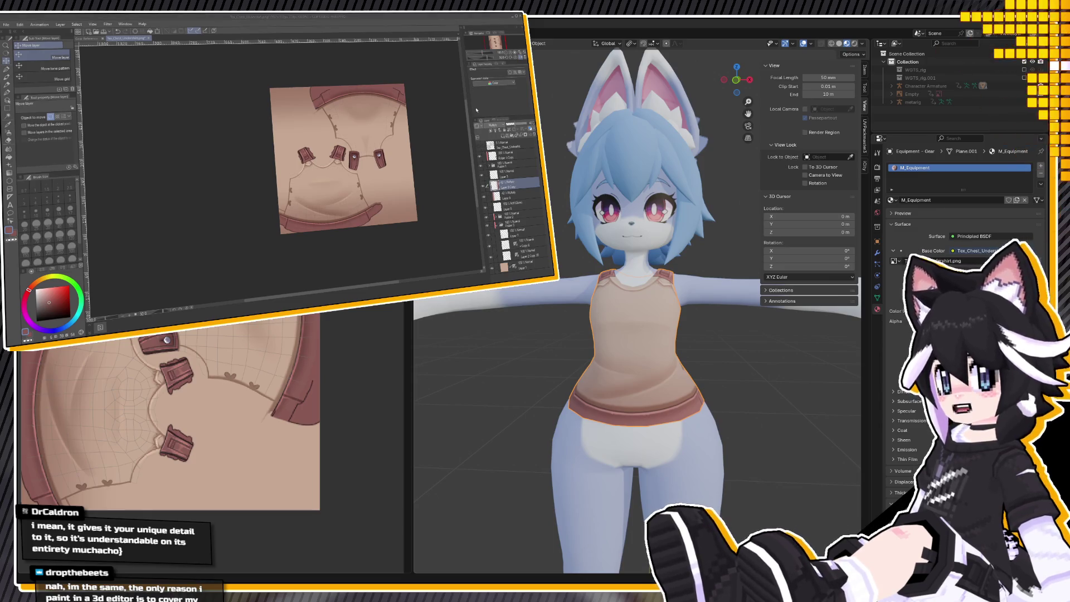
mouse_move(577, 312)
middle_mouse_down()
mouse_move(677, 307)
mouse_move(732, 375)
mouse_move(582, 273)
middle_mouse_up()
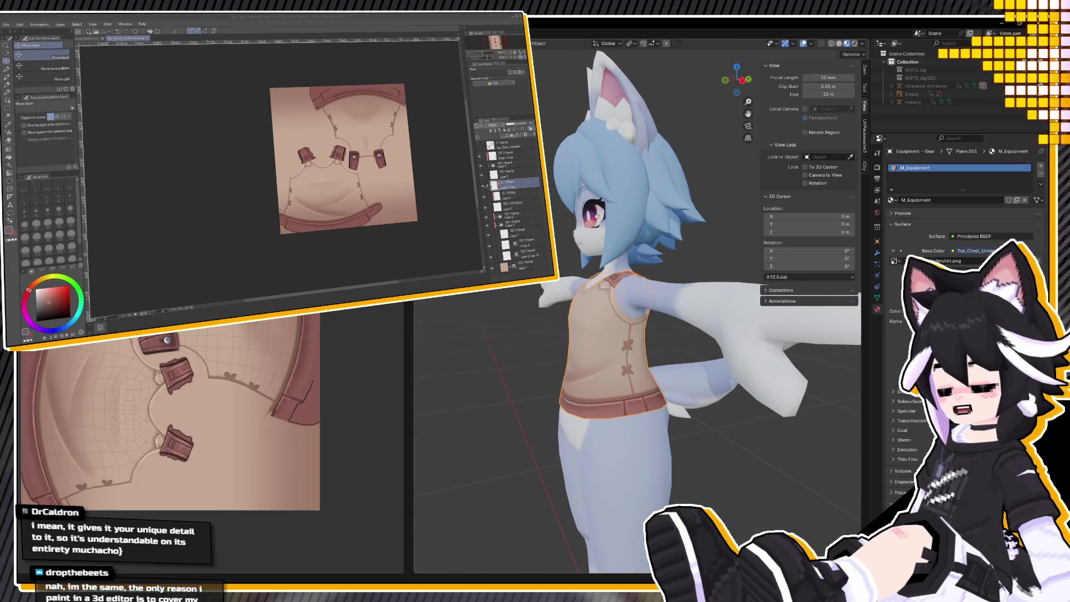
Delete Layer 5 Copy and set a Transparent watercolor brush to the light skin tone at size 3.
left_click(520, 130)
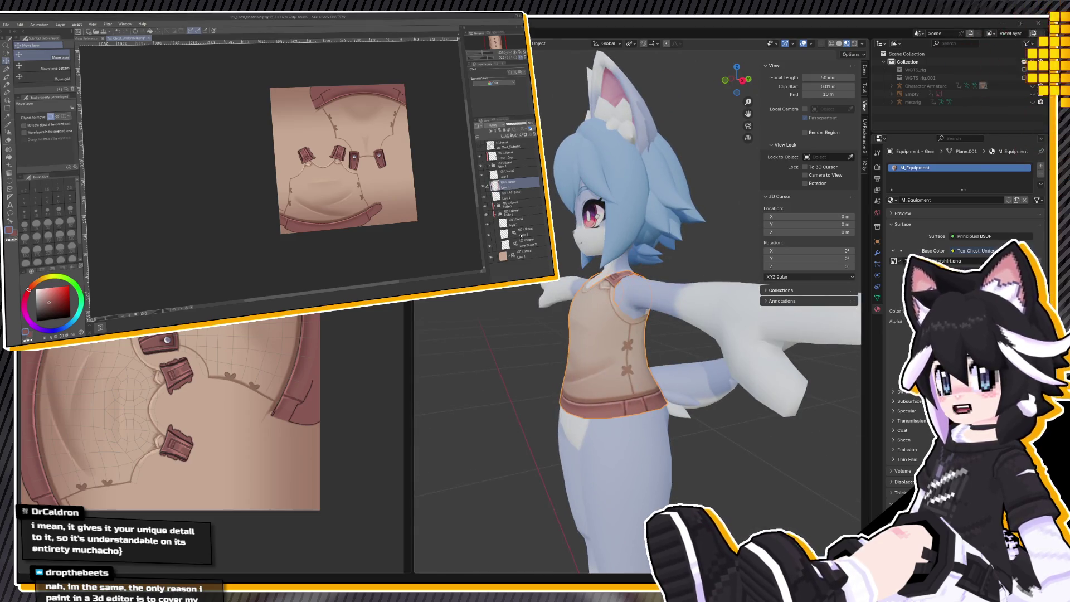
left_click(484, 197)
left_click(509, 194)
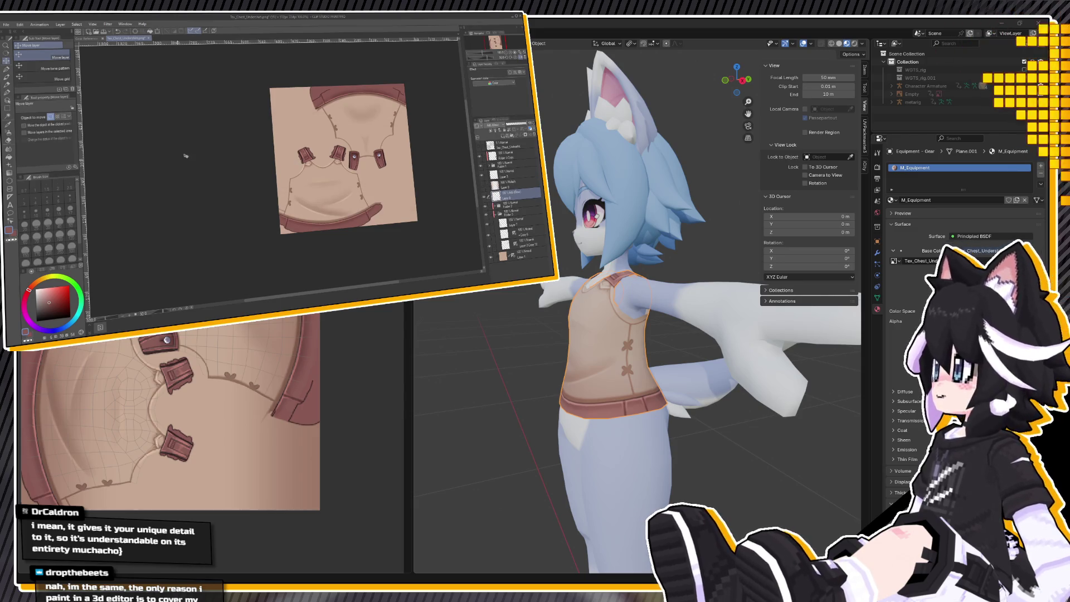
key("b")
scroll(360, 190, "up", 2)
left_click(362, 193, "alt")
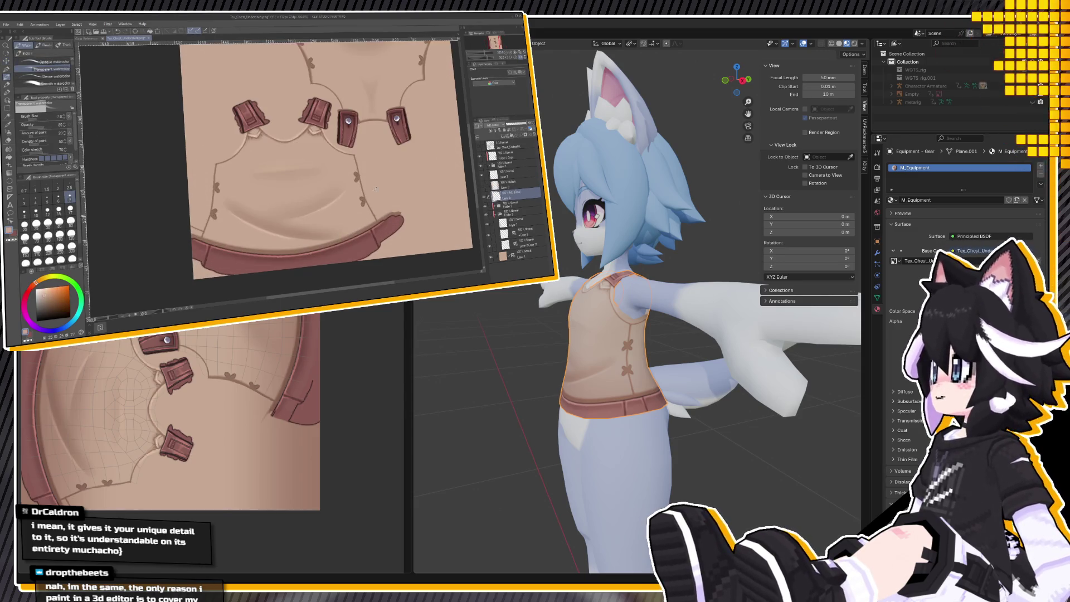
key("bracketleft")
key("bracketleft")
key("bracketleft")
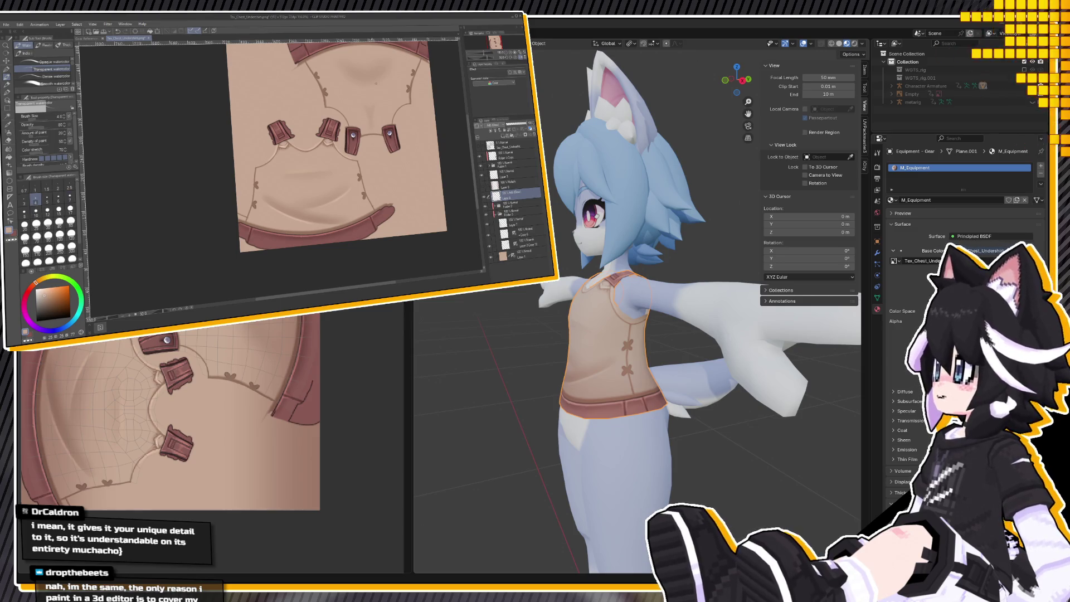
left_click(23, 199)
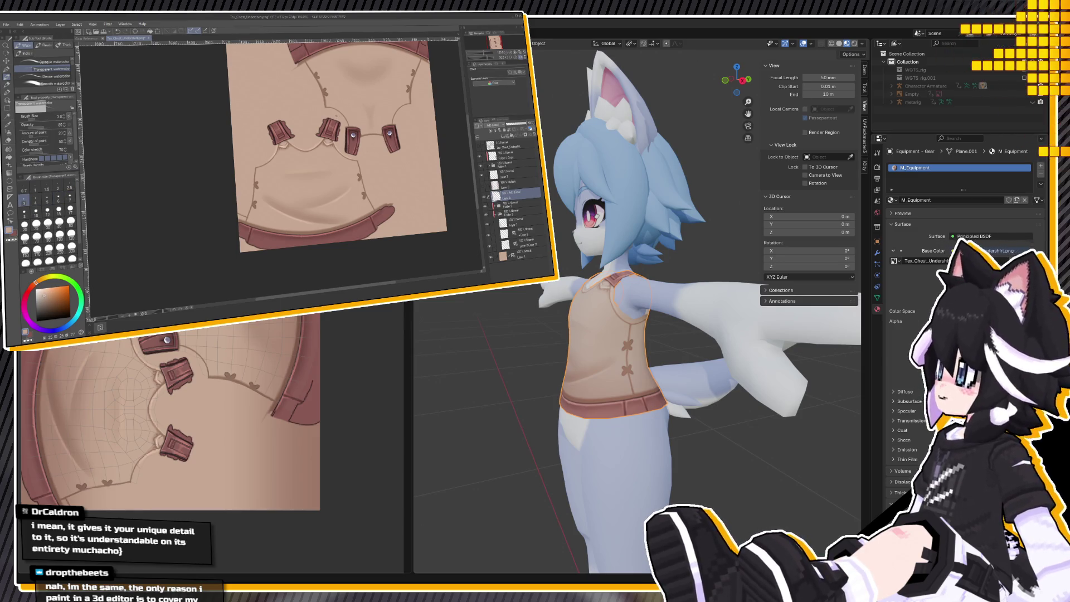
Hide the top layer to compare the shading underneath.
scroll(336, 115, "up", 2)
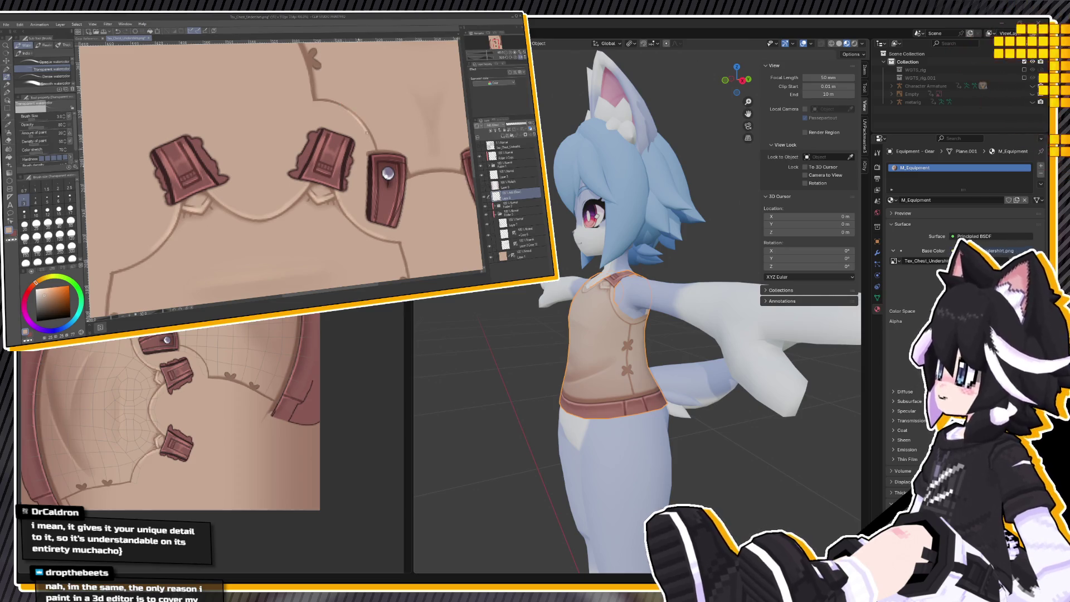
scroll(371, 142, "down", 3)
scroll(411, 137, "up", 3)
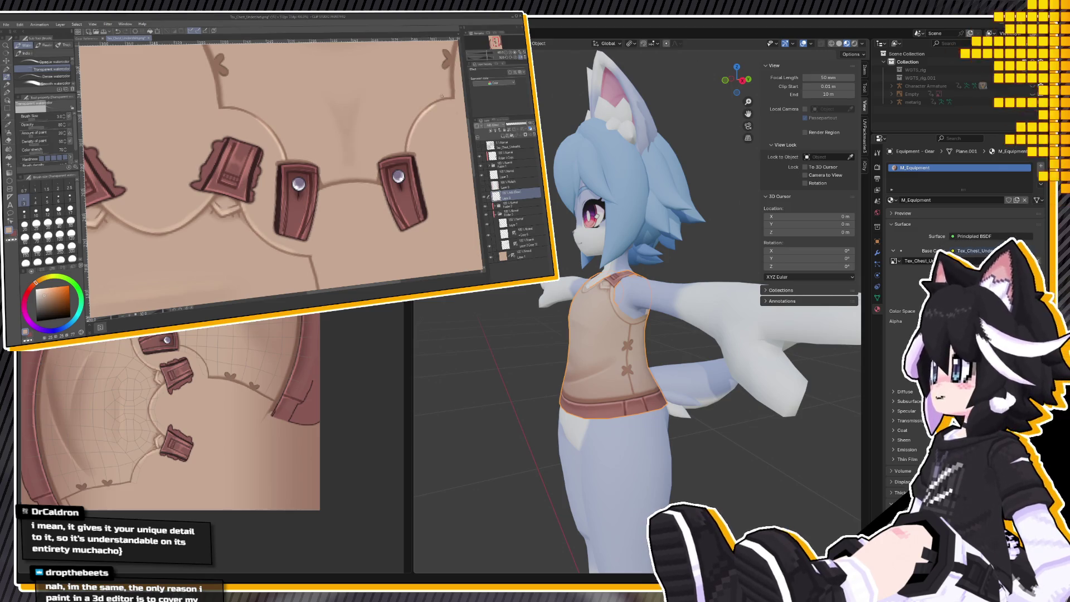
scroll(392, 106, "up", 1)
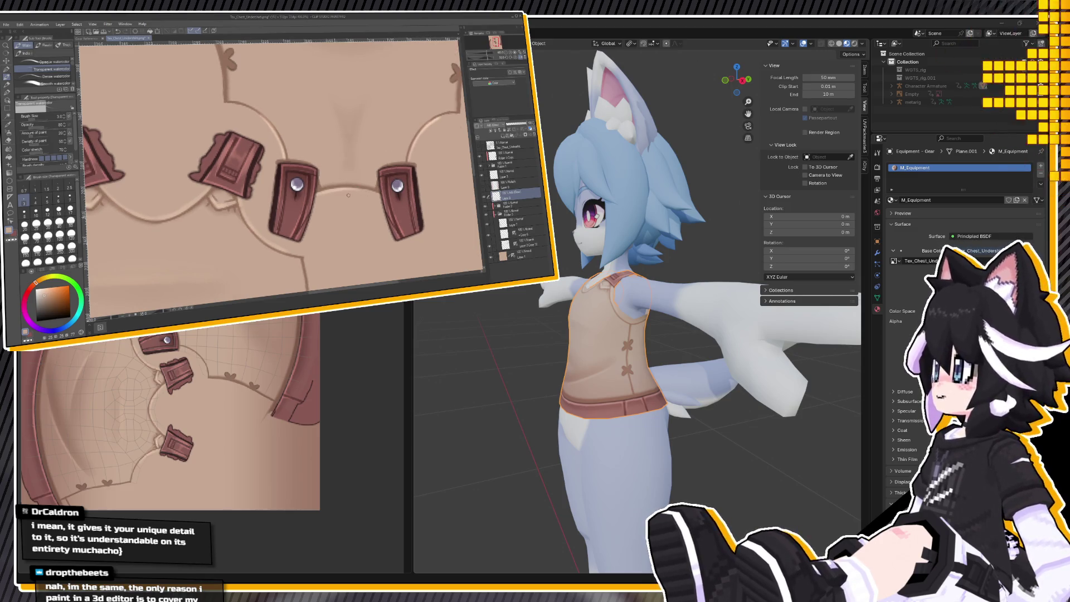
scroll(379, 197, "down", 4)
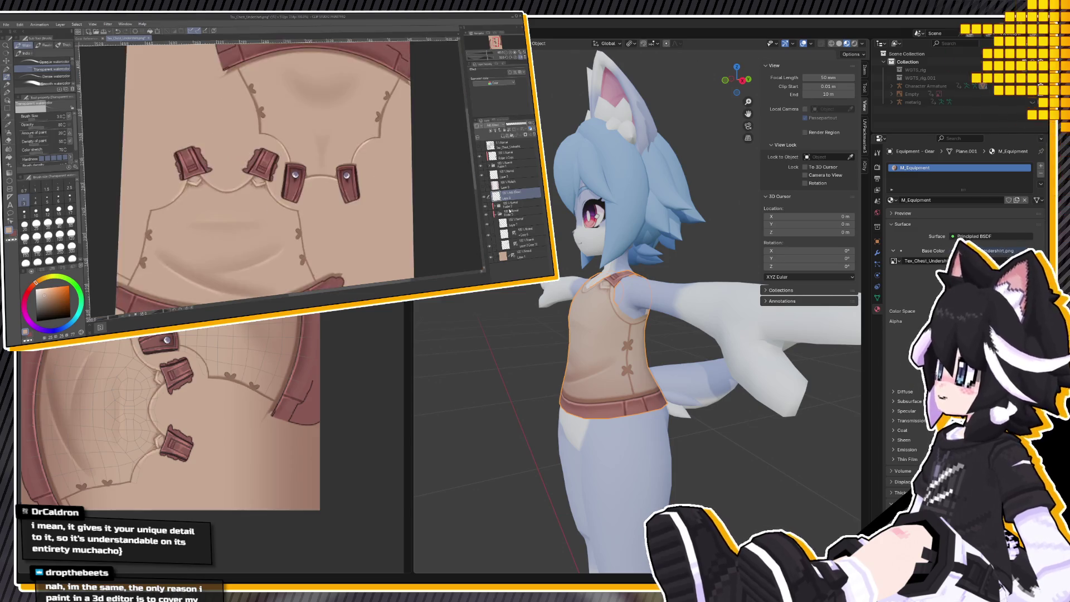
left_click(479, 146)
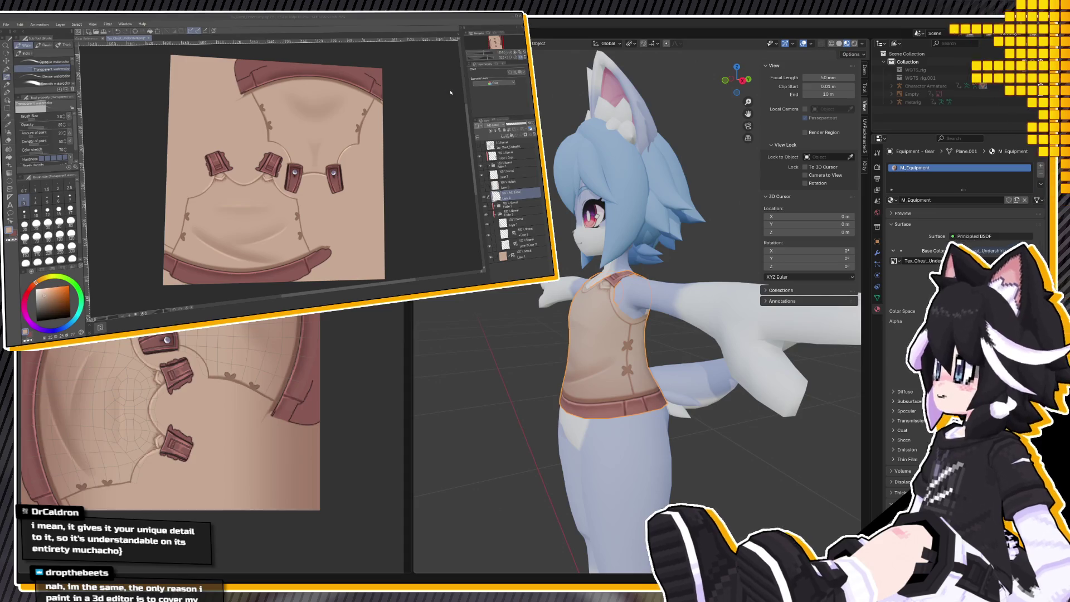
Turn on the darker shading layer and zoom the texture canvas in slightly.
middle_click_drag(602, 287, 654, 285)
left_click(487, 189)
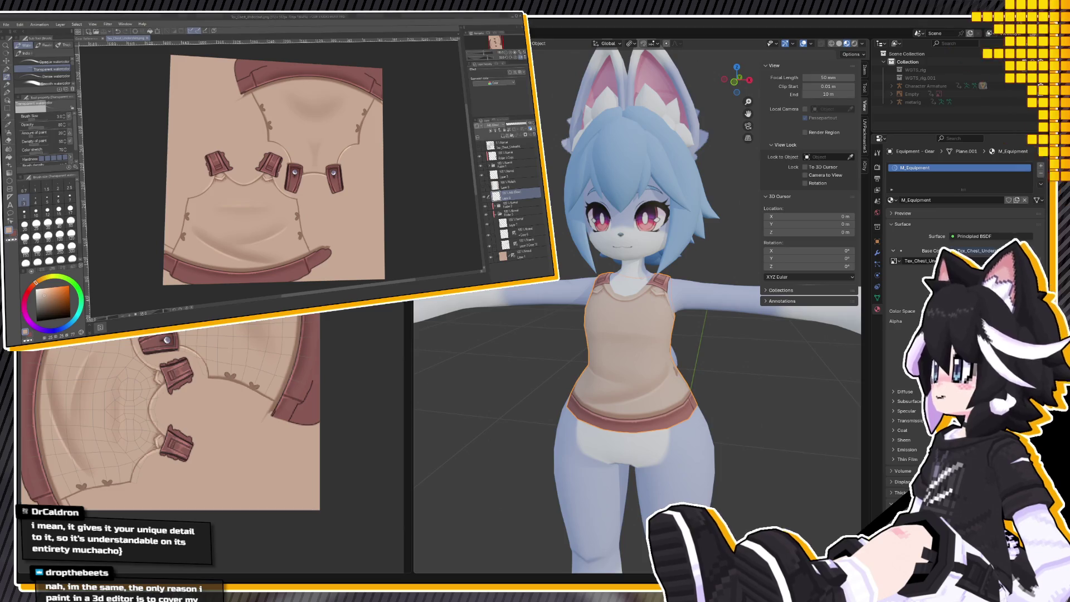
left_click(483, 189)
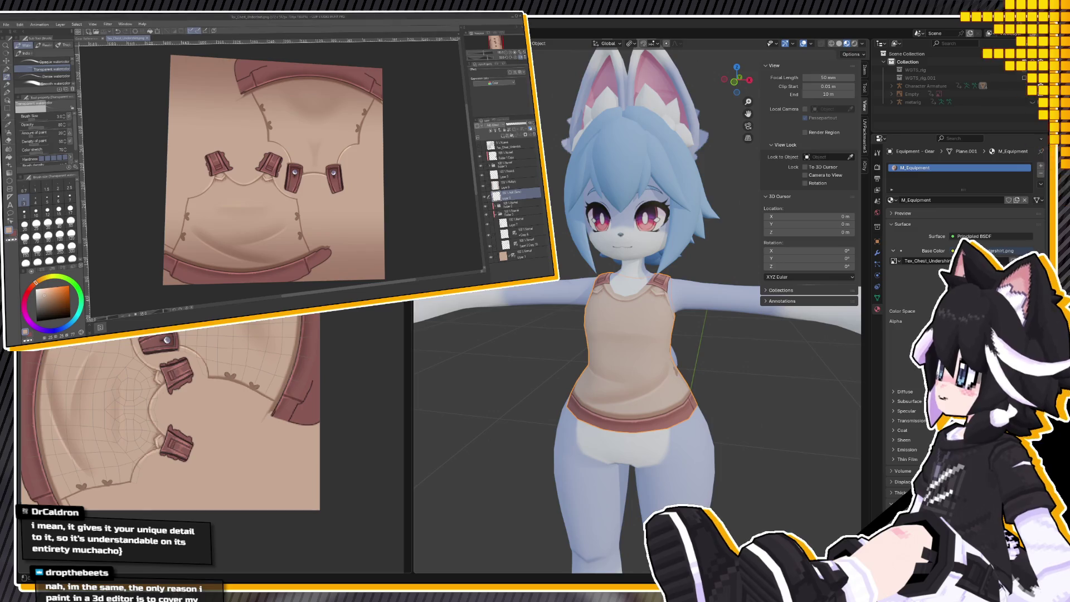
mouse_move(556, 311)
middle_mouse_down()
mouse_move(599, 322)
mouse_move(557, 327)
middle_mouse_up()
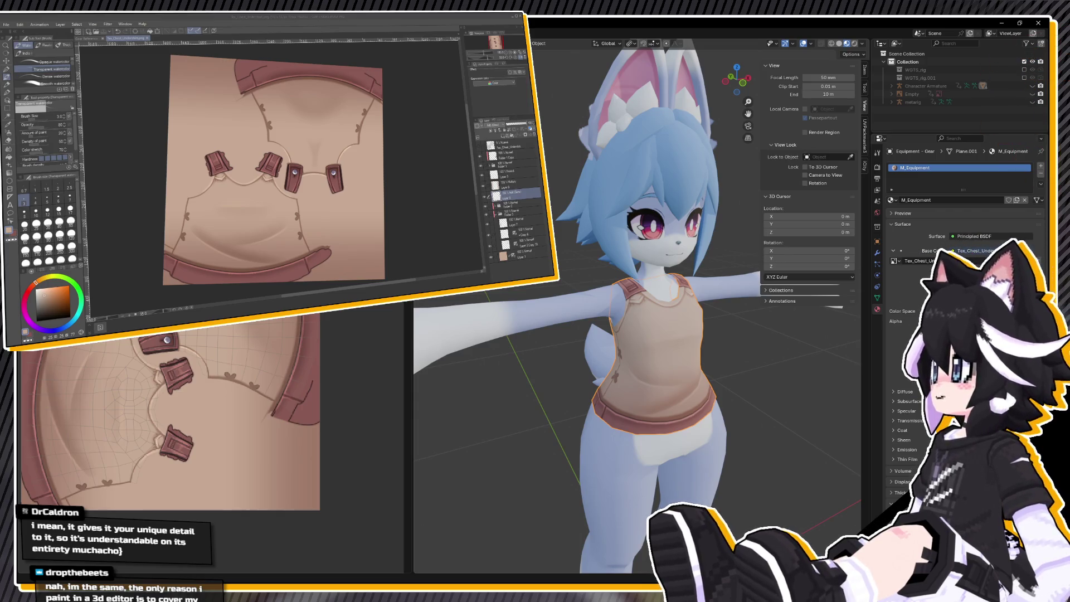
left_click(524, 199)
key("ctrl+plus")
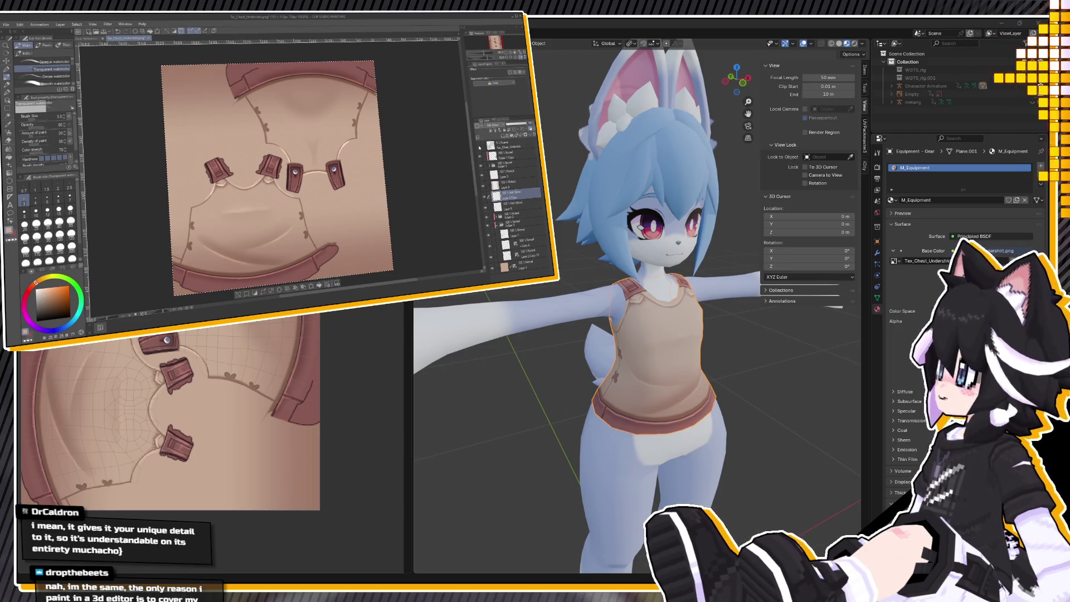
Paint a white chest blob with the G-pen at 100, blur it with Blend at 120, then return to watercolor at 50.
left_click(8, 77)
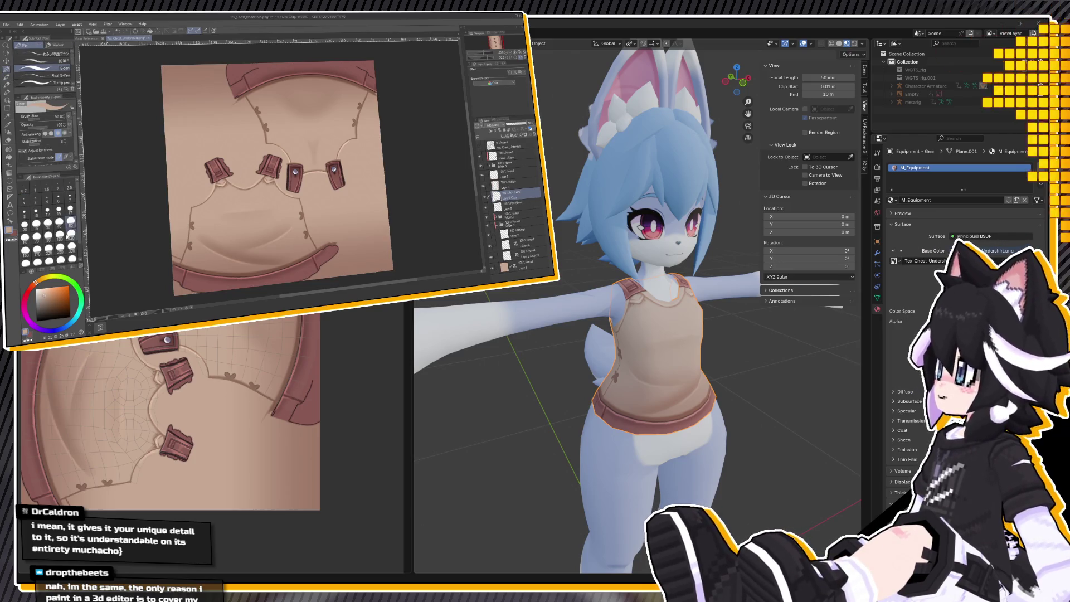
left_click(59, 237)
mouse_move(234, 176)
left_mouse_down()
mouse_move(245, 170)
mouse_move(232, 185)
mouse_move(248, 195)
mouse_move(244, 182)
left_mouse_up()
key("ctrl+z")
key("ctrl+z")
left_click(8, 149)
left_click(71, 235)
left_click_drag(528, 124, 509, 123)
left_click(7, 78)
left_click(71, 221)
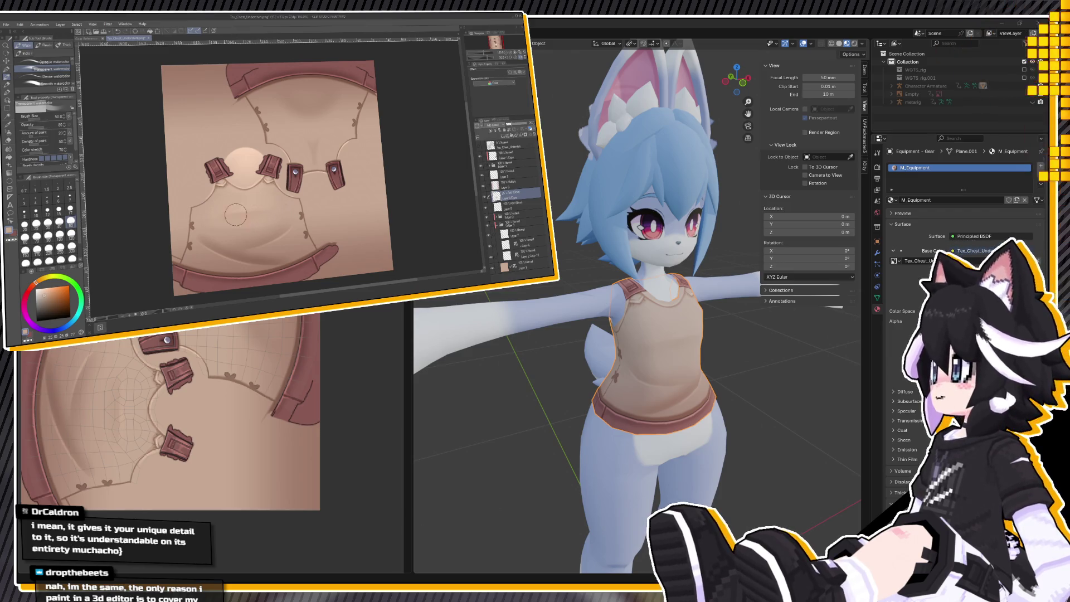
Paint two light chest strokes at watercolor size 20, soften them with Blend at 80, and save the texture.
left_click(25, 225)
left_click_drag(225, 212, 295, 204)
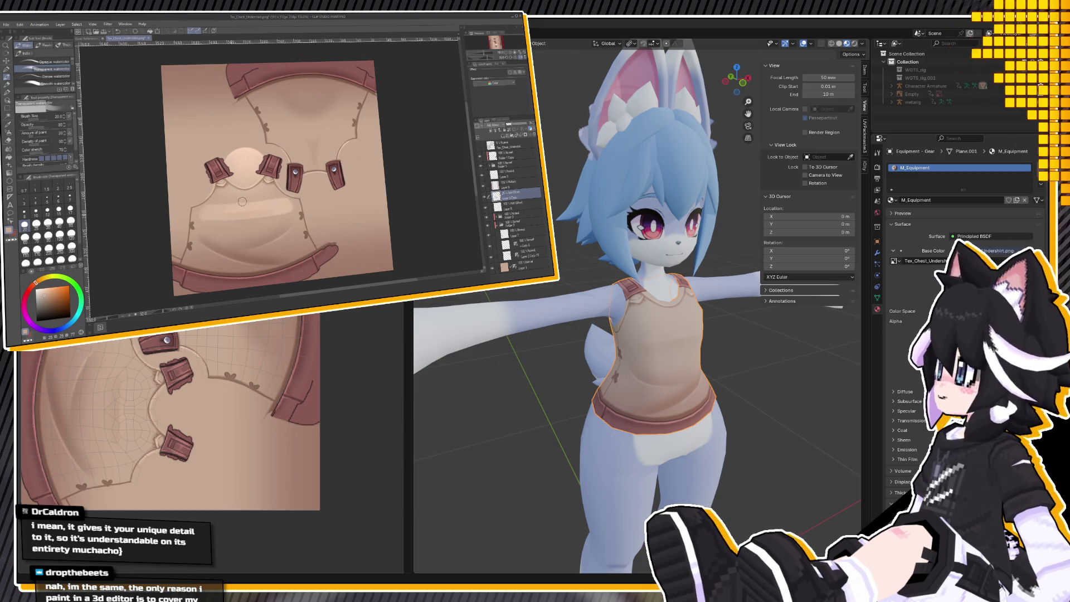
left_click_drag(231, 216, 266, 217)
left_click(9, 149)
left_click(48, 236)
mouse_move(226, 200)
left_mouse_down()
mouse_move(212, 217)
mouse_move(285, 212)
mouse_move(244, 221)
mouse_move(262, 198)
mouse_move(270, 215)
mouse_move(222, 216)
mouse_move(298, 203)
mouse_move(297, 213)
left_mouse_up()
key("ctrl+s")
Check the updated texture on the torso back in Blender and save Chest - Undershirt.blend.
left_click(550, 294)
mouse_move(549, 293)
middle_mouse_down()
mouse_move(665, 366)
mouse_move(599, 355)
mouse_move(570, 394)
mouse_move(698, 396)
middle_mouse_up()
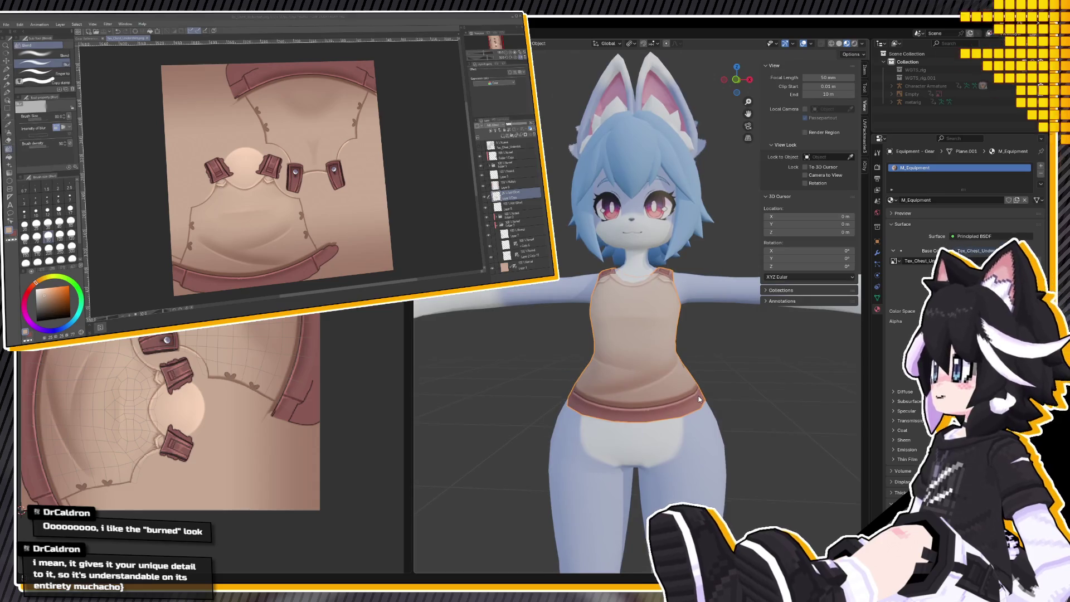
scroll(698, 396, "down", 2)
key("alt+Tab")
scroll(594, 365, "down", 2)
mouse_move(594, 366)
middle_mouse_down()
mouse_move(690, 313)
mouse_move(685, 333)
middle_mouse_up()
scroll(638, 332, "up", 3)
scroll(685, 333, "down", 4)
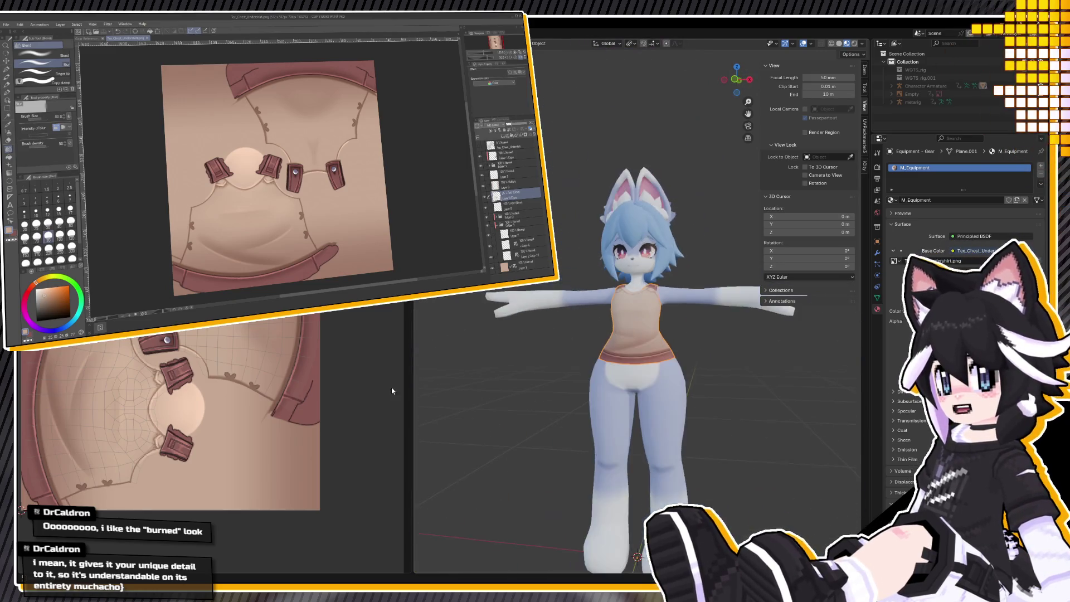
key("ctrl+s")
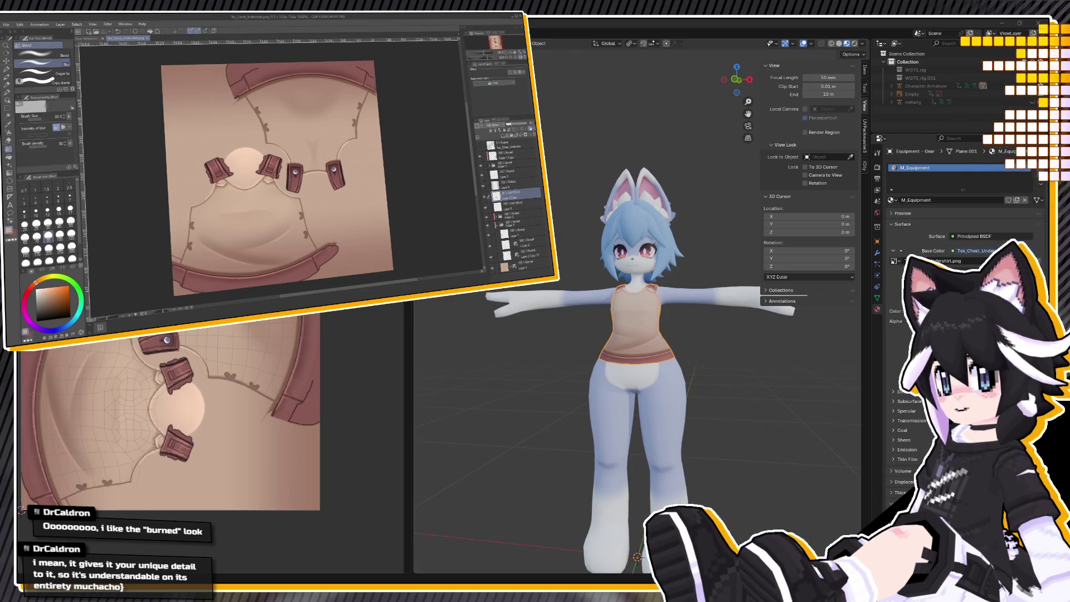
Orbit around the character back to a level front view and save the file.
middle_click_drag(635, 334, 635, 317)
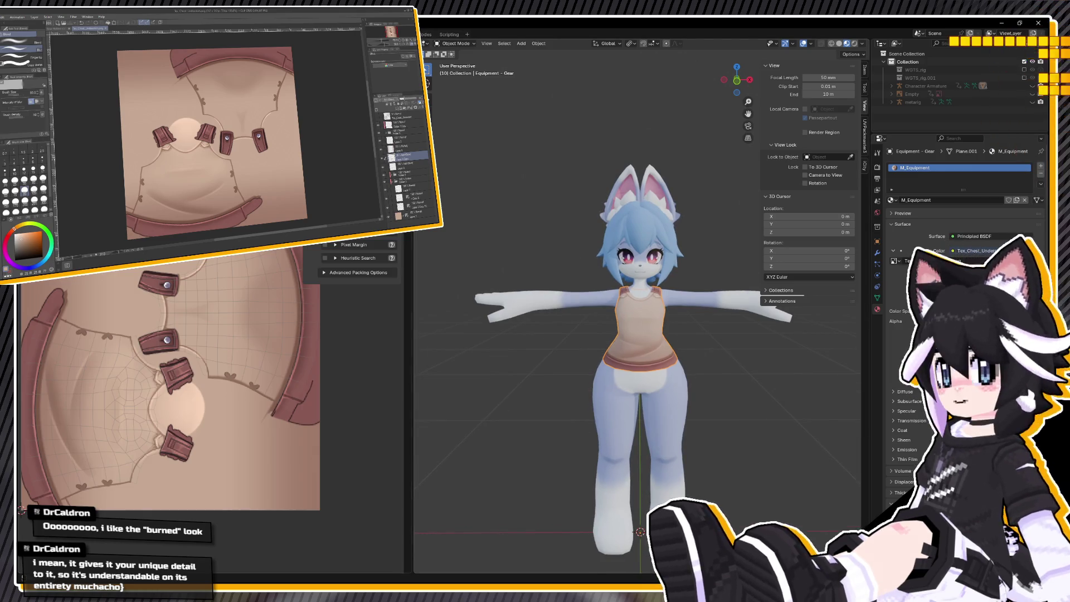
scroll(640, 318, "up", 3)
mouse_move(672, 346)
middle_mouse_down()
mouse_move(512, 329)
mouse_move(580, 317)
mouse_move(571, 314)
middle_mouse_up()
key("ctrl+s")
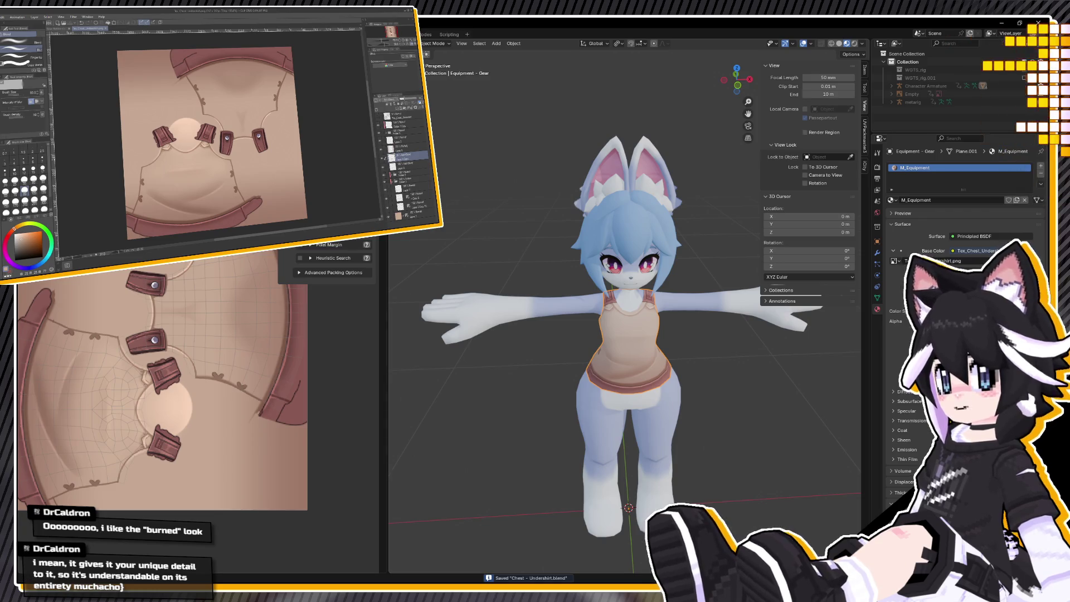
Switch to the side-view layout, unhide Character Armature, and test a spine_fk.002 rotation in Pose Mode, cancelling it.
key("ctrl+Page_Up")
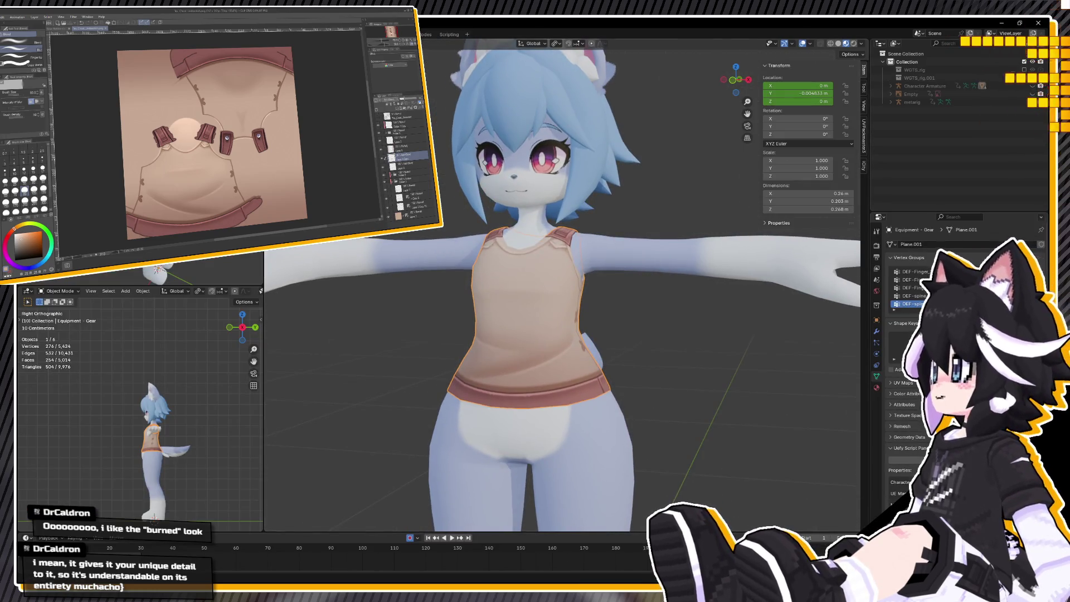
left_click(1032, 86)
key("g")
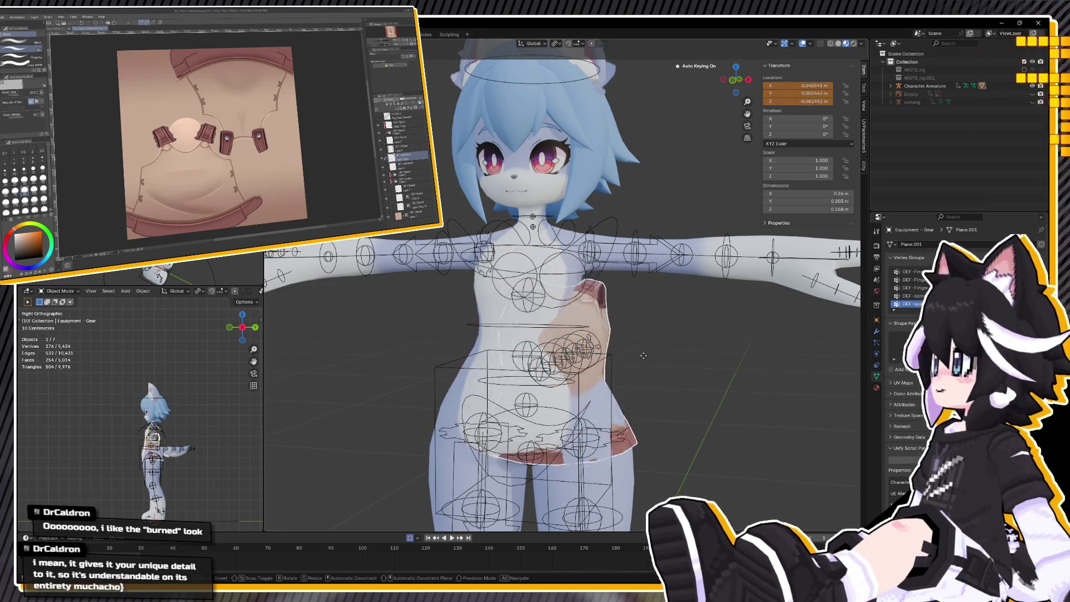
key("Escape")
left_click(676, 246)
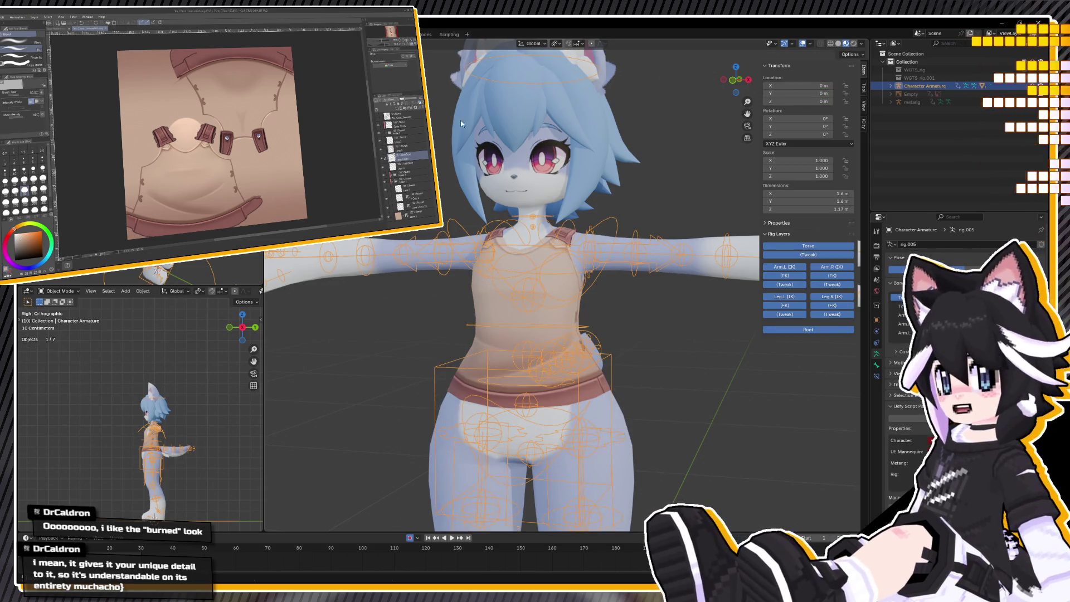
key("ctrl+Tab")
left_click(590, 351)
key("r")
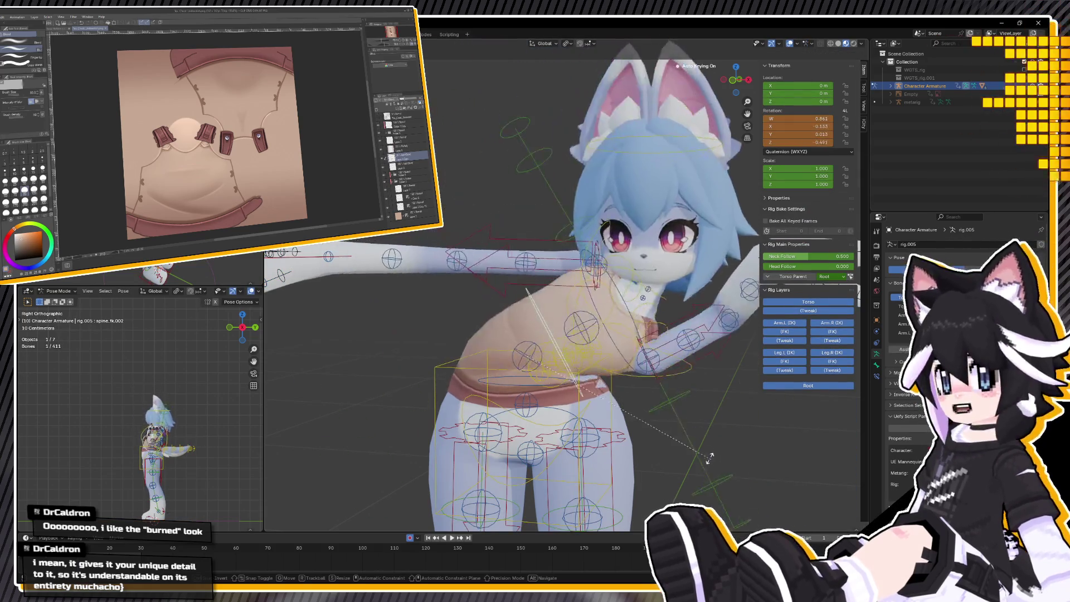
key("Escape")
key("ctrl+Tab")
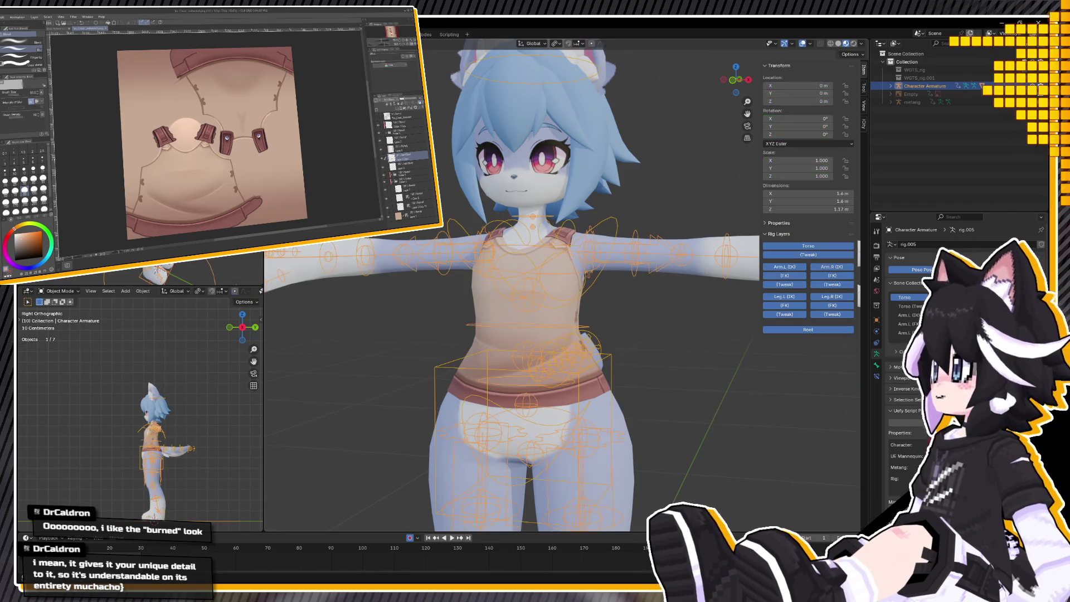
Select the undershirt, add the armature as the active object, and save.
left_click(549, 326)
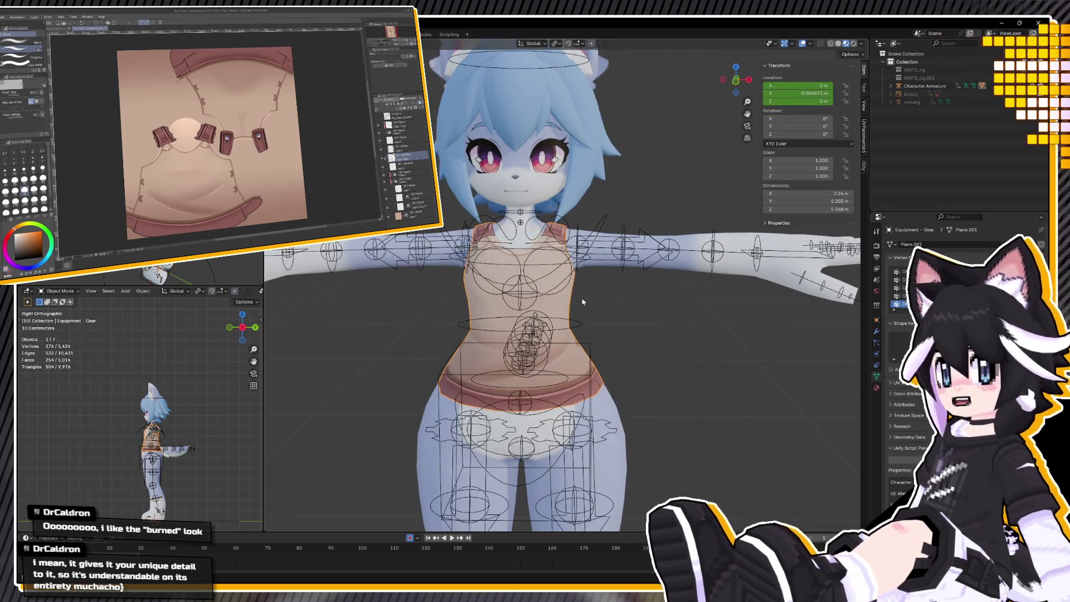
left_click(569, 274, "shift")
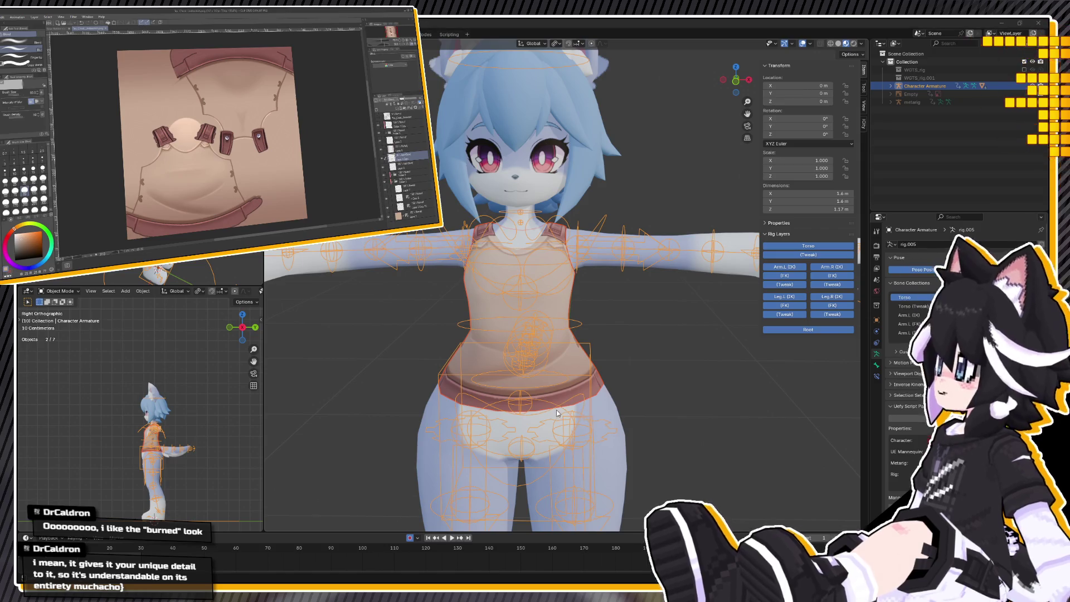
key("ctrl+s")
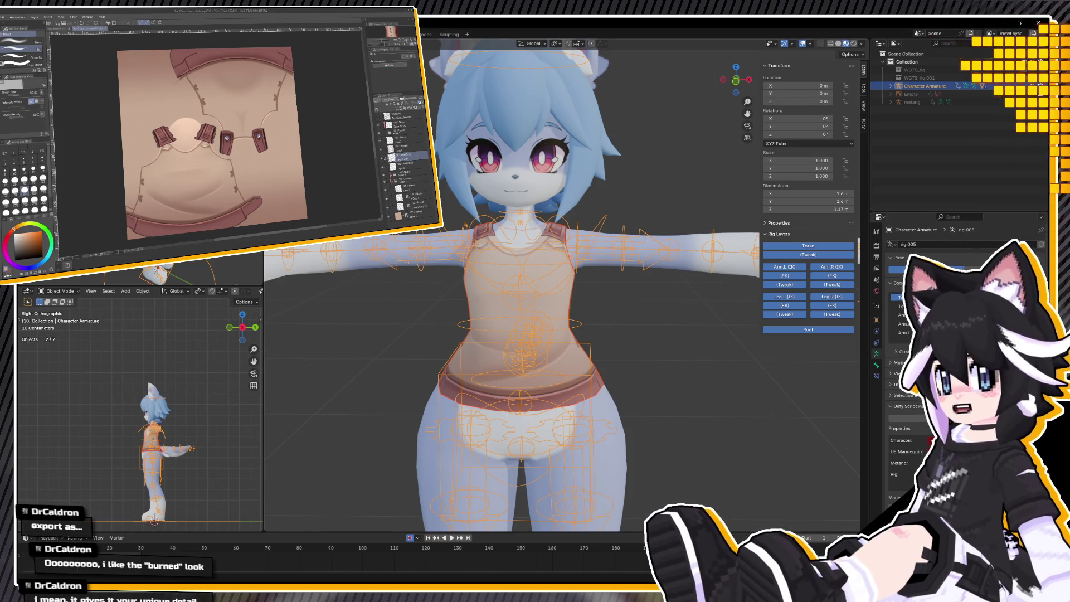
Save Chest - Undershirt.blend again with Ctrl+S.
key("ctrl+s")
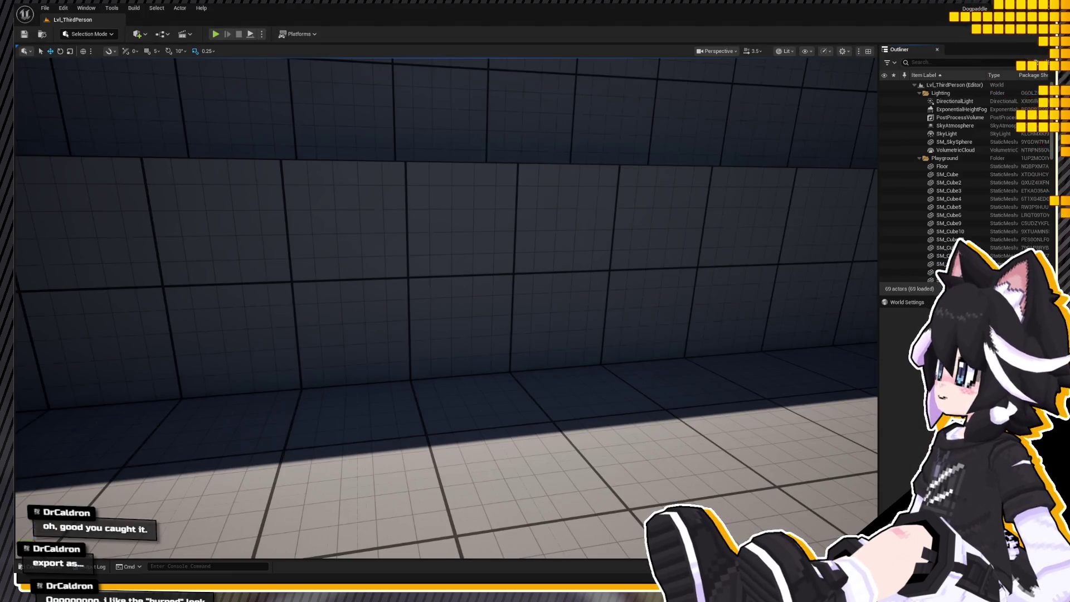
Open the Items content folder, create an Armor folder in it, and go inside.
mouse_move(446, 307)
right_mouse_down()
mouse_move(424, 279)
mouse_move(423, 212)
mouse_move(423, 267)
mouse_move(423, 228)
mouse_move(412, 234)
right_mouse_up()
key("ctrl+space")
scroll(66, 498, "down", 5)
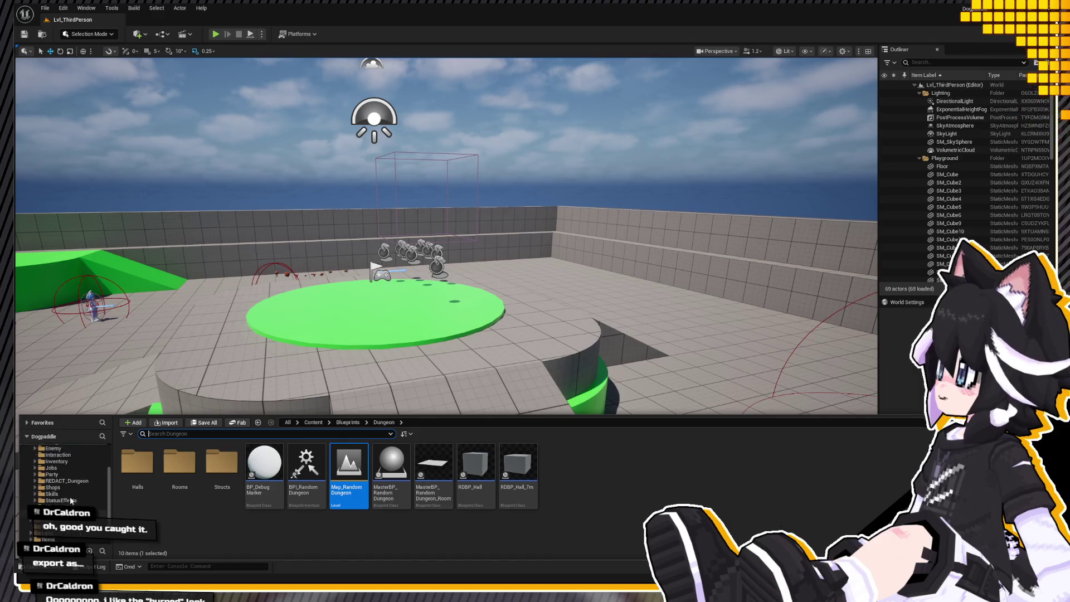
left_click(49, 512)
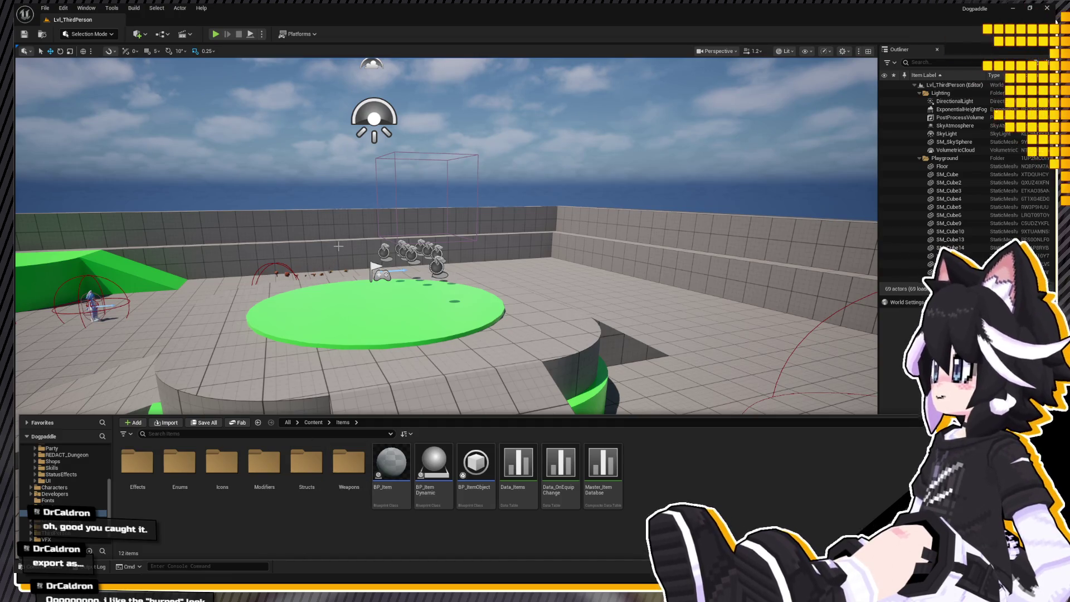
type("Armor")
key("Return")
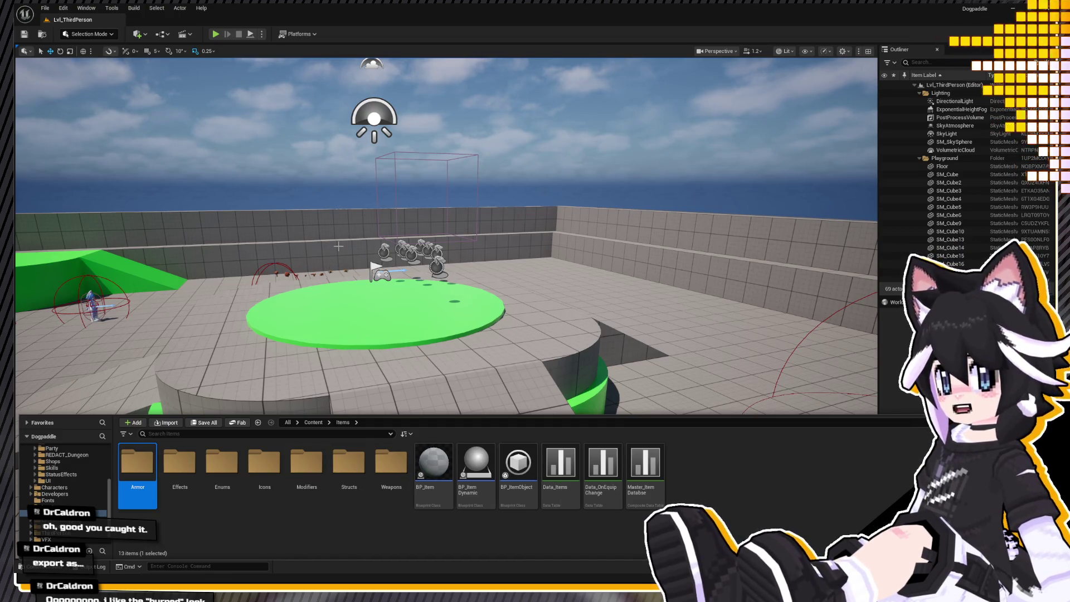
double_click(148, 460)
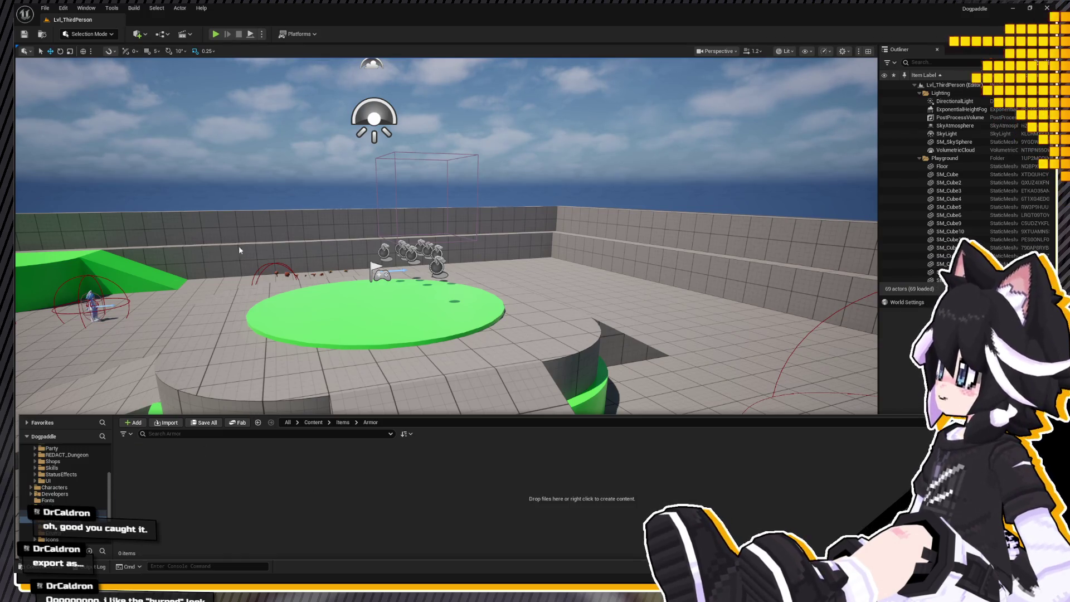
Create a folder named Chest inside Armor.
key("ctrl+shift+n")
type("Ches")
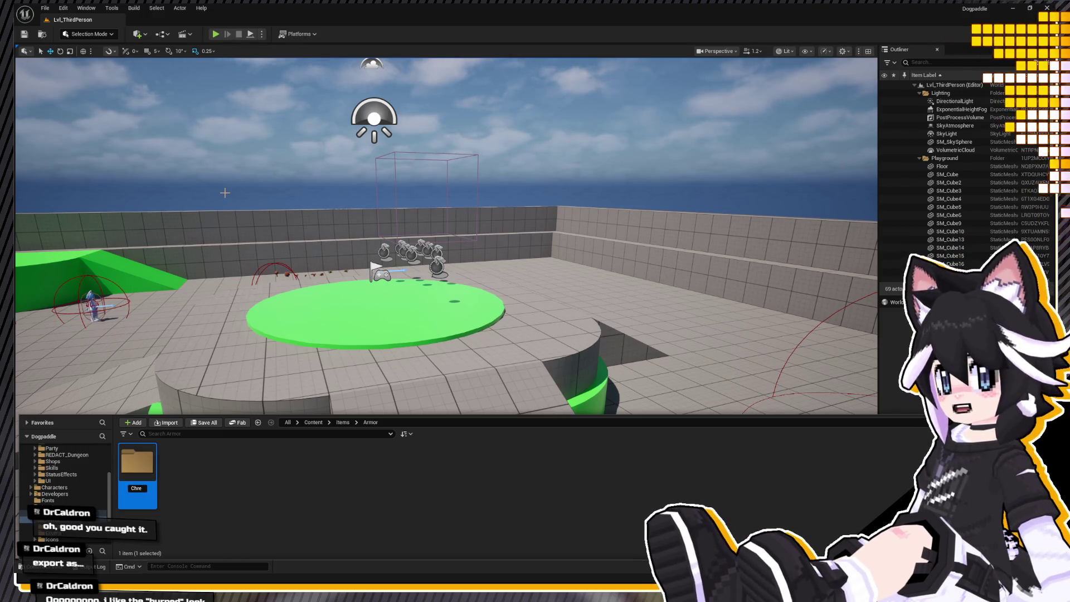
key("BackSpace")
key("BackSpace")
type("e")
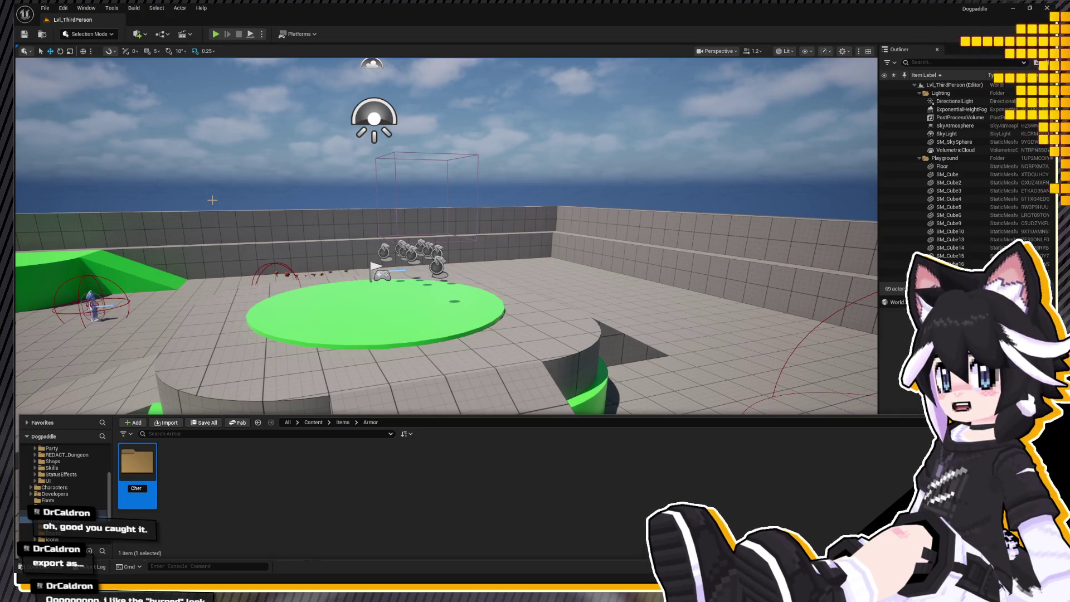
type("s")
key("BackSpace")
key("BackSpace")
type("st")
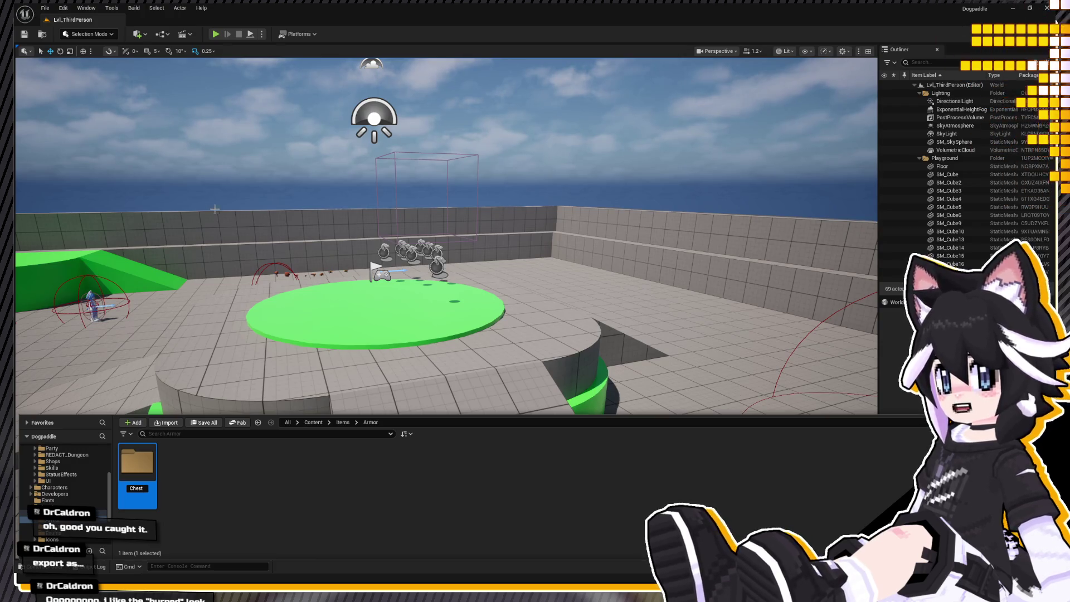
key("Return")
Create a Light folder inside Chest and a Lvl_Undershirt folder inside Light.
double_click(140, 473)
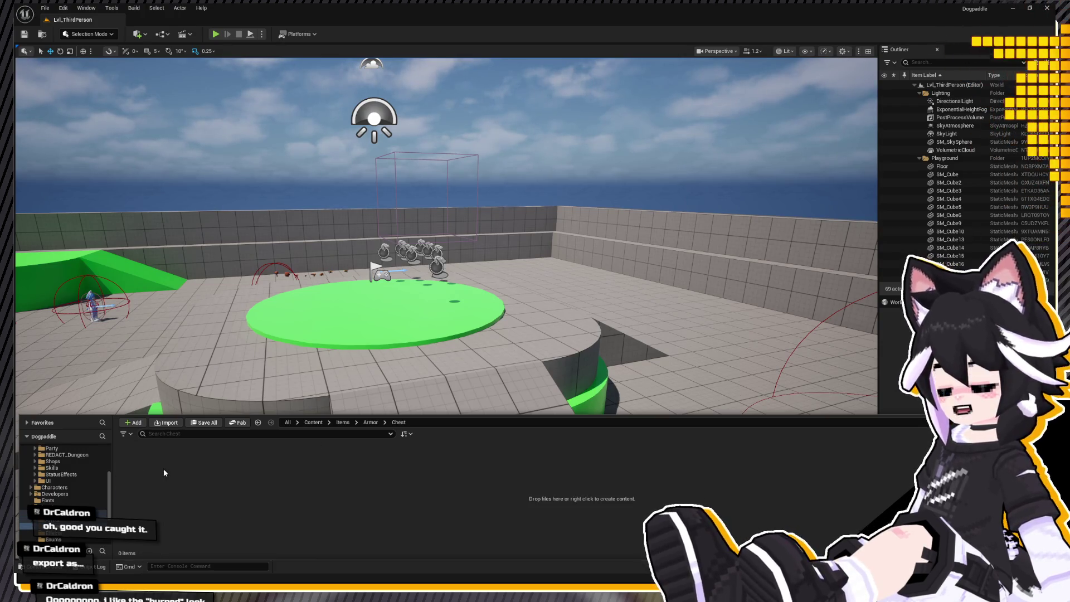
key("ctrl+shift+n")
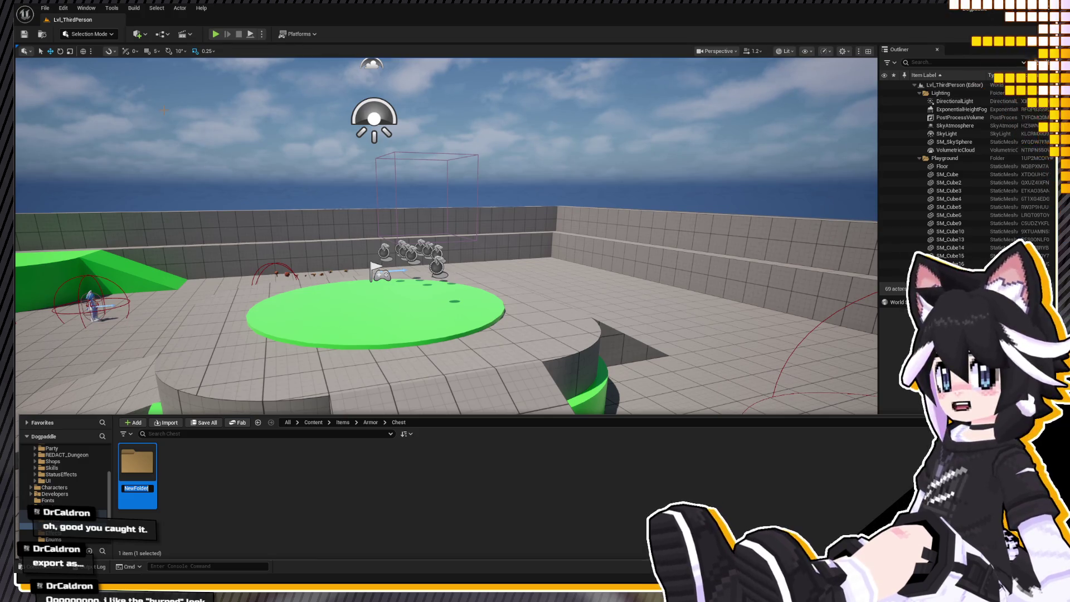
type("LigtLight")
key("Return")
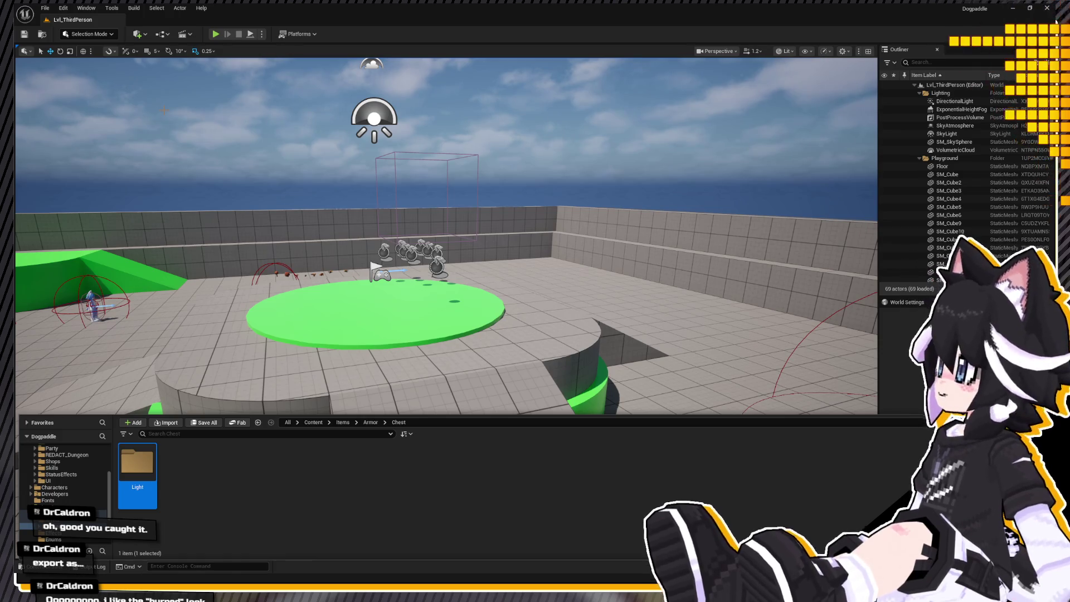
double_click(137, 468)
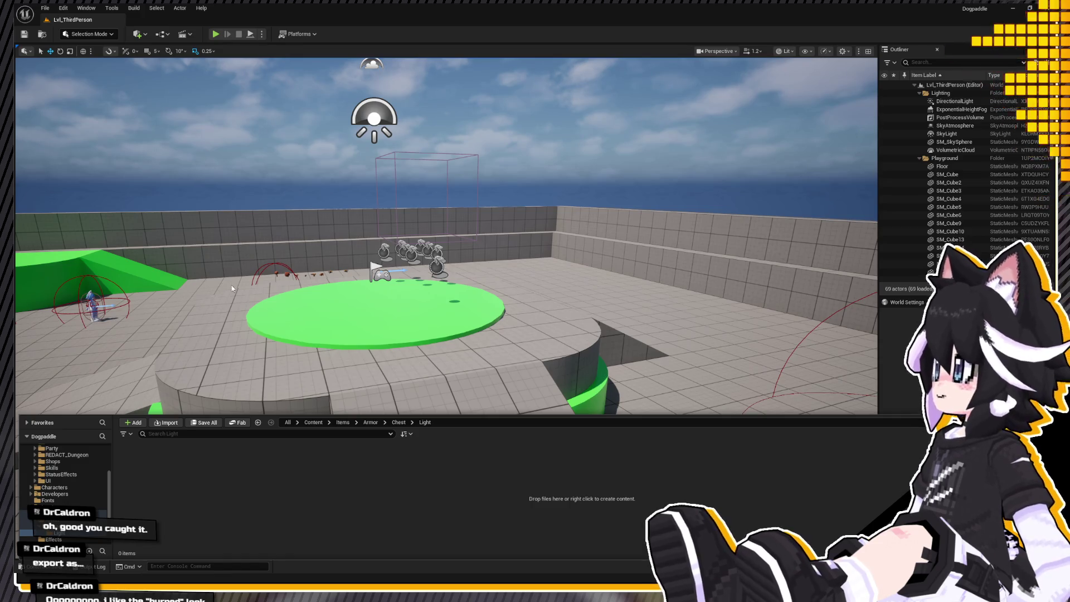
key("ctrl+shift+n")
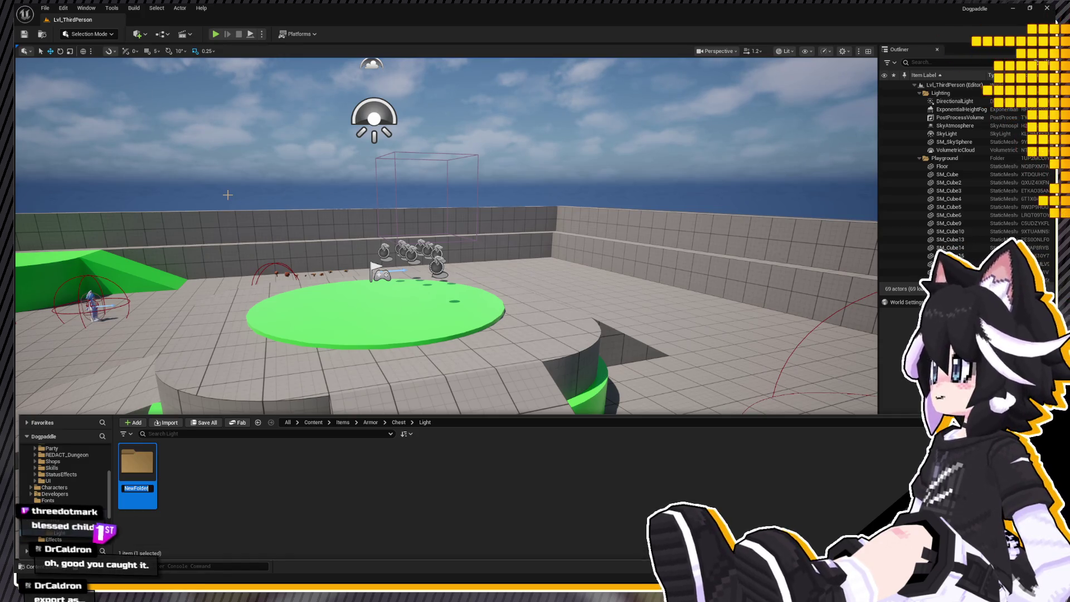
type("Lvl_Undershirt")
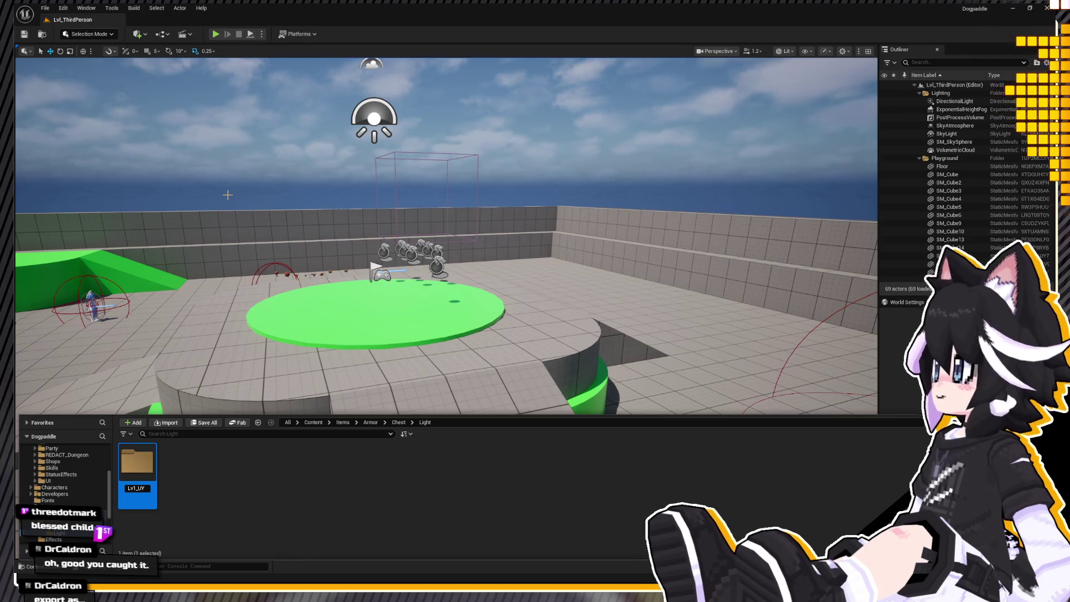
key("Return")
key("Return")
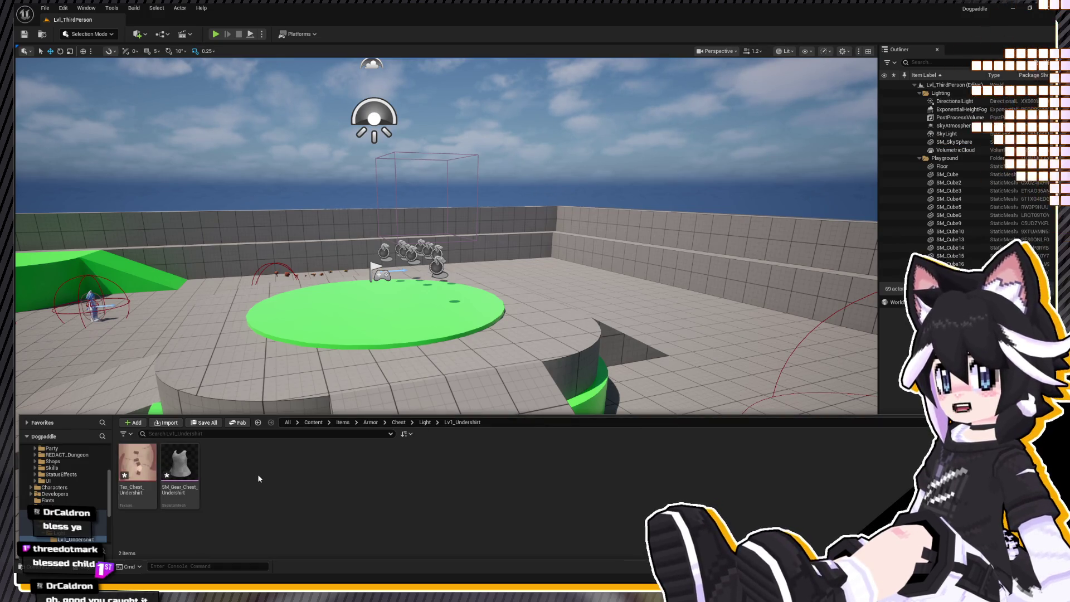
Create a material from Tex_Chest_Undershirt and rename it M_Chest_Undershirt_Mat.
left_click(184, 470)
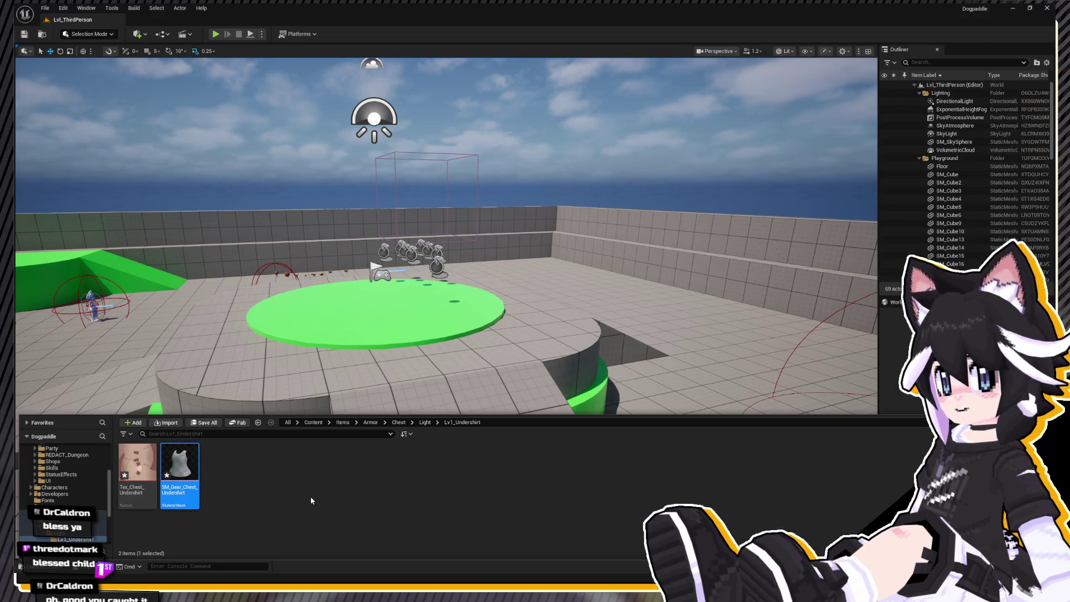
key("ctrl+space")
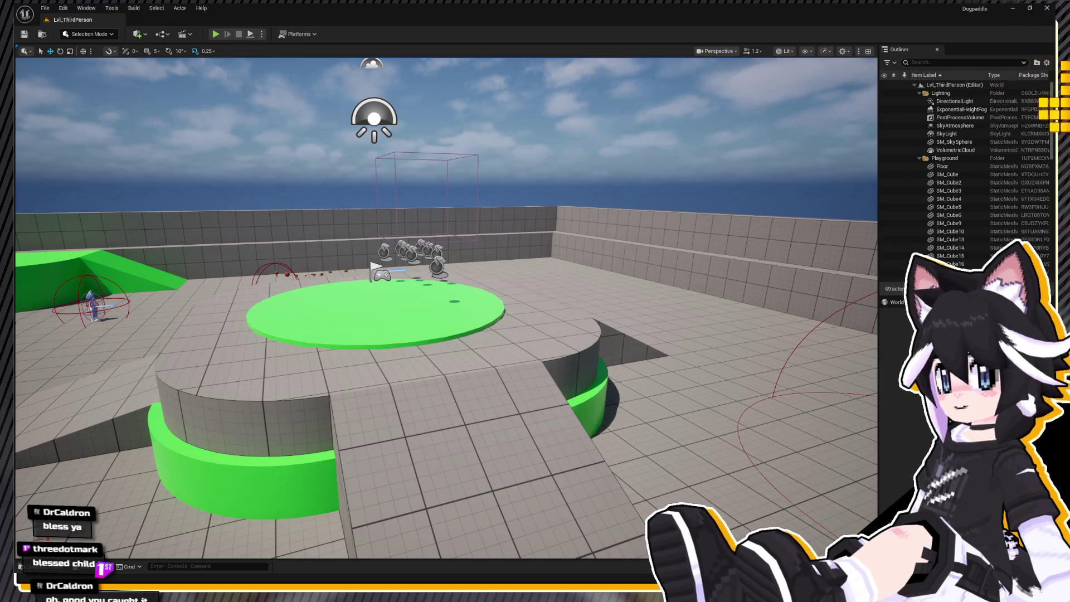
key("ctrl+space")
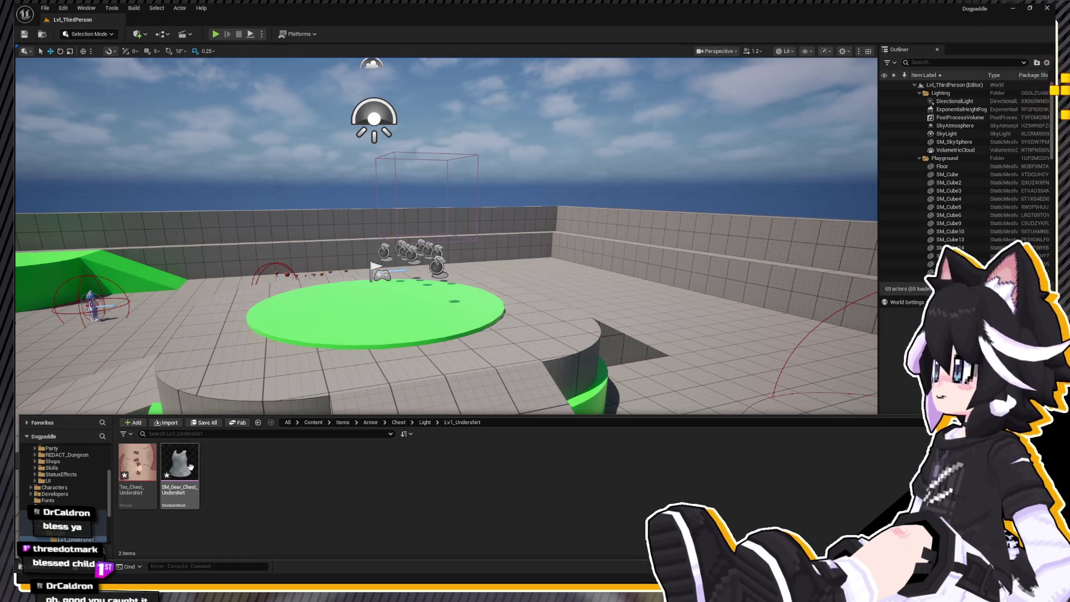
right_click(137, 462)
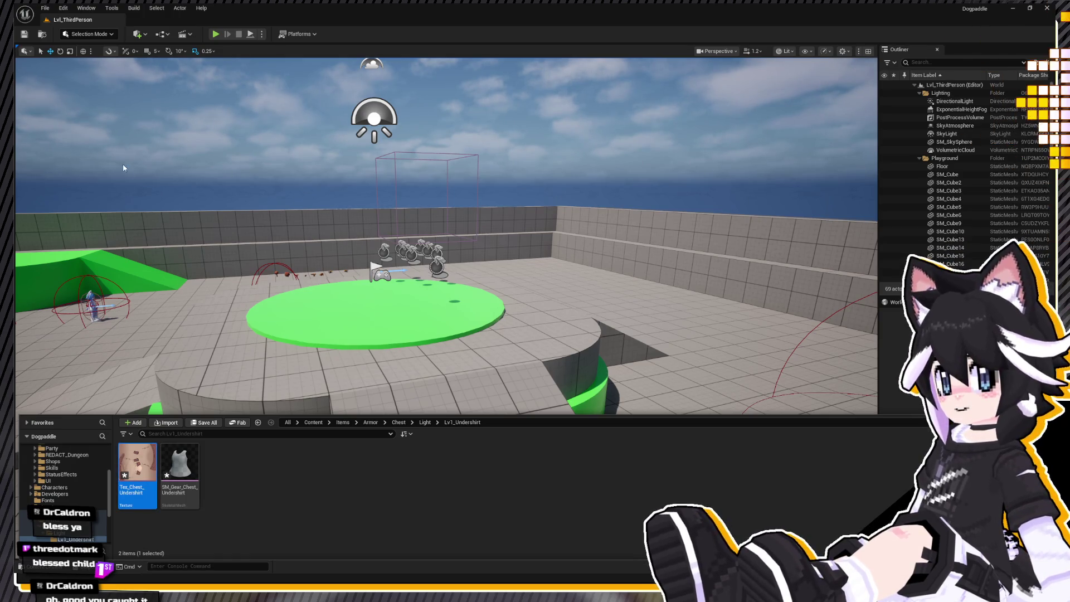
left_click(168, 480)
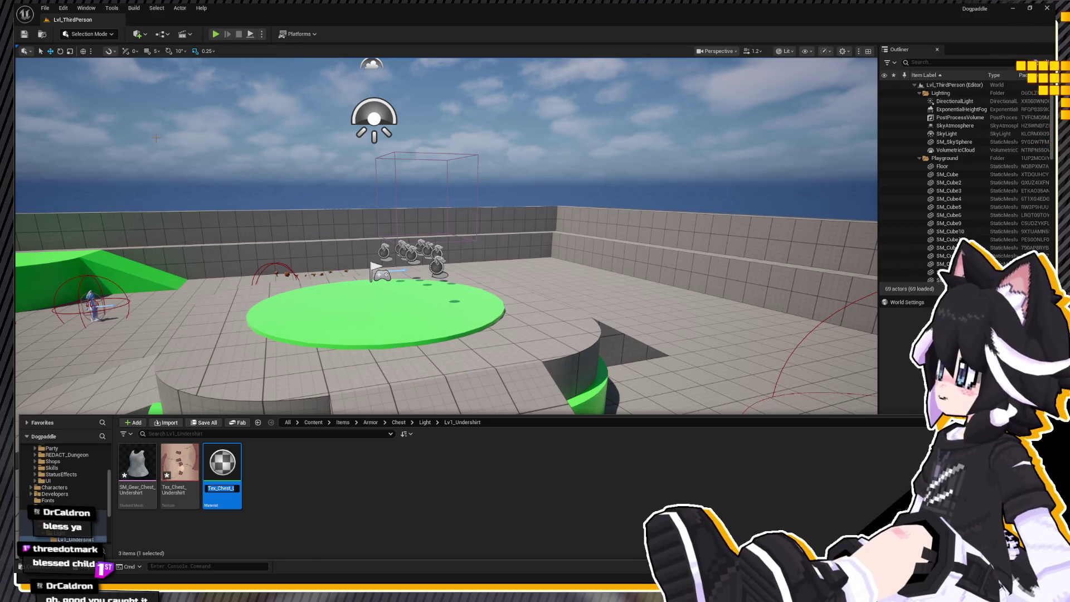
left_click(209, 488)
key("BackSpace")
key("BackSpace")
key("BackSpace")
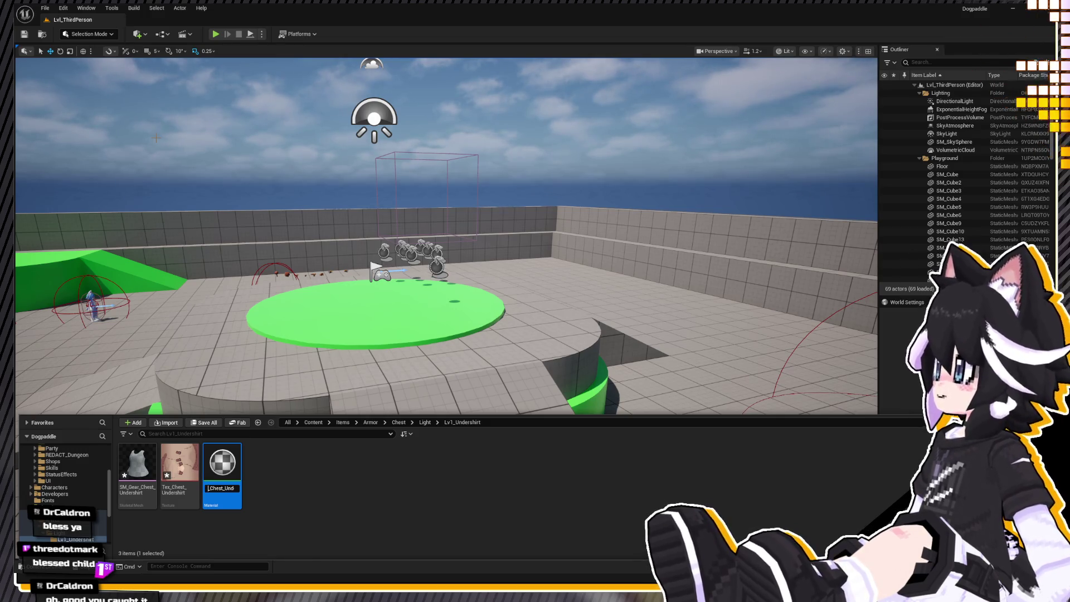
type("M")
key("Return")
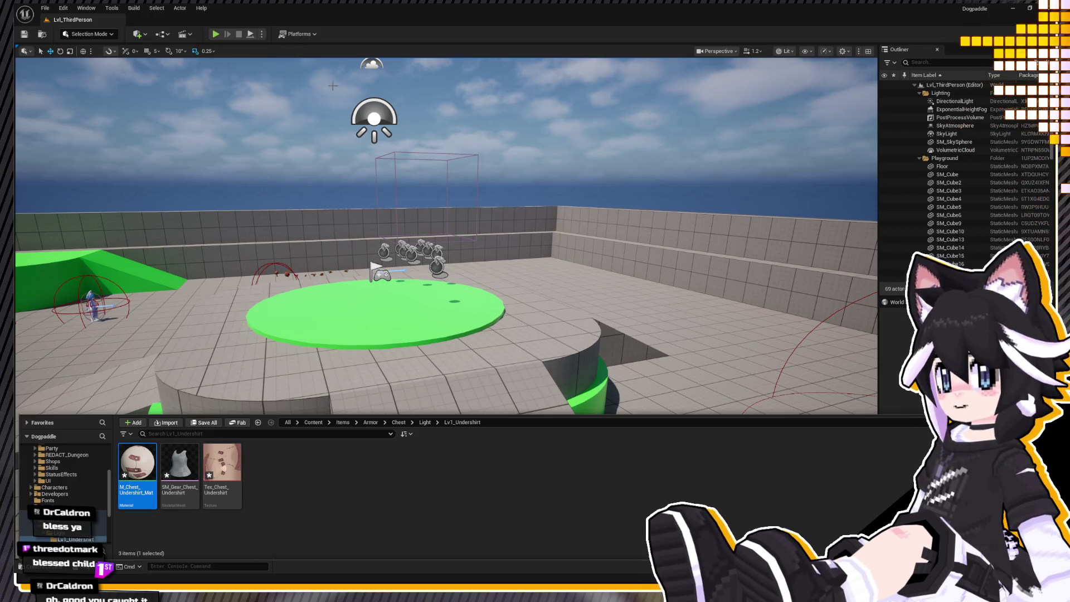
key("ctrl+space")
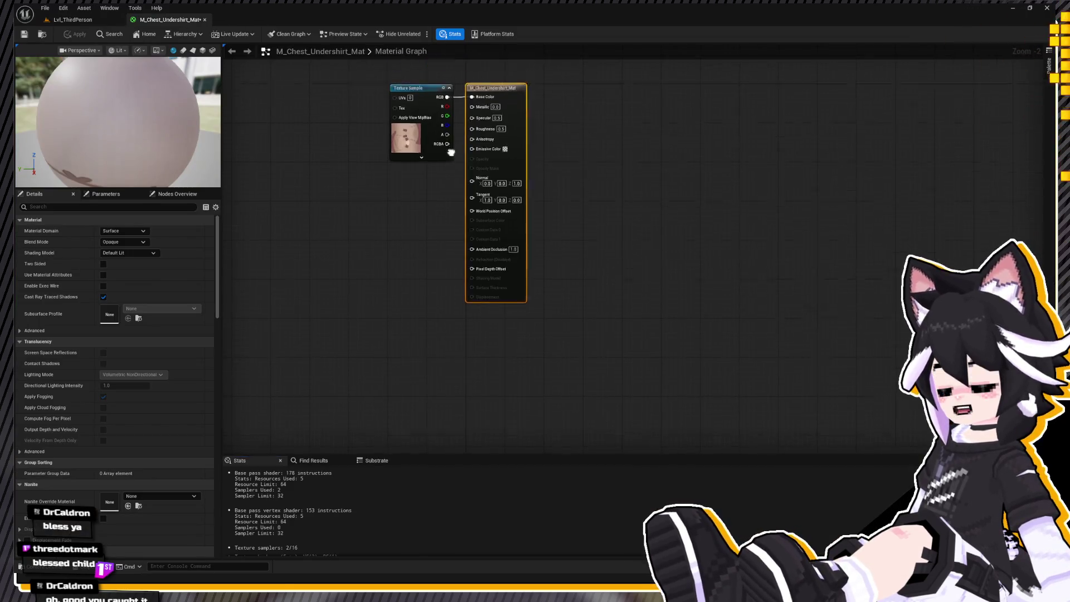
Set the material's Roughness to 1 and Specular to 0, then apply the changes.
left_click(506, 225)
type("1")
left_click(501, 210)
type("0.05")
left_click(543, 217)
left_click(502, 210)
type("0")
key("Return")
left_click(76, 34)
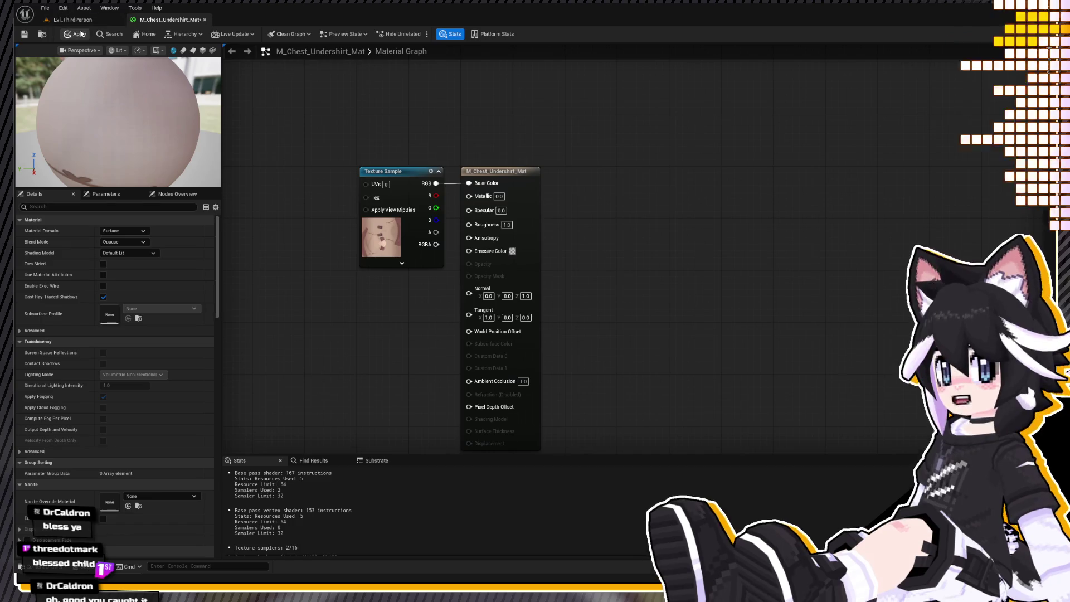
left_click(72, 20)
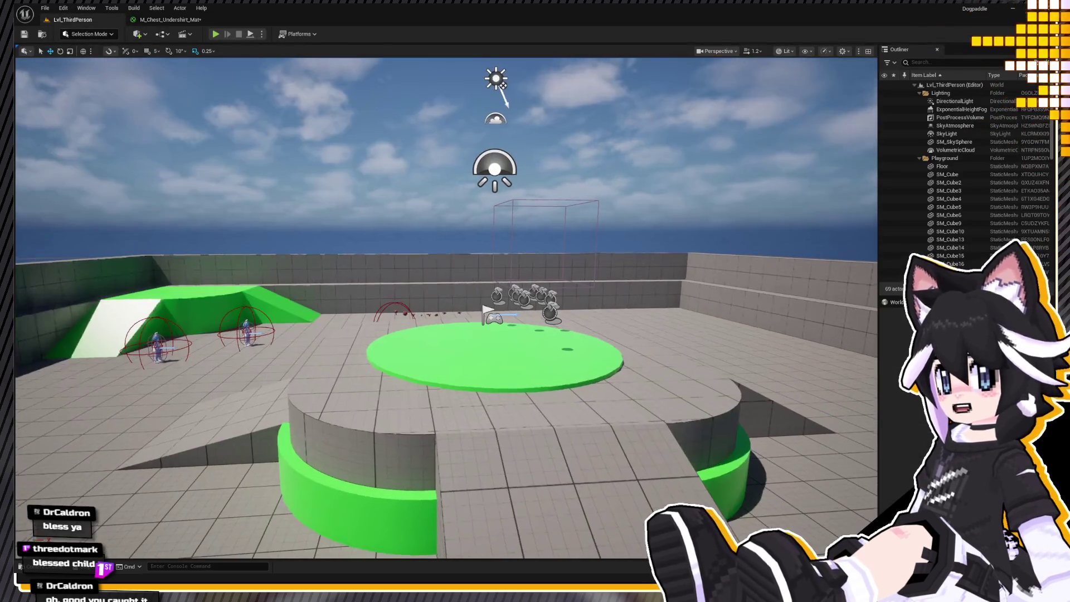
Make the undershirt material two-sided and save it.
left_click(179, 462)
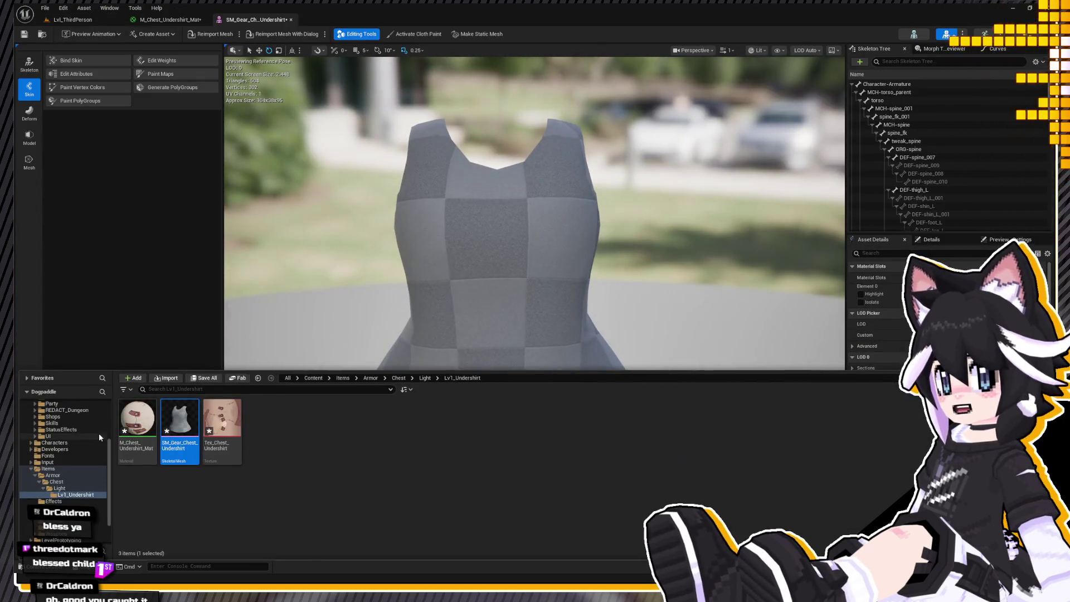
double_click(124, 429)
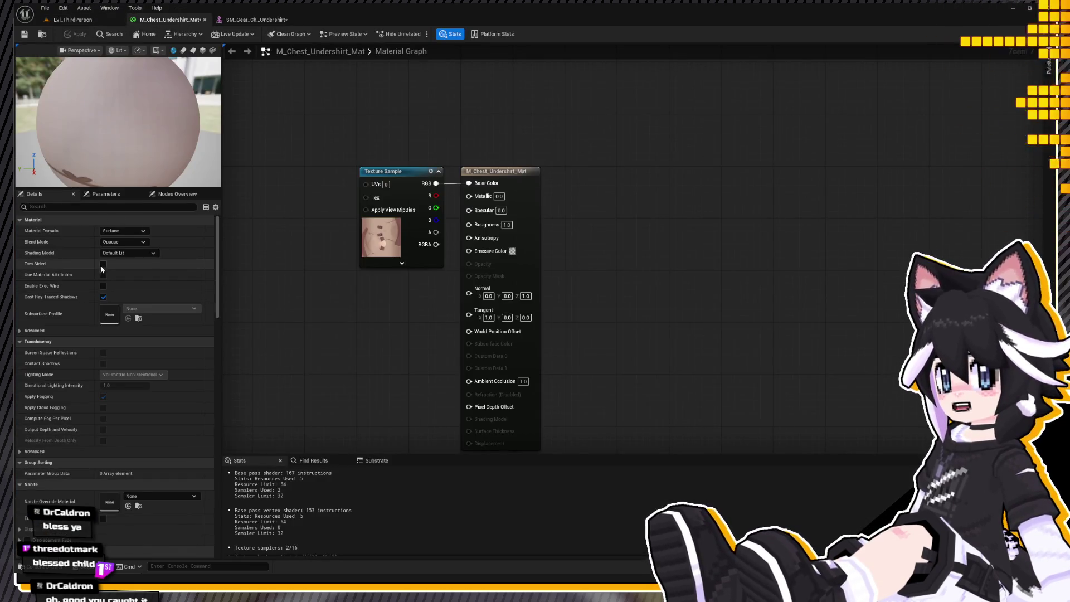
left_click(104, 263)
left_click(75, 34)
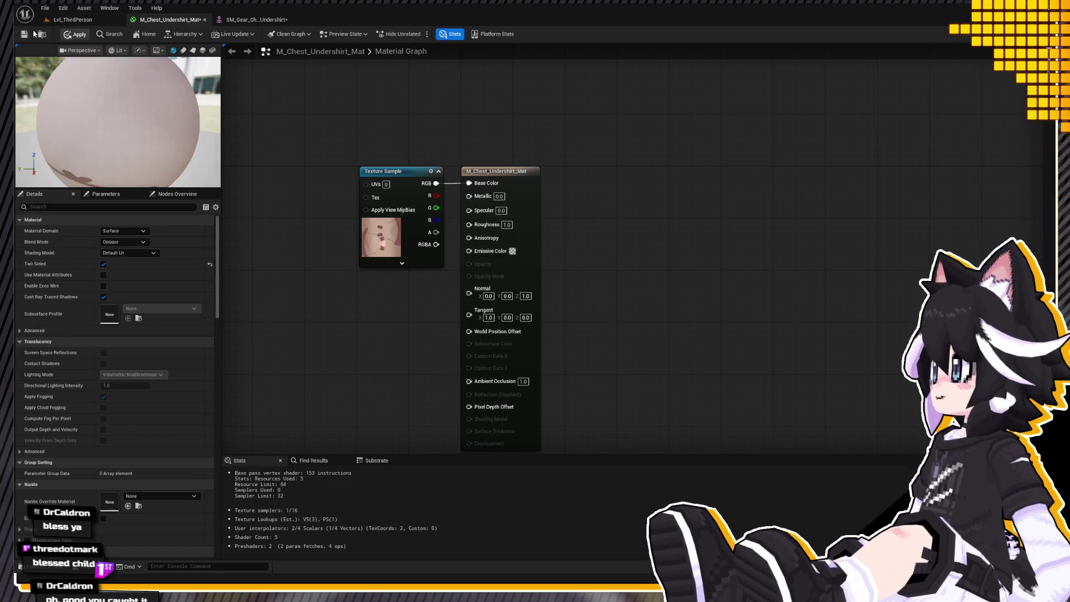
left_click(24, 34)
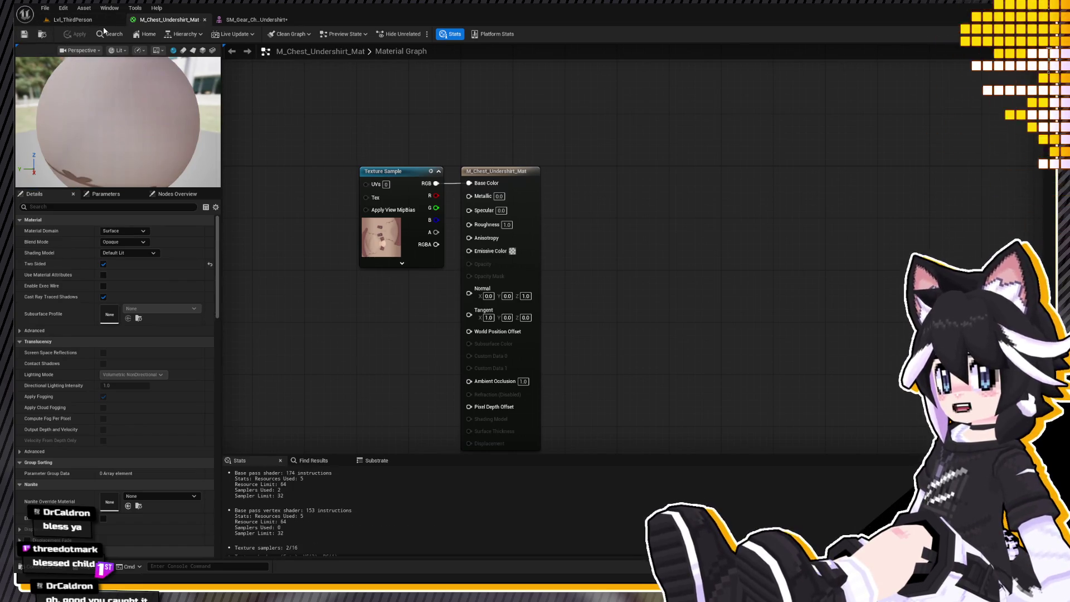
left_click(72, 19)
Inspect the inside of SM_Gear_Chest_Undershirt in its mesh editor, then reopen it from the drawer.
key("ctrl+space")
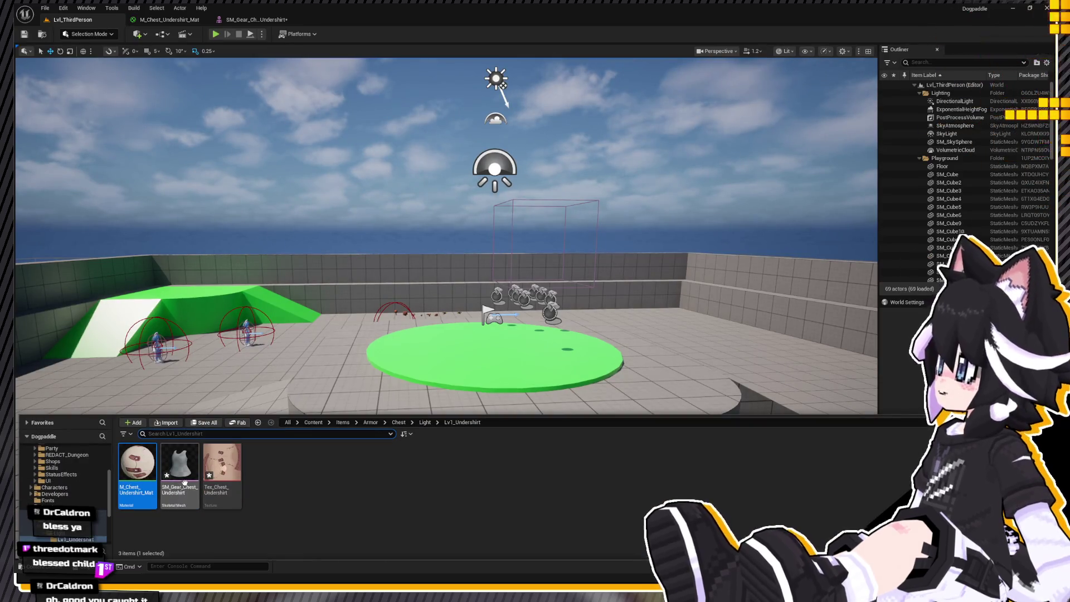
double_click(185, 473)
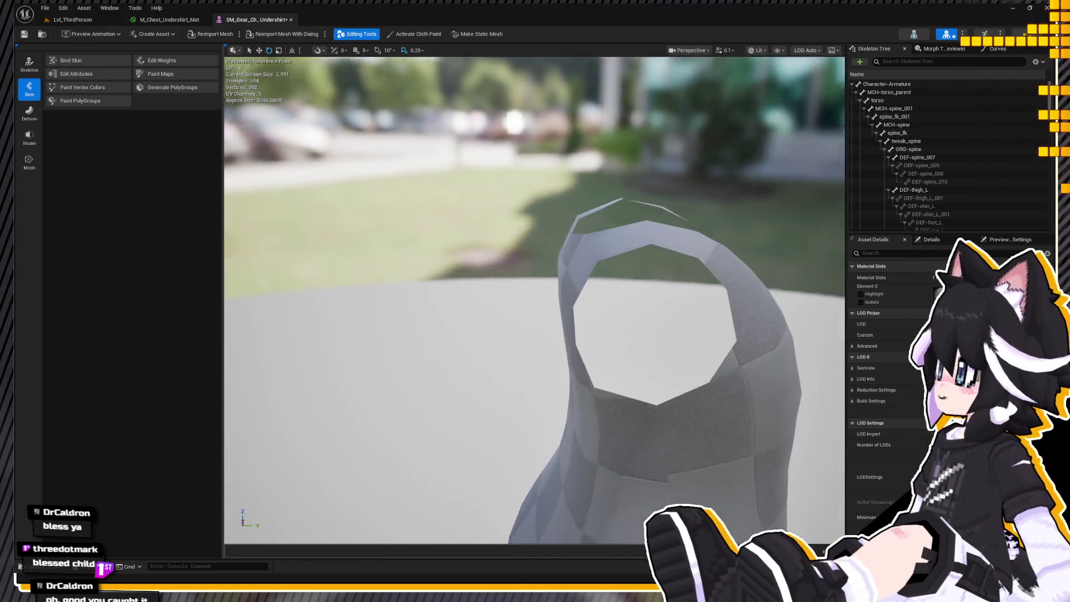
left_click_drag(360, 324, 360, 324)
left_click(290, 19)
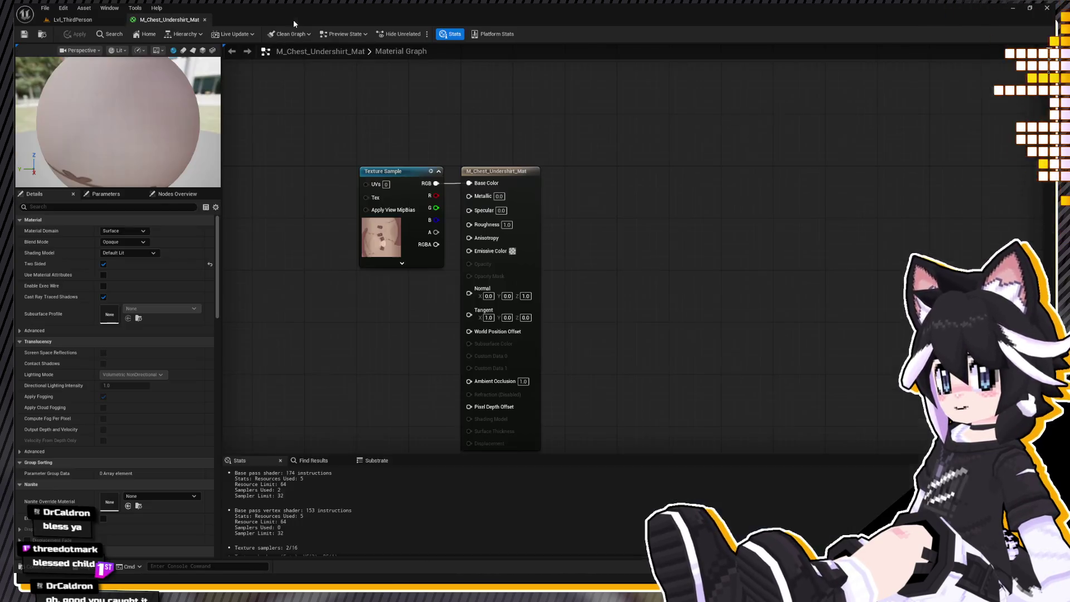
left_click(94, 17)
key("ctrl+space")
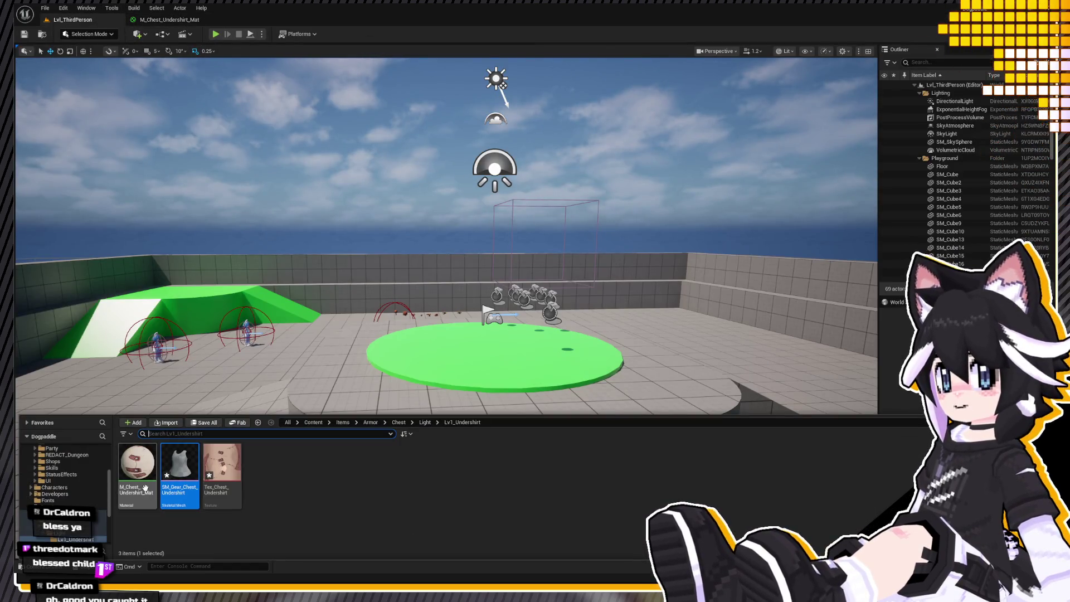
double_click(179, 465)
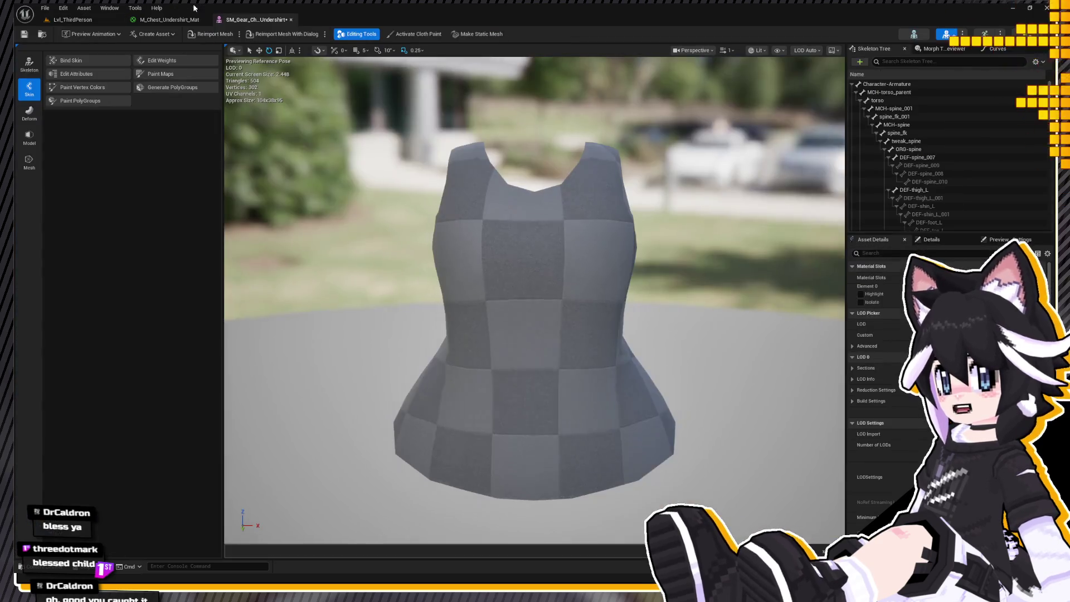
Zoom in on SM_Gear_Chest_Undershirt to confirm its tan texture, then switch back to Lvl_ThirdPerson.
key("ctrl+space")
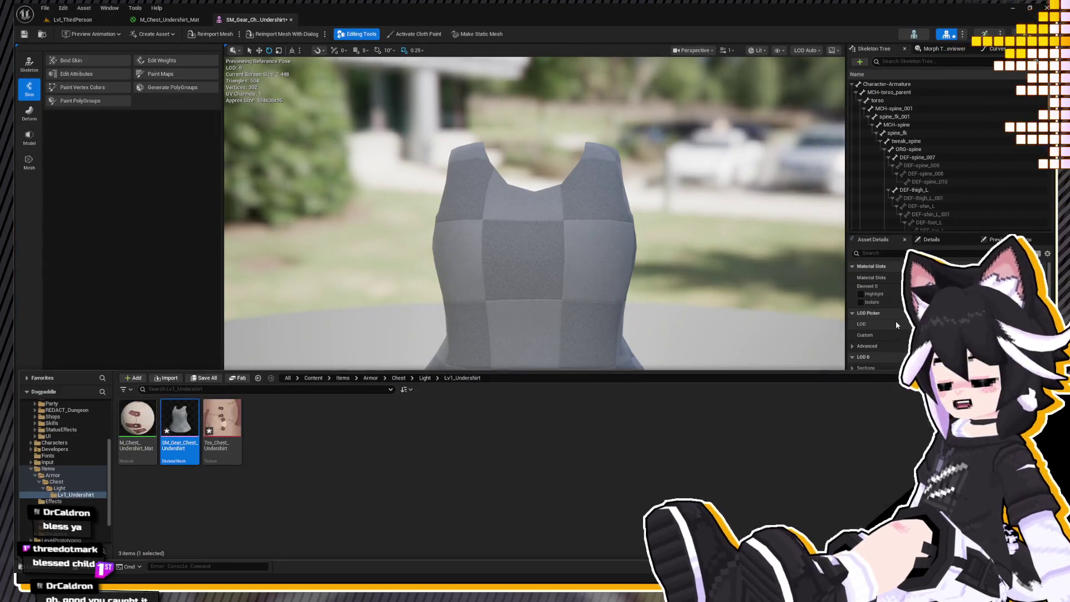
left_click(850, 364)
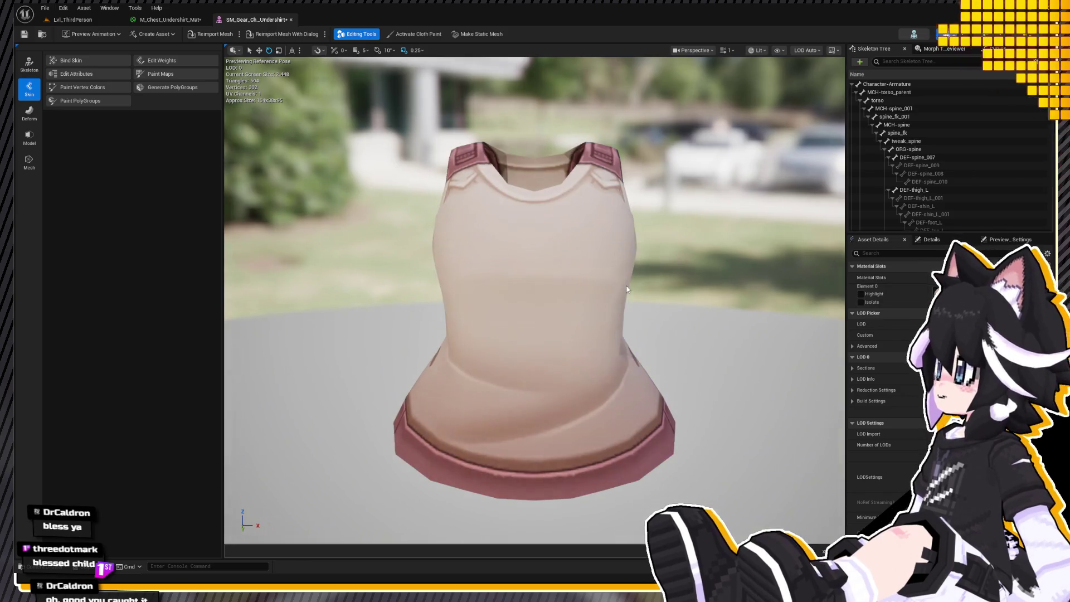
scroll(535, 279, "up", 5)
right_click_drag(534, 301, 535, 301)
scroll(535, 301, "up", 1)
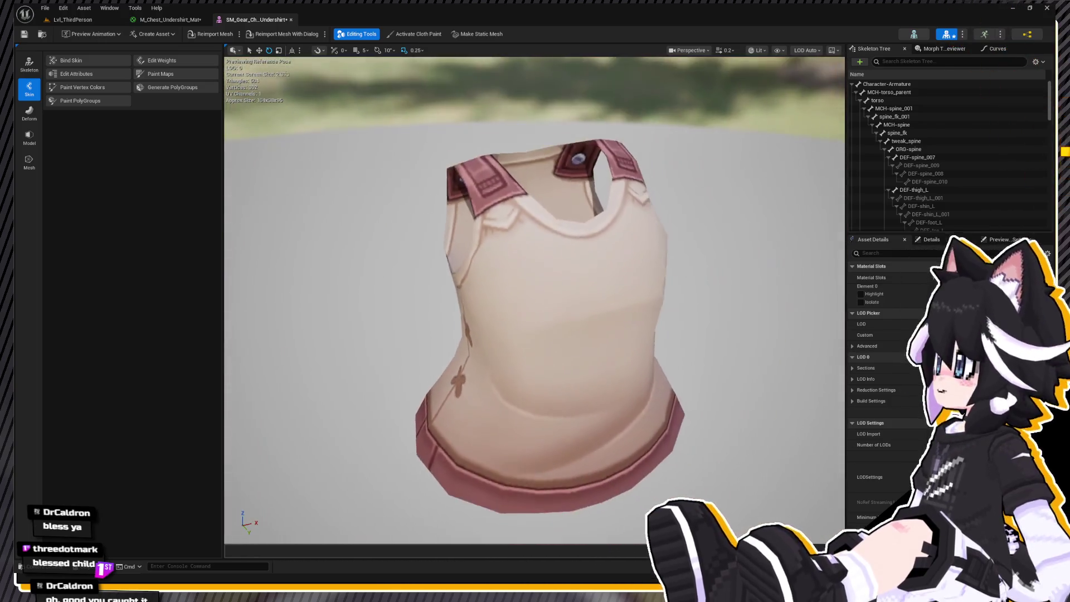
left_click(73, 19)
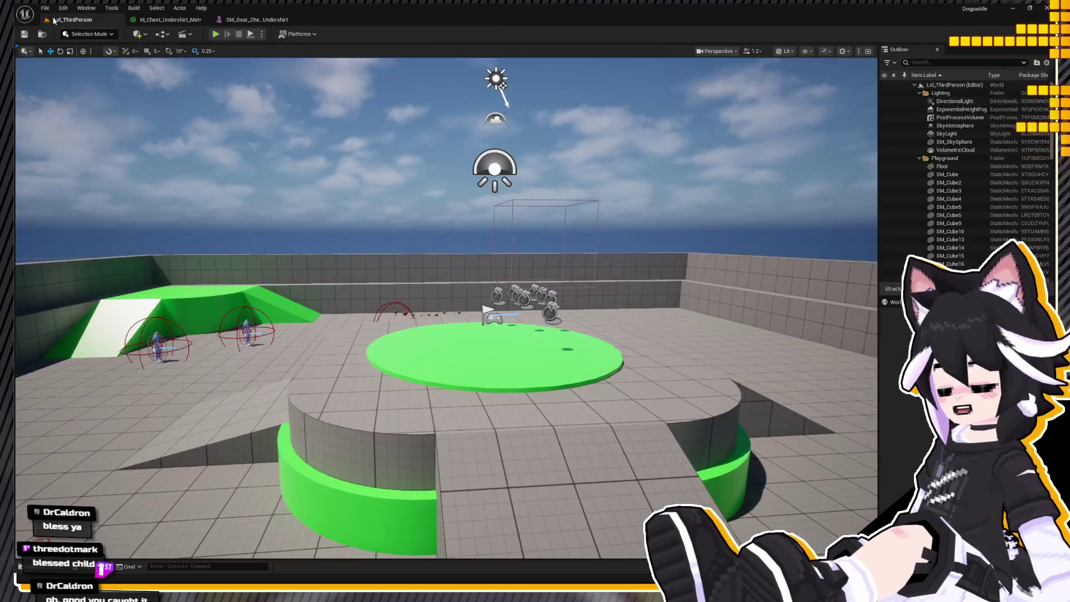
Open the Data_Items table from Core > Debug > Items, review its nine rows, then return to Lvl_ThirdPerson.
key("ctrl+space")
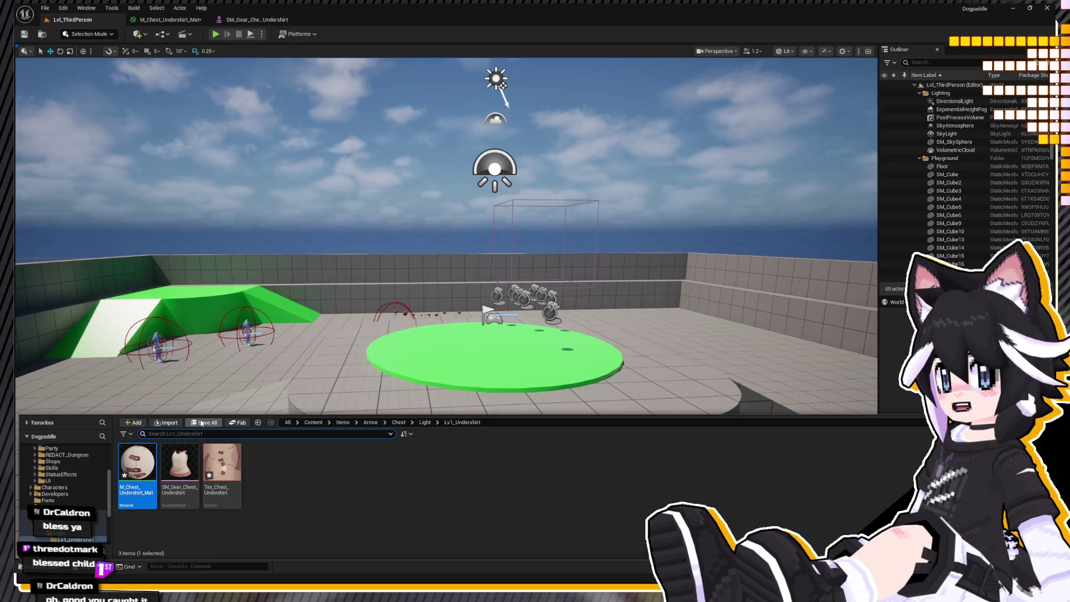
scroll(90, 463, "up", 3)
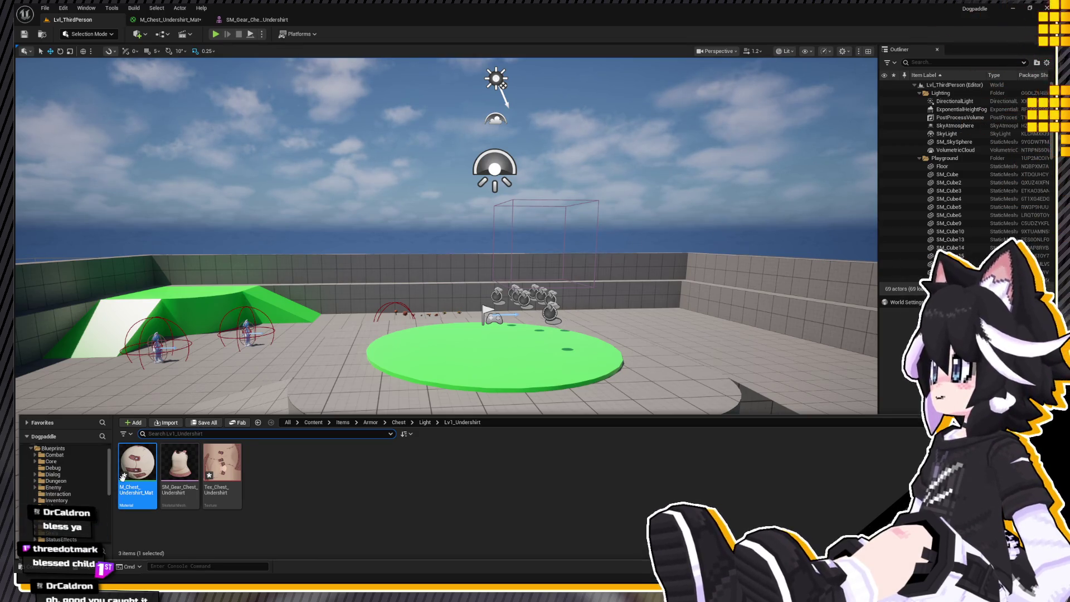
left_click(71, 460)
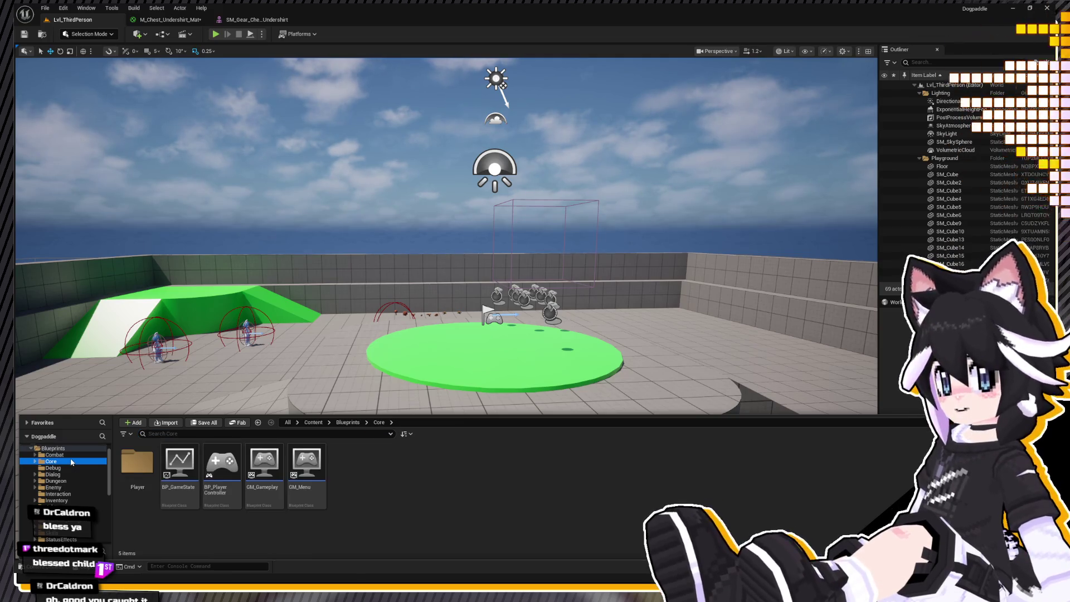
left_click(79, 468)
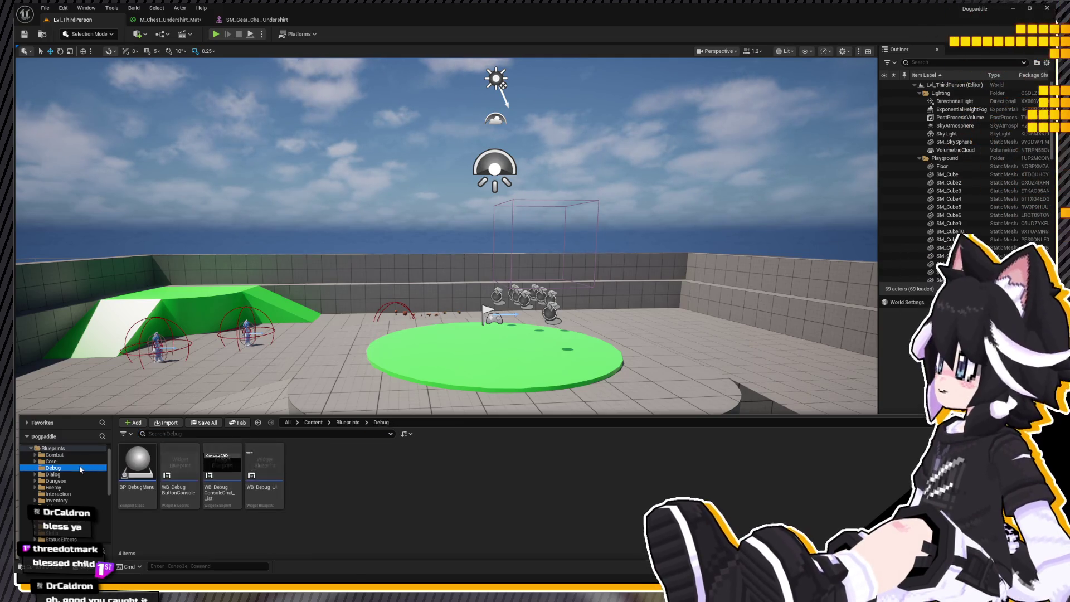
key("Up")
key("Up")
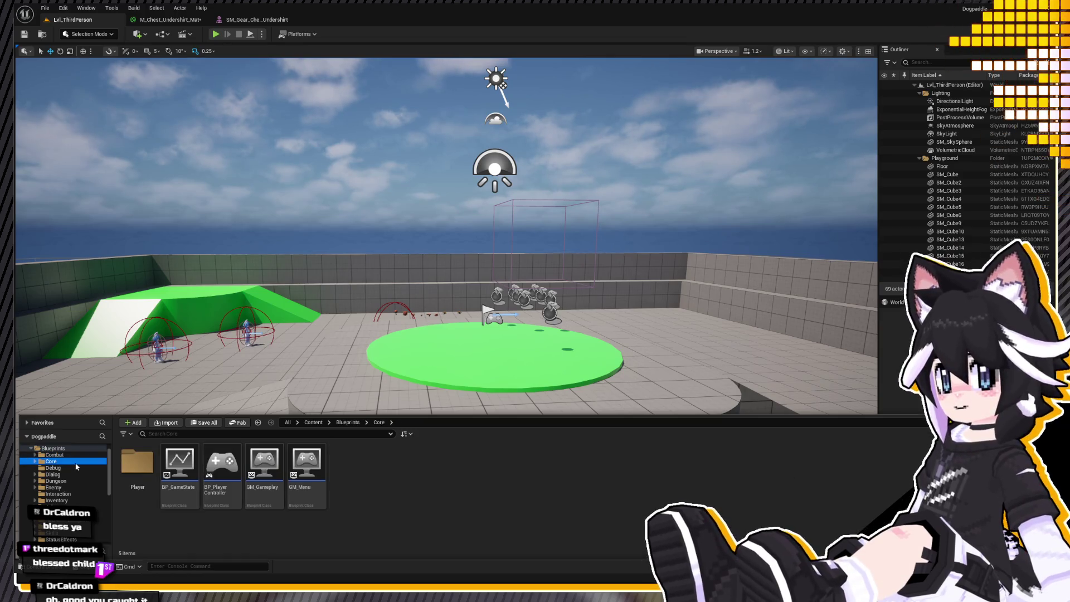
scroll(75, 484, "down", 5)
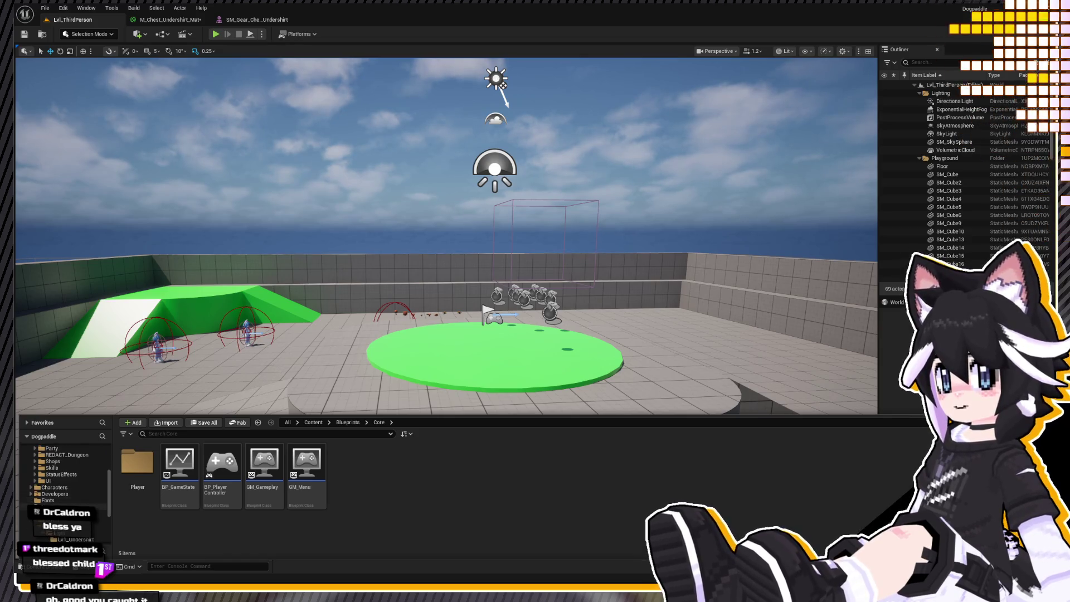
scroll(67, 485, "down", 1)
left_click(48, 500)
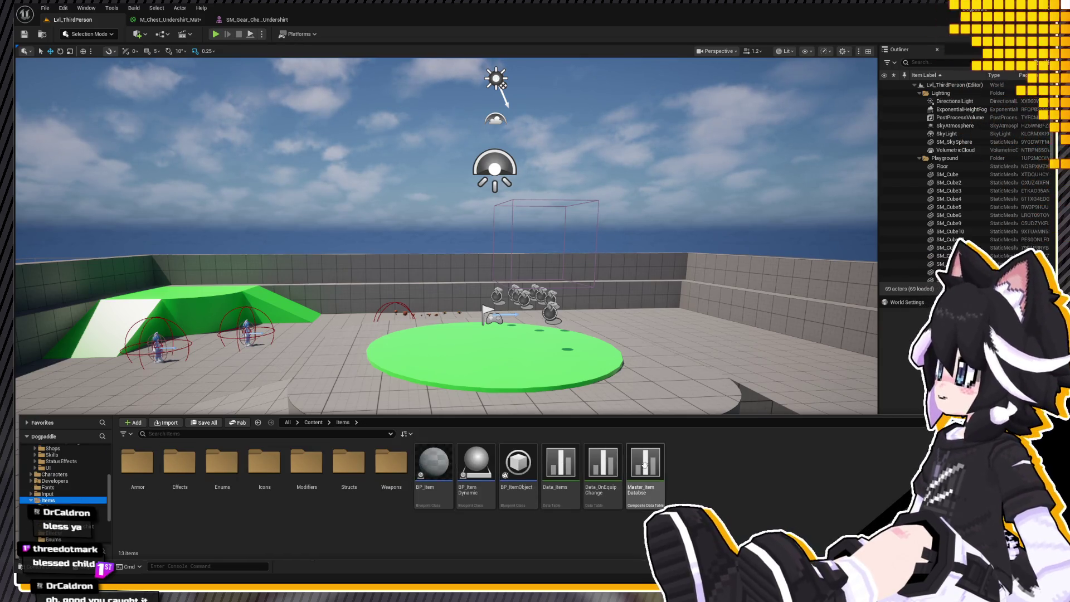
double_click(559, 463)
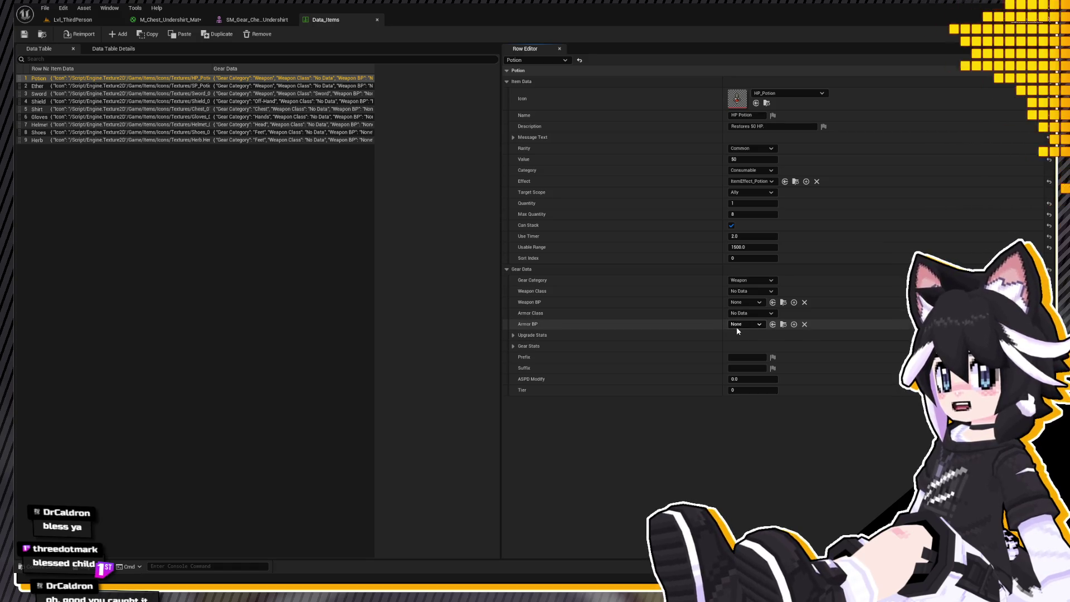
left_click(89, 19)
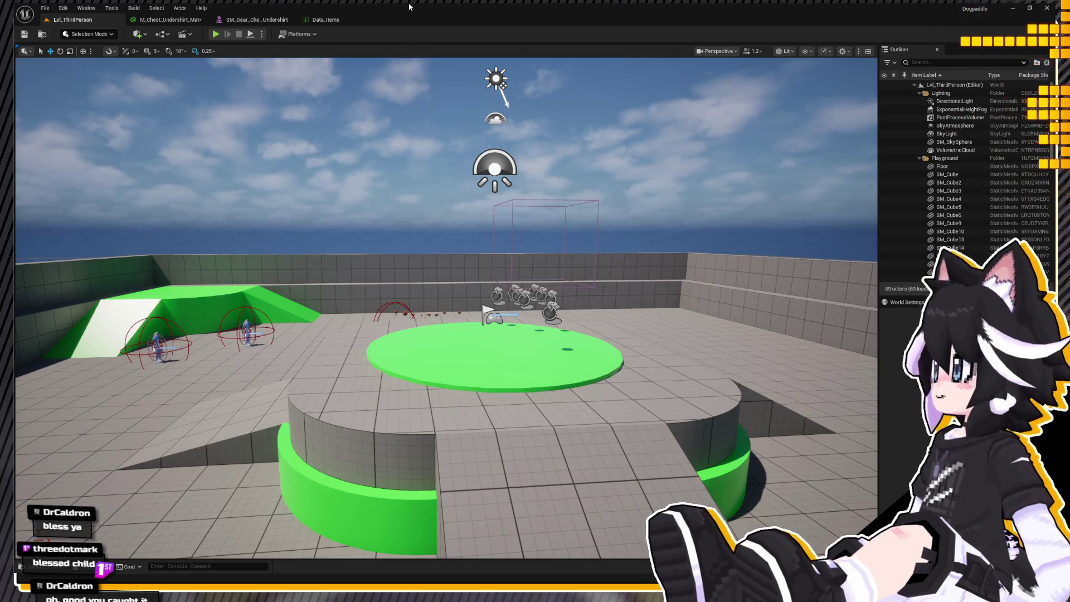
Open the BP_Player blueprint from Blueprints > Core > Player in the Content Drawer.
left_click(33, 566)
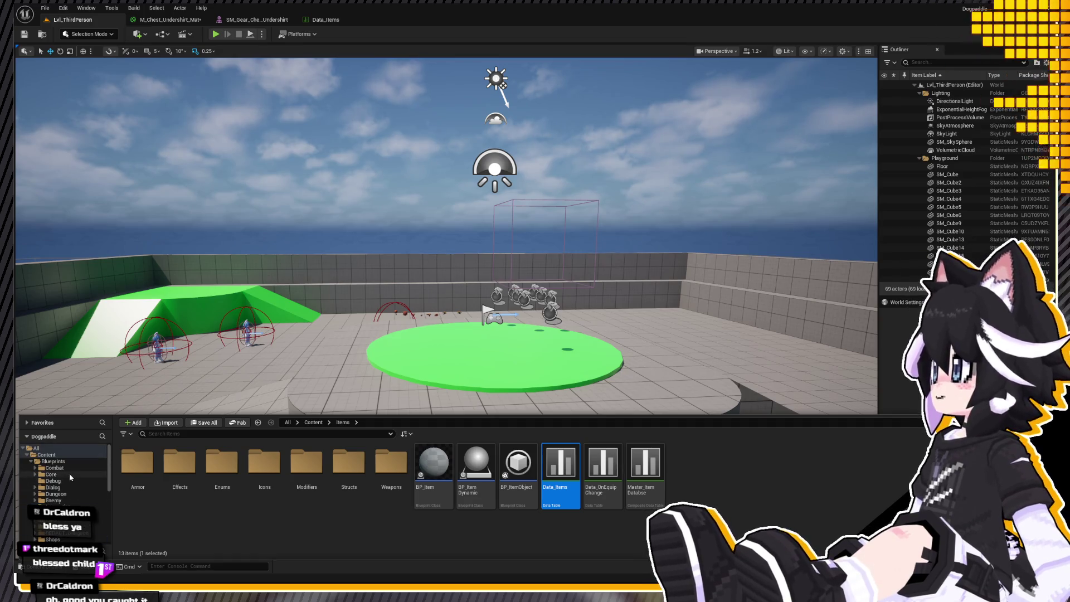
left_click(71, 466)
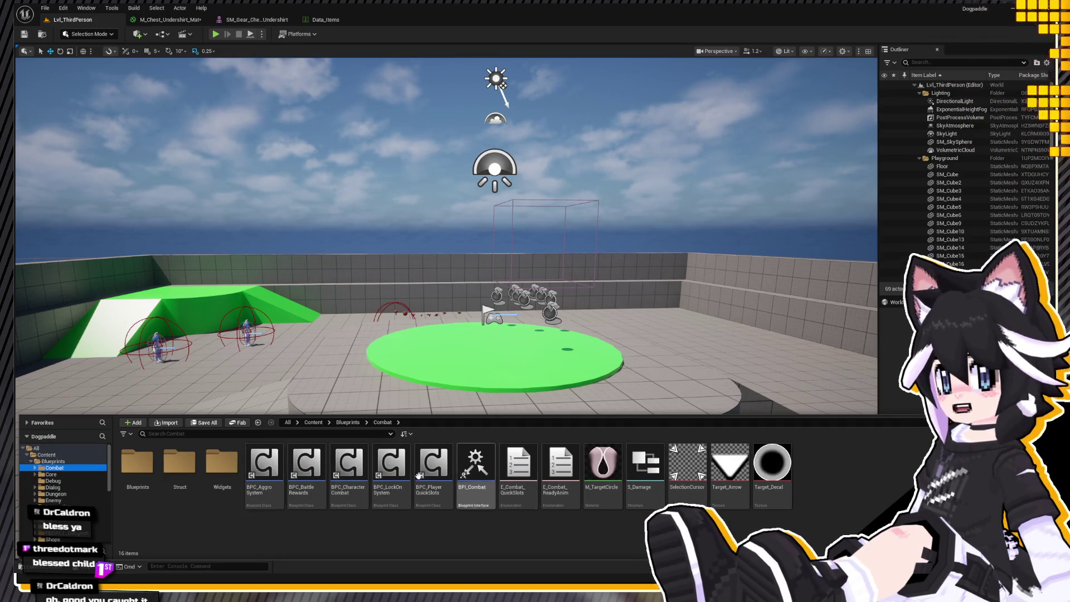
double_click(137, 462)
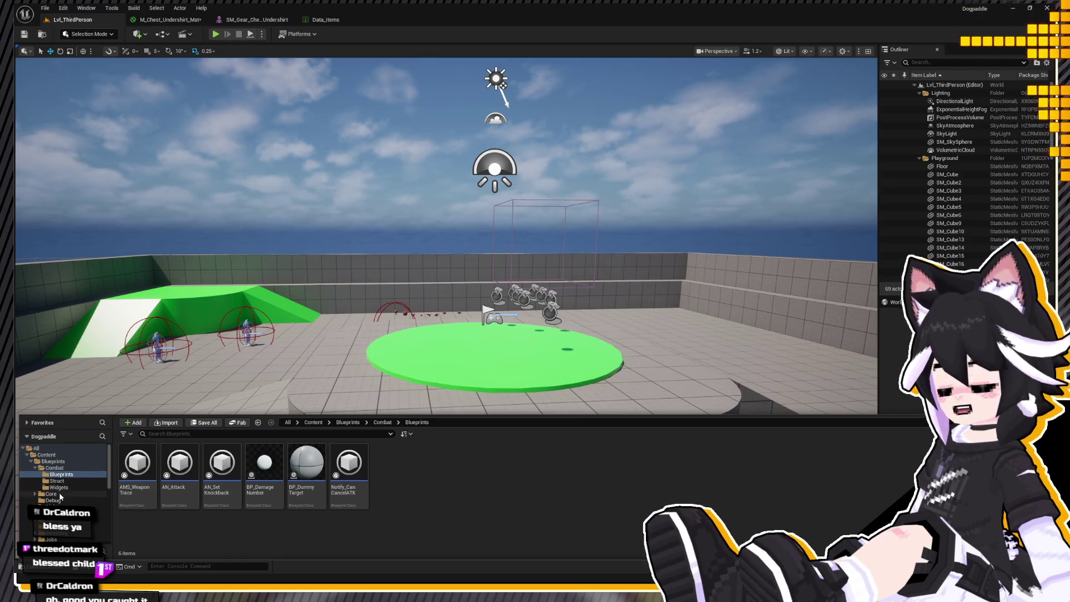
left_click(60, 495)
double_click(137, 462)
left_click(276, 463)
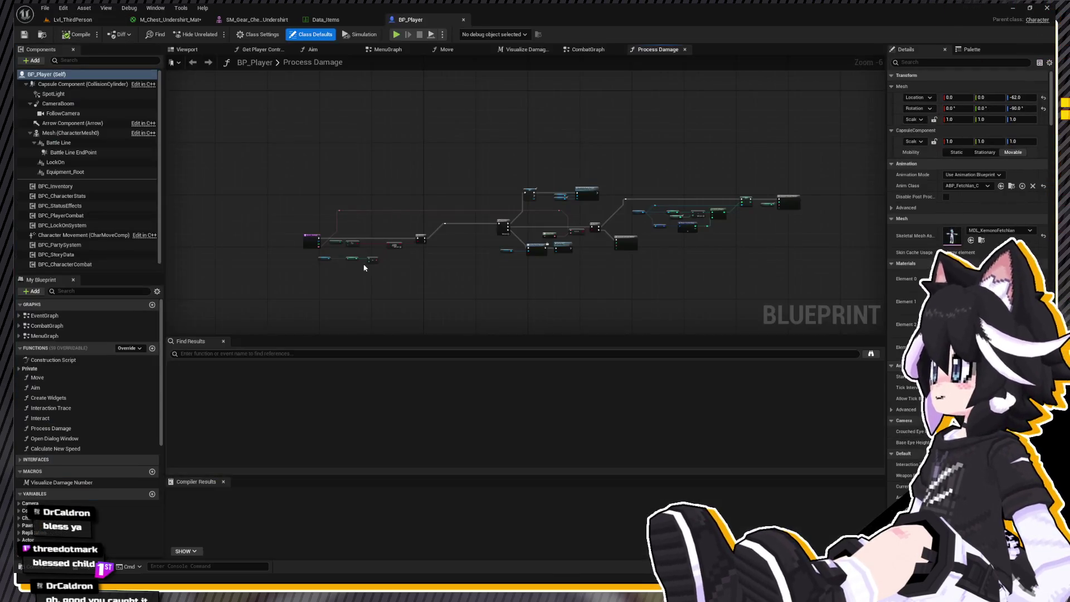
Show the enlarged character Viewport without Compiler Results, and add a SkeletalMesh component under Mesh.
left_click(174, 53)
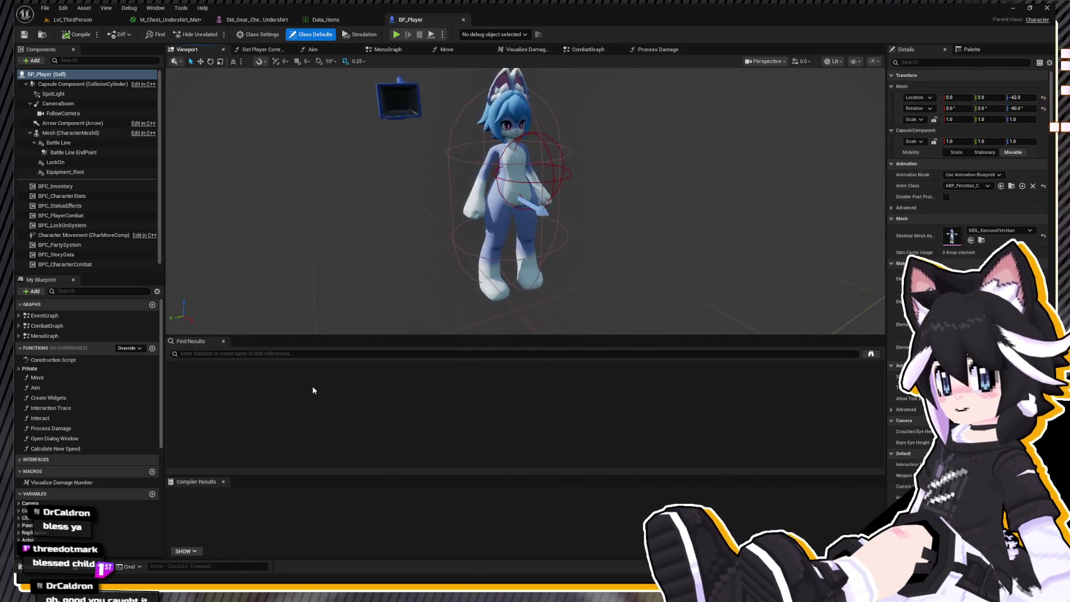
left_click(223, 482)
left_click_drag(231, 392, 248, 471)
right_click_drag(256, 446, 256, 445)
scroll(256, 446, "down", 2)
left_click(64, 132)
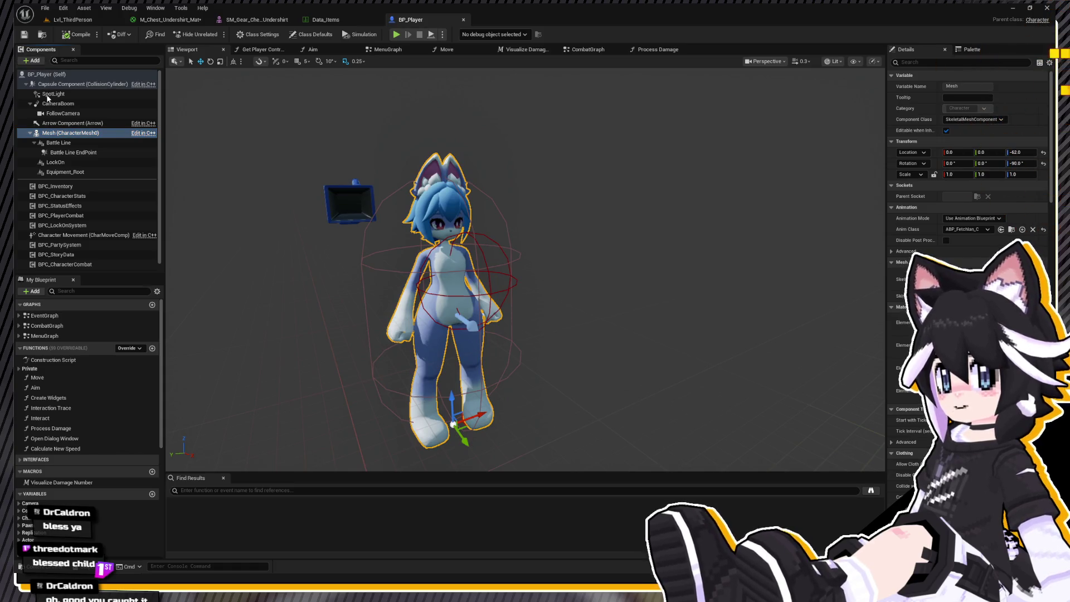
key("ctrl+v")
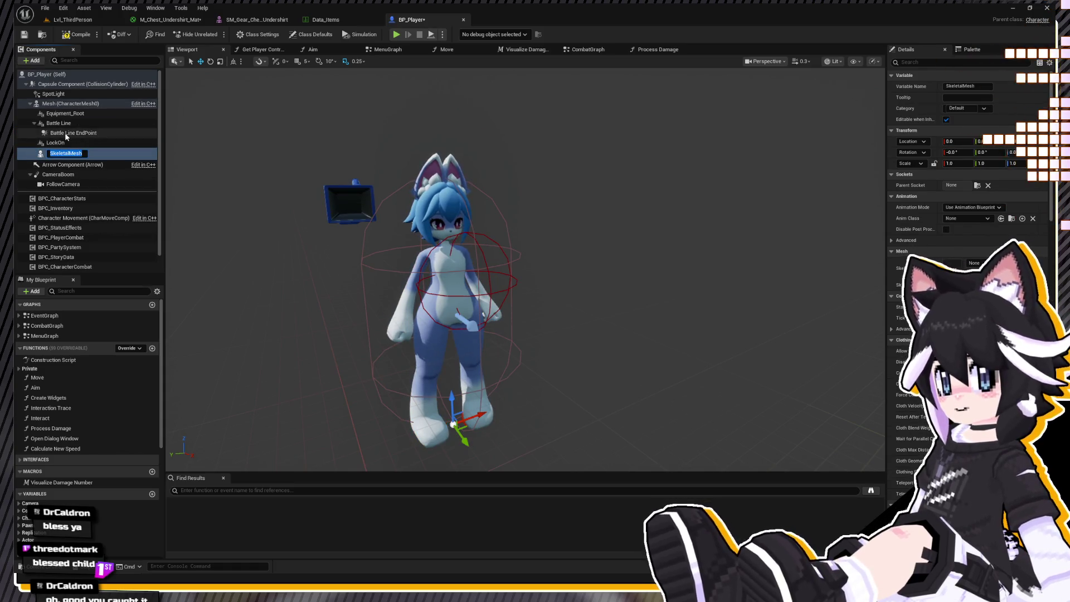
Name the new component Chest and assign it the undershirt mesh from the Chest armour folder.
type("Chers")
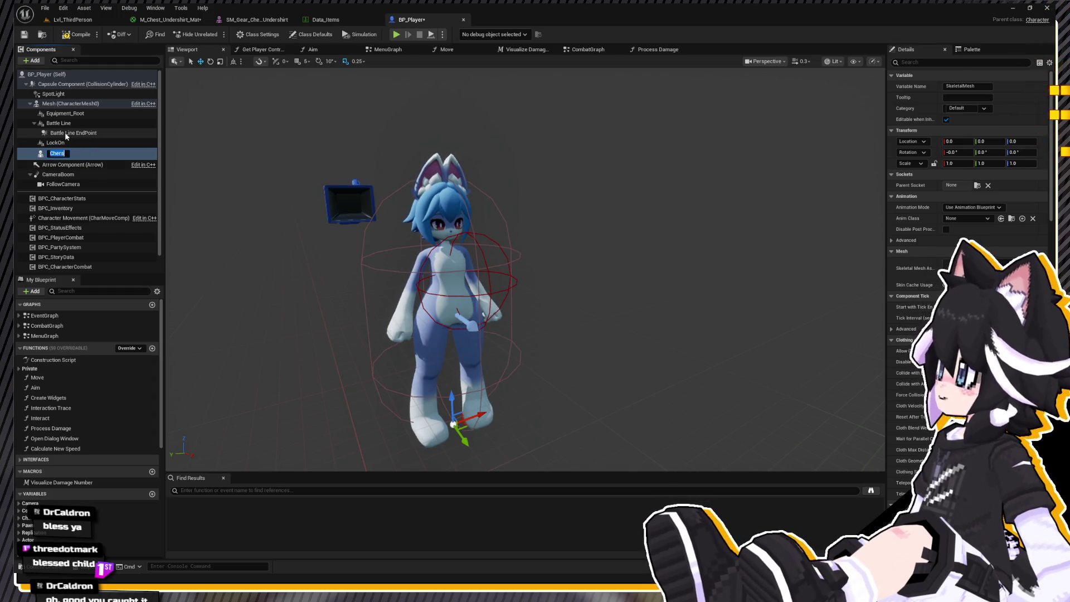
type("C")
key("Return")
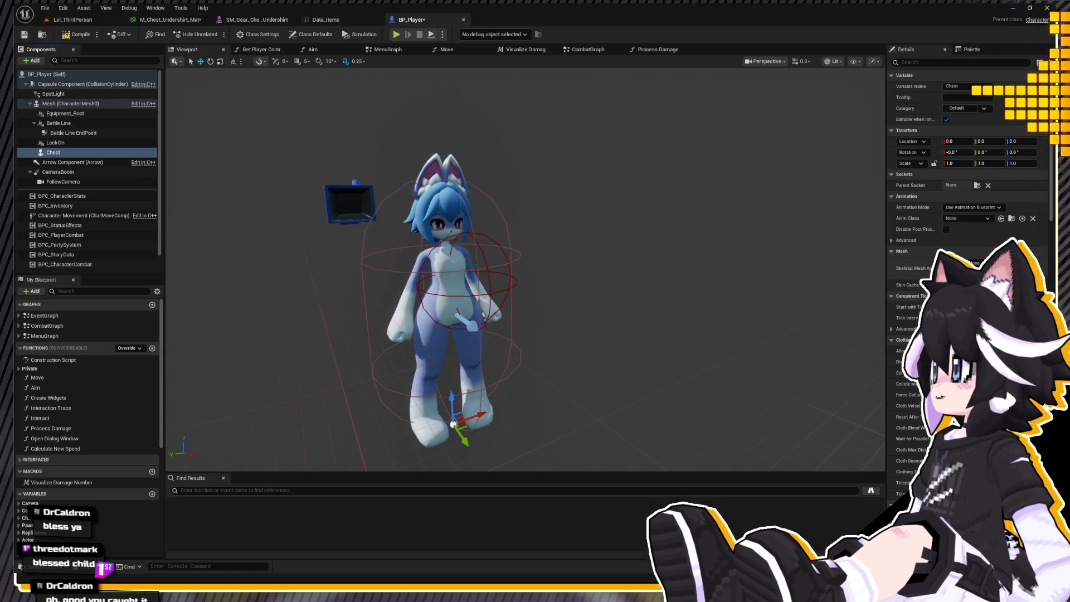
key("ctrl+space")
scroll(66, 473, "down", 2)
scroll(64, 471, "down", 2)
scroll(84, 490, "down", 5)
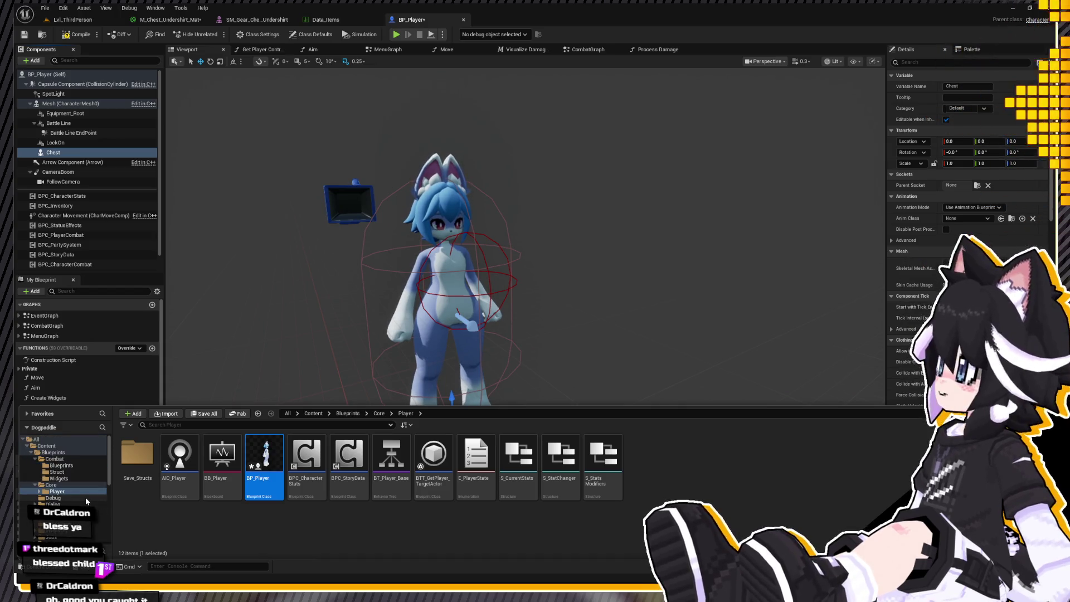
left_click(71, 504)
left_click_drag(179, 460, 950, 260)
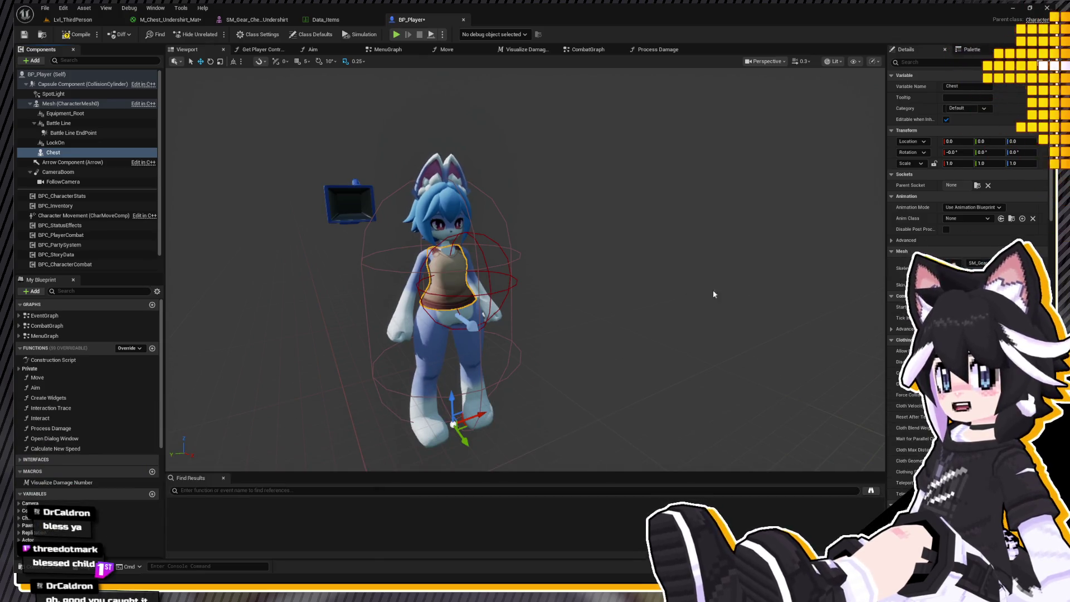
Check the shirt on the character, then place a Chest reference node in the Construction Script.
scroll(525, 269, "up", 8)
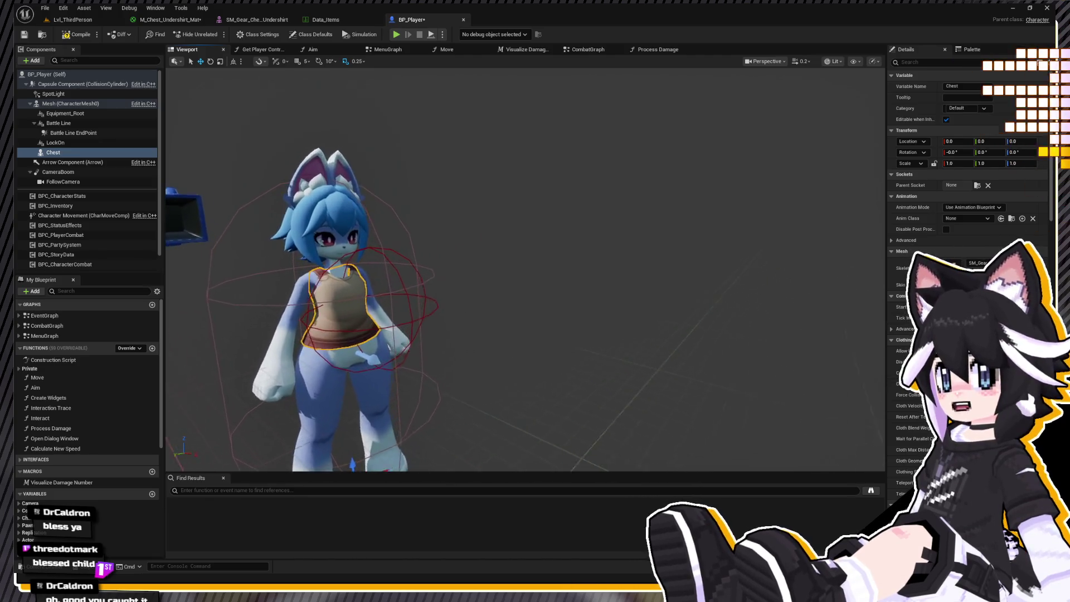
mouse_move(434, 296)
left_mouse_down()
mouse_move(398, 296)
mouse_move(434, 296)
left_mouse_up()
scroll(434, 296, "down", 6)
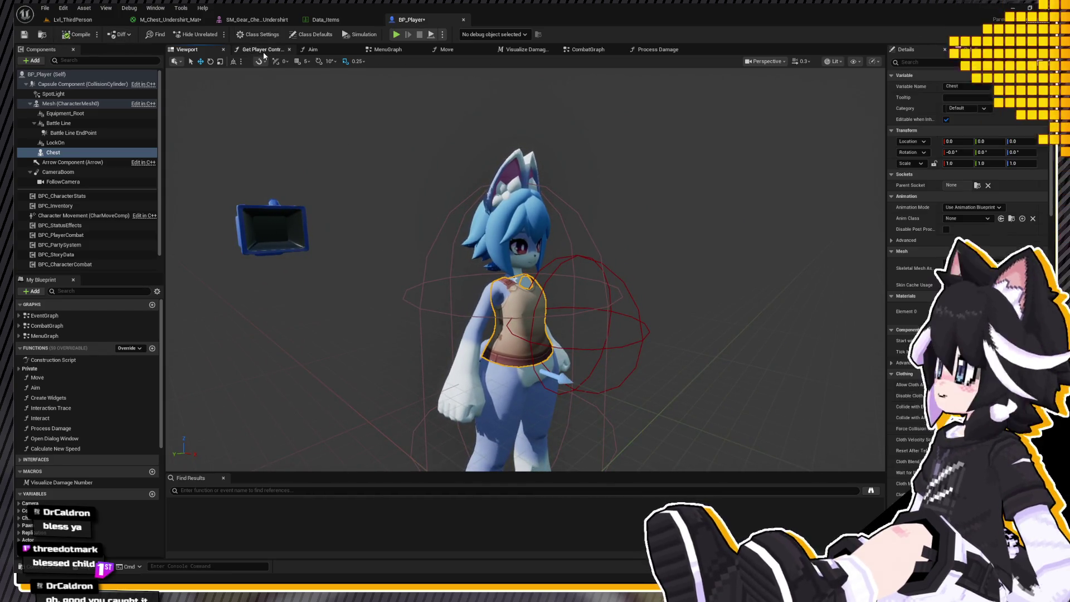
double_click(53, 359)
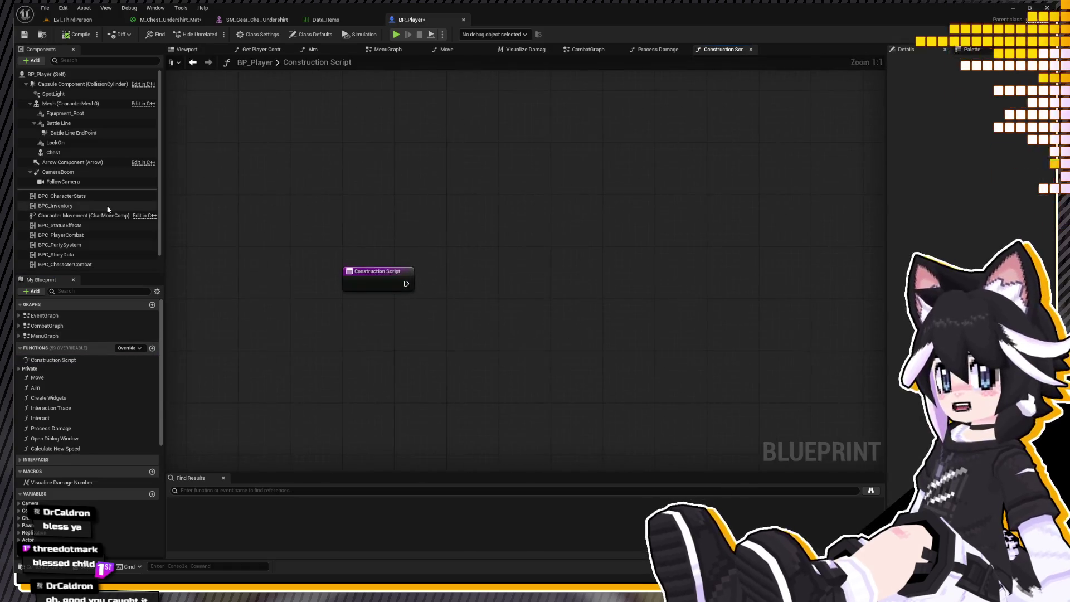
mouse_move(54, 152)
left_mouse_down()
mouse_move(289, 313)
mouse_move(404, 336)
left_mouse_up()
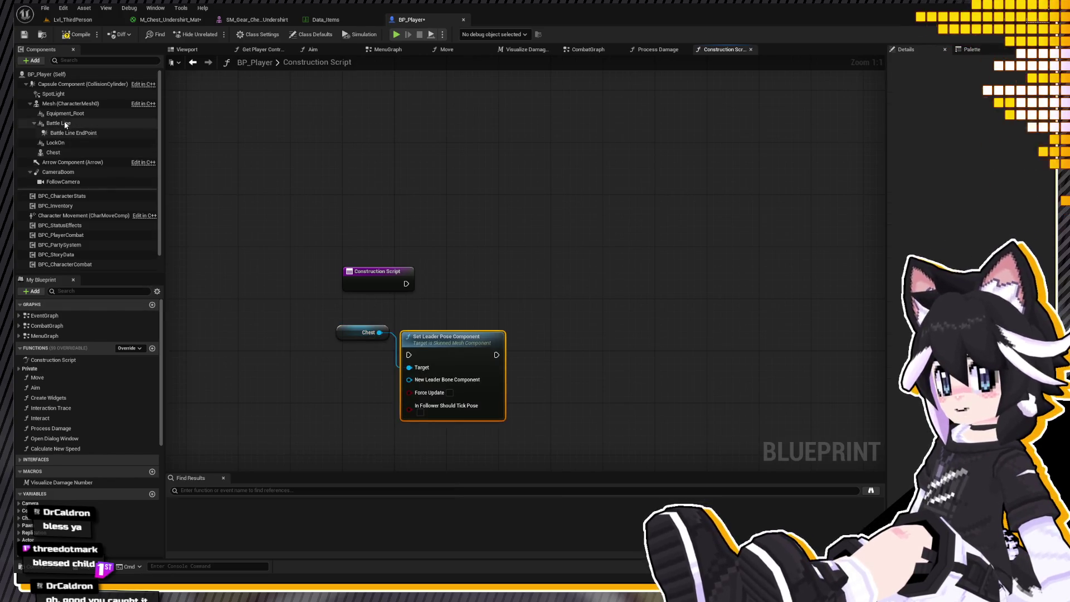
Feed Mesh as leader into Set Leader Pose Component, straighten and reposition the nodes, then view the 3D preview.
left_click(70, 104)
left_click_drag(410, 380, 362, 354)
left_click(454, 394, "ctrl")
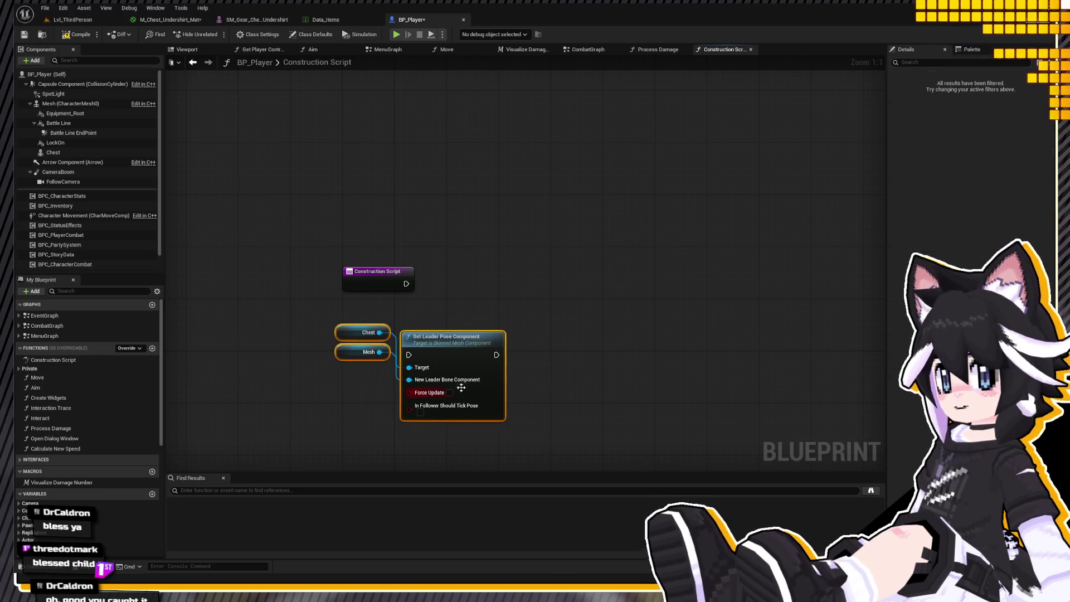
key("q")
mouse_move(430, 343)
left_mouse_down()
mouse_move(450, 284)
mouse_move(430, 299)
left_mouse_up()
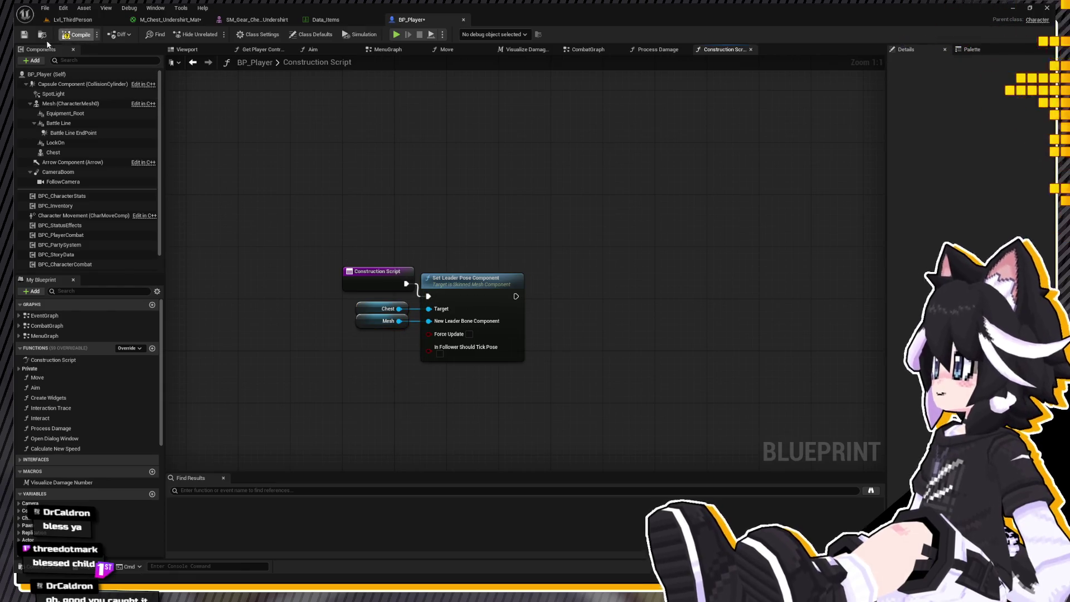
left_click(188, 49)
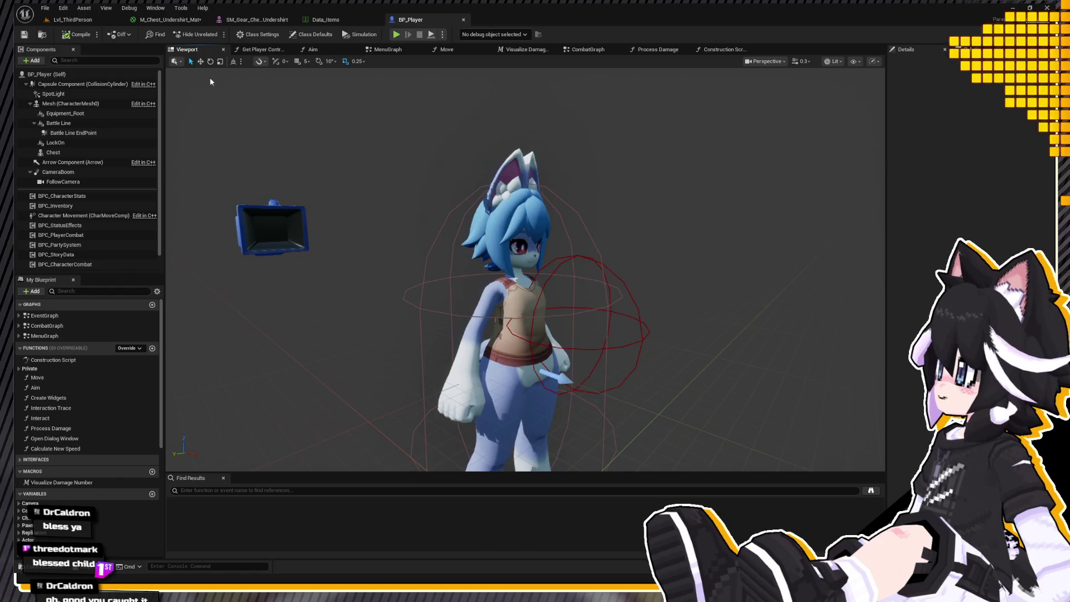
Orbit close around the vest to check clipping, then browse to the Chest component's undershirt mesh asset.
right_click_drag(523, 268, 335, 279)
scroll(518, 267, "up", 2)
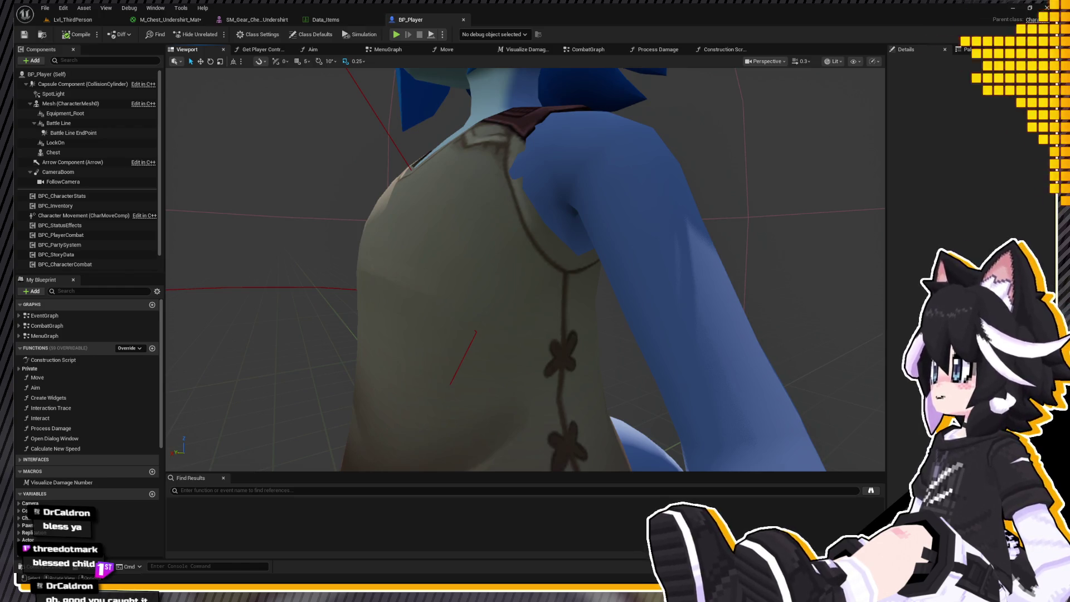
left_click(53, 152)
key("ctrl+b")
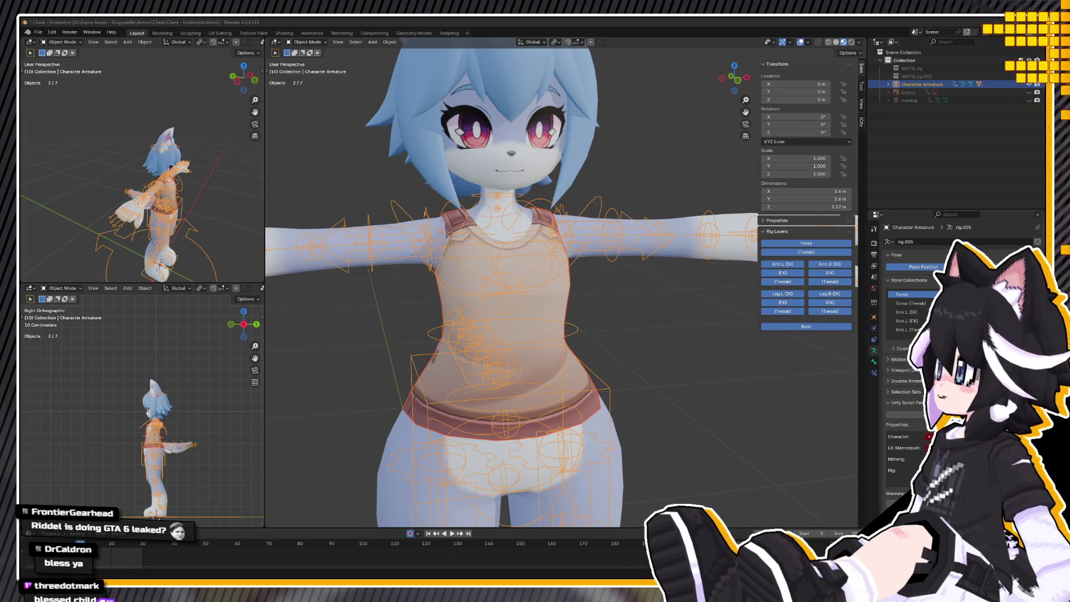
Deselect the armature in Blender's undershirt file, then show the Lv1_Undershirt assets back in Unreal.
left_click(319, 222)
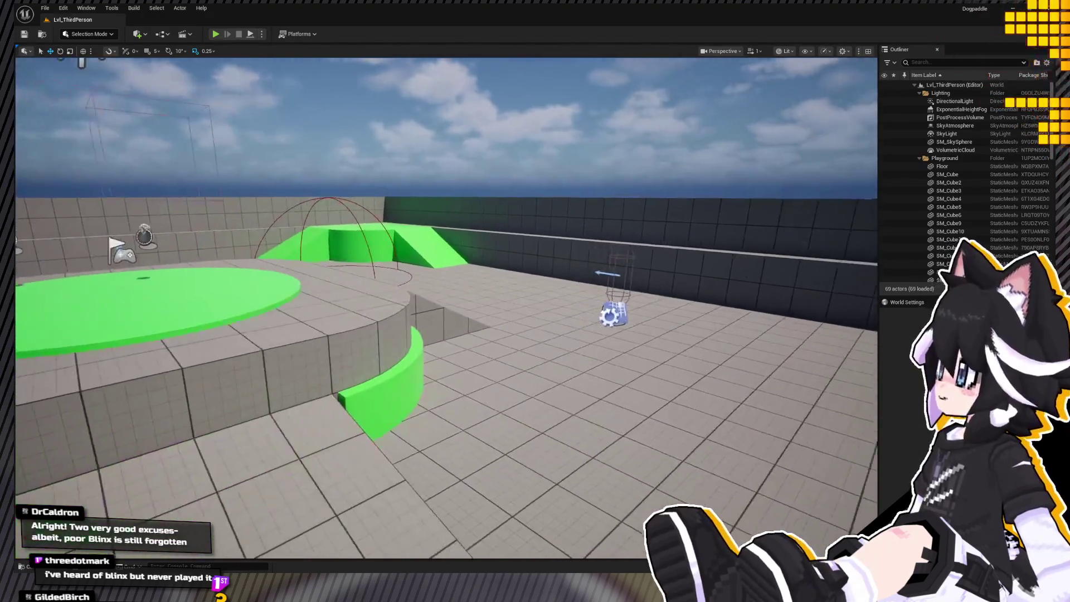
key("ctrl+space")
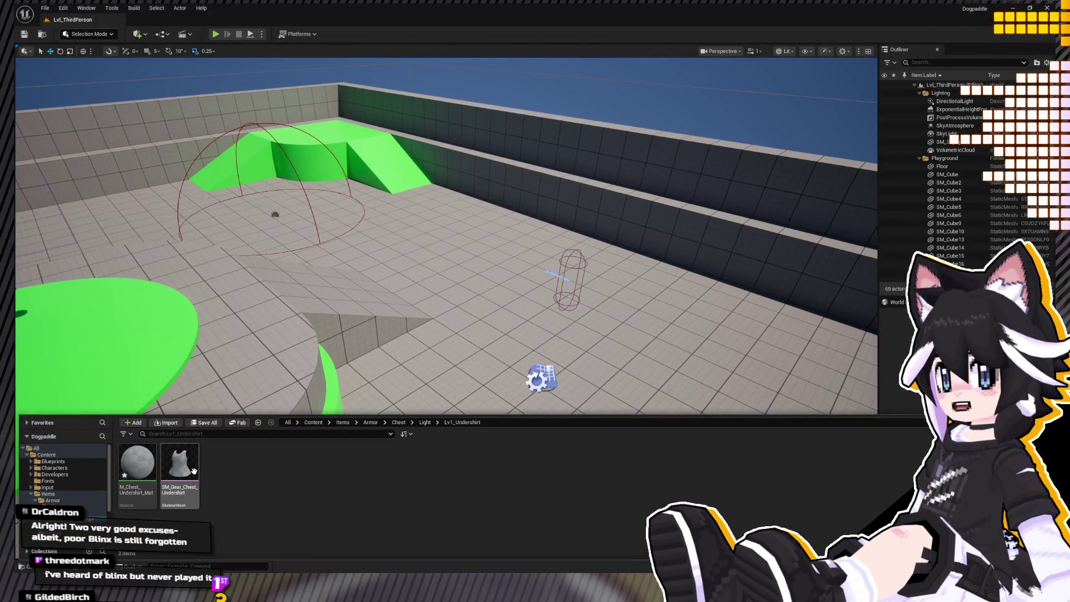
Delete the old SM_Gear_Chest_Undershirt and M_Chest_Undershirt_Mat, then select the newly imported undershirt texture.
left_click(194, 471)
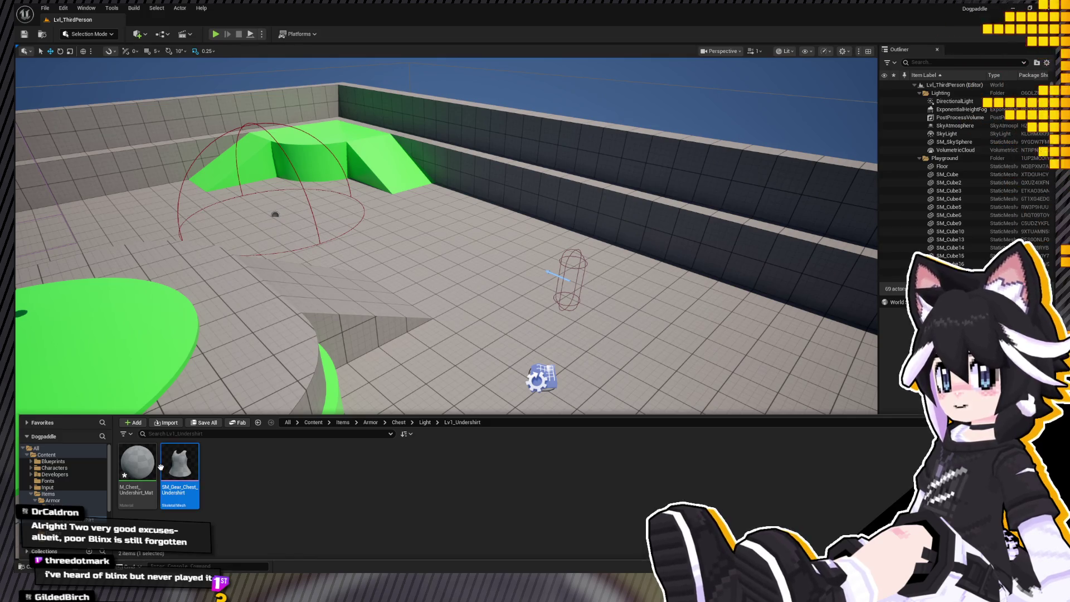
left_click(146, 465, "ctrl")
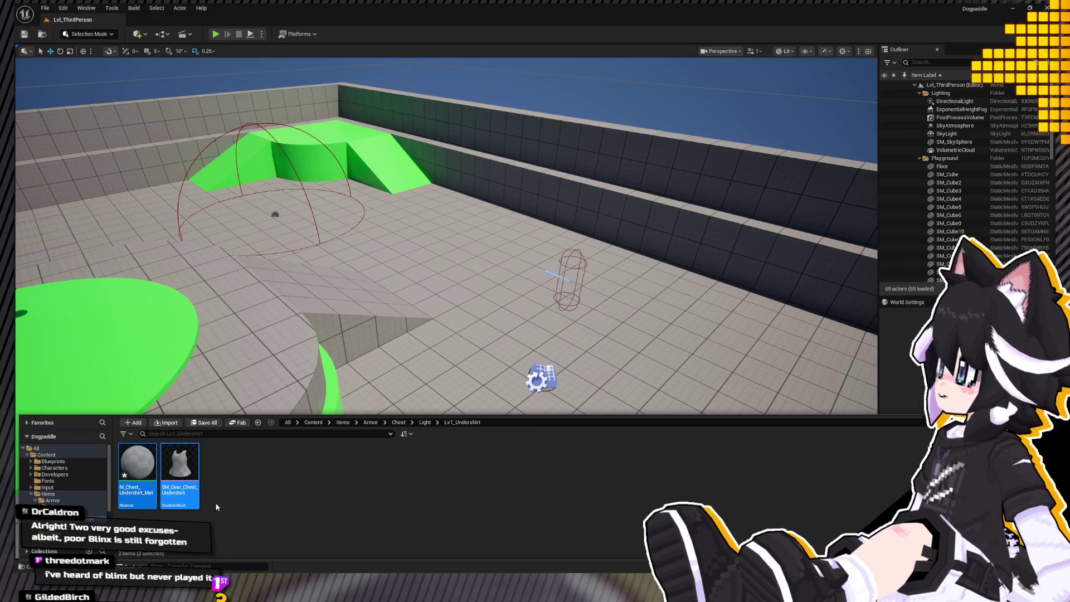
key("Delete")
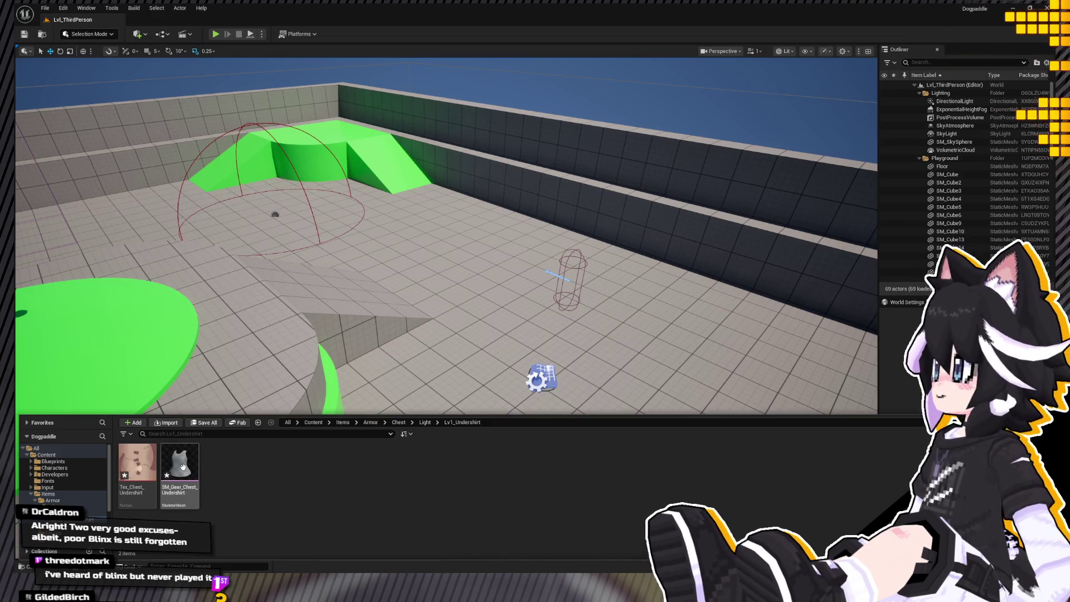
left_click(133, 465)
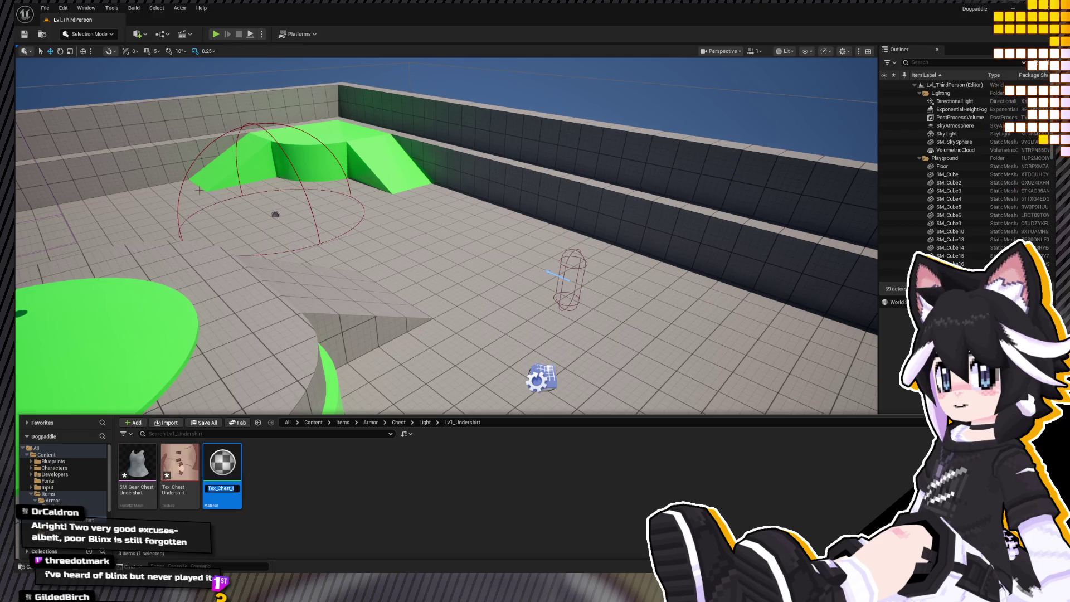
Confirm the new material and rename it from Tex_ to M_Chest_Undershirt_Mat.
key("End")
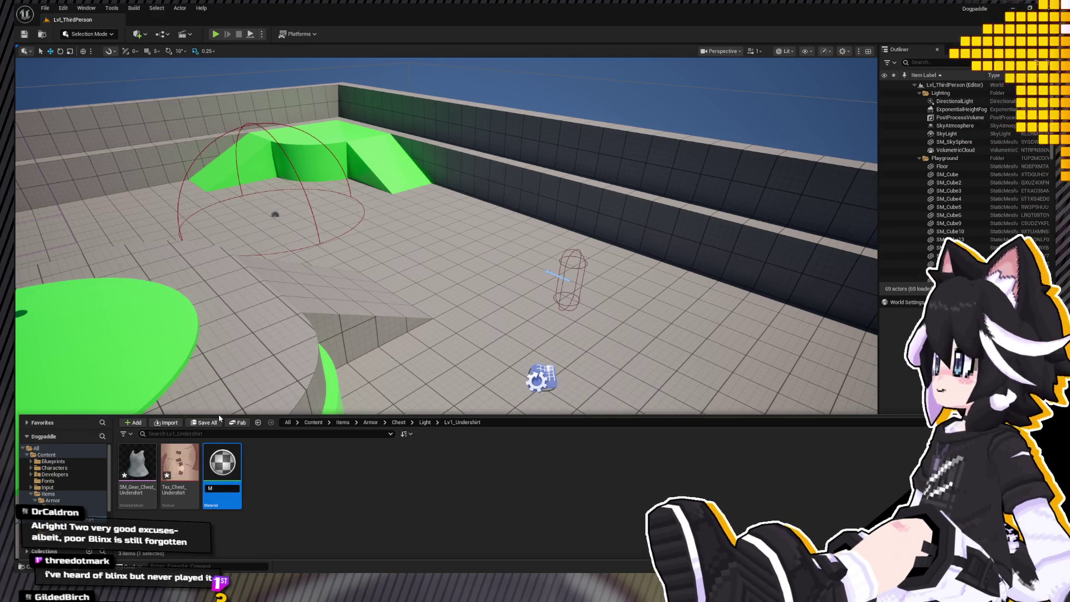
key("Return")
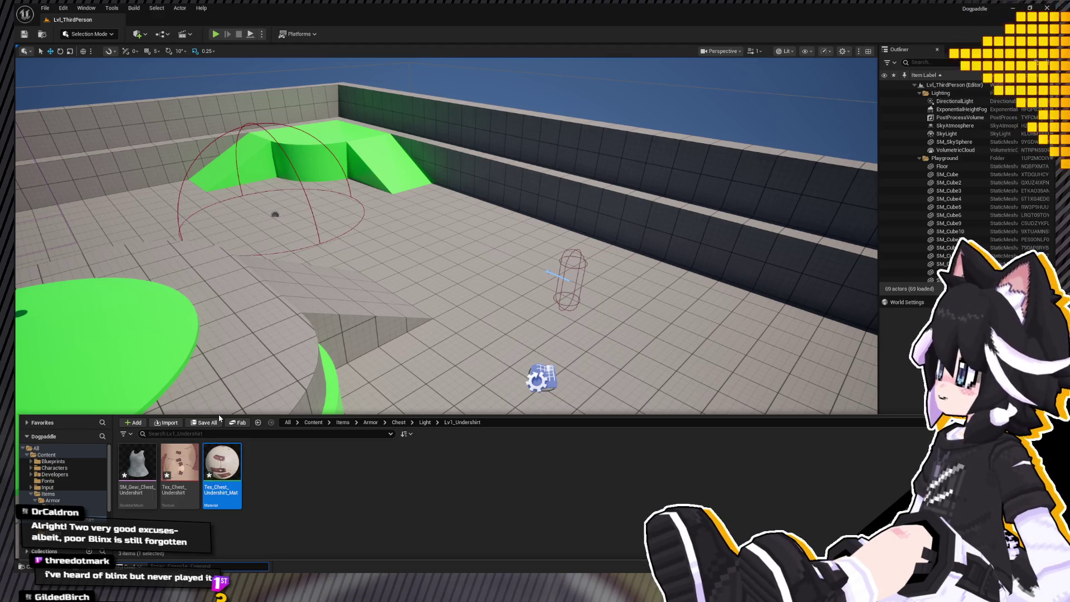
left_click(222, 473)
key("F2")
key("BackSpace")
key("BackSpace")
type("M")
key("Return")
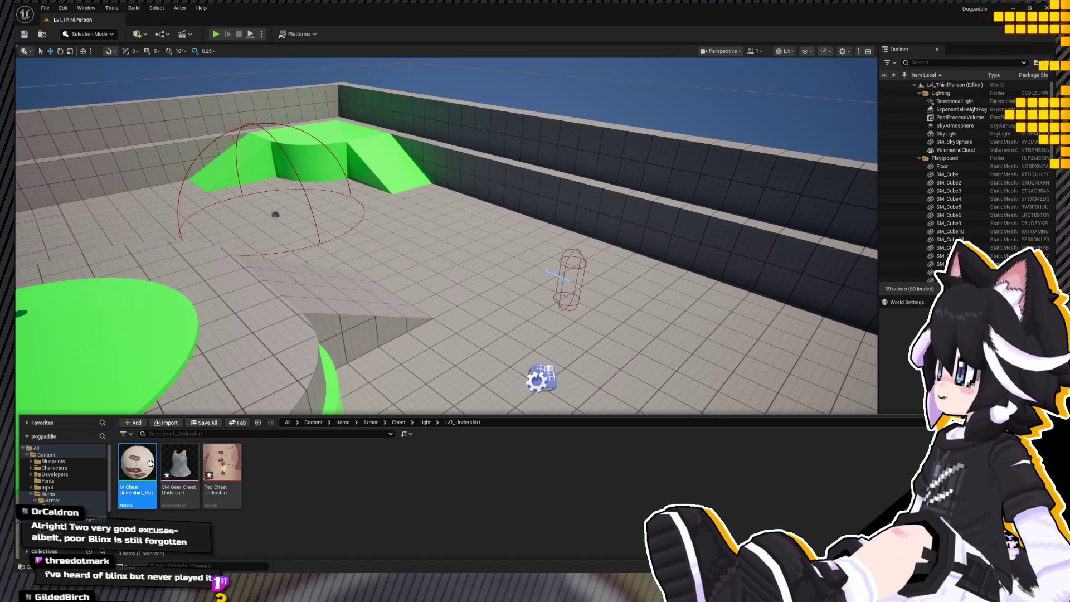
key("ctrl+space")
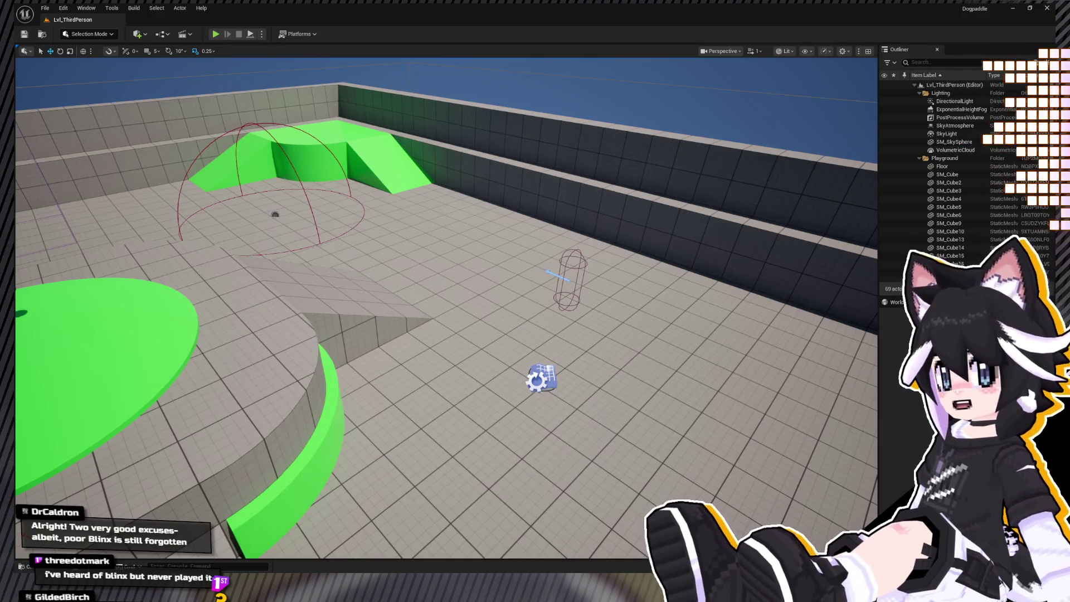
key("ctrl+space")
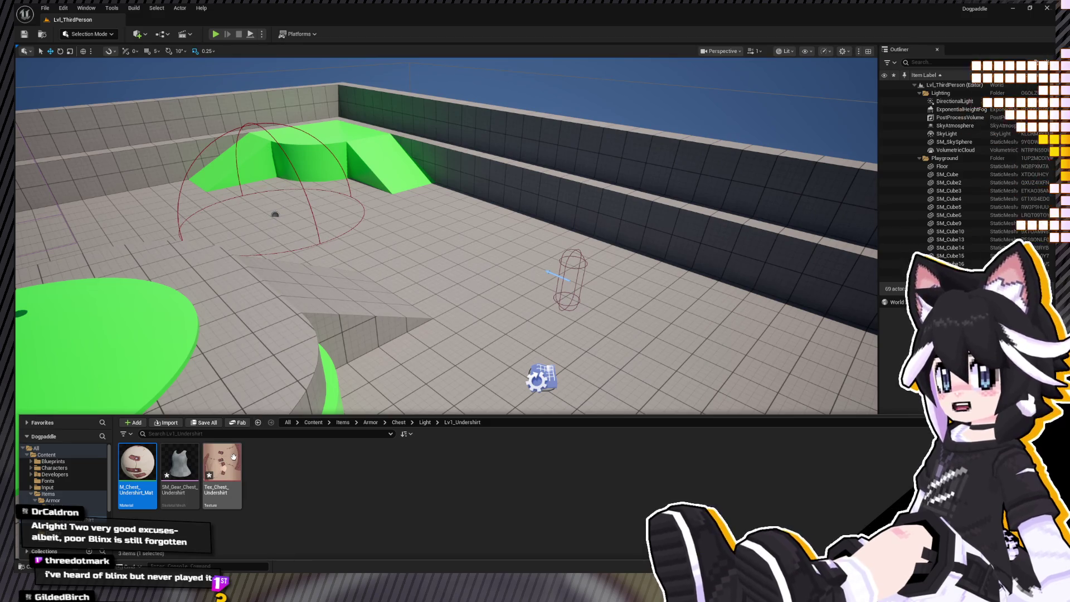
Apply the tan material to SM_Gear_Chest_Undershirt, look around the level, then open the Characters folder.
left_click(173, 471)
left_click_drag(173, 471, 175, 460)
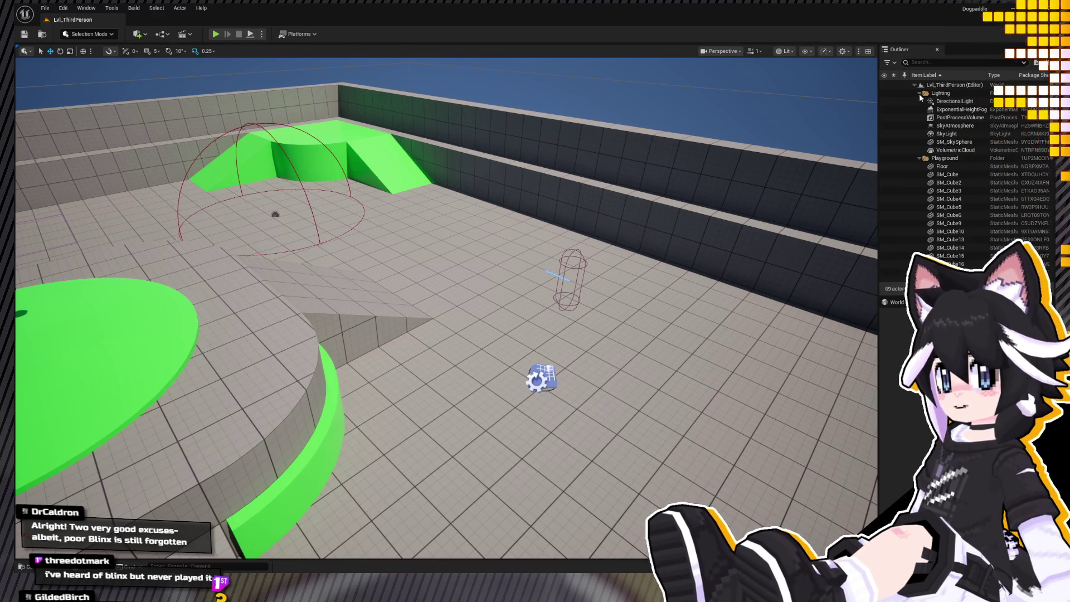
key("ctrl+space")
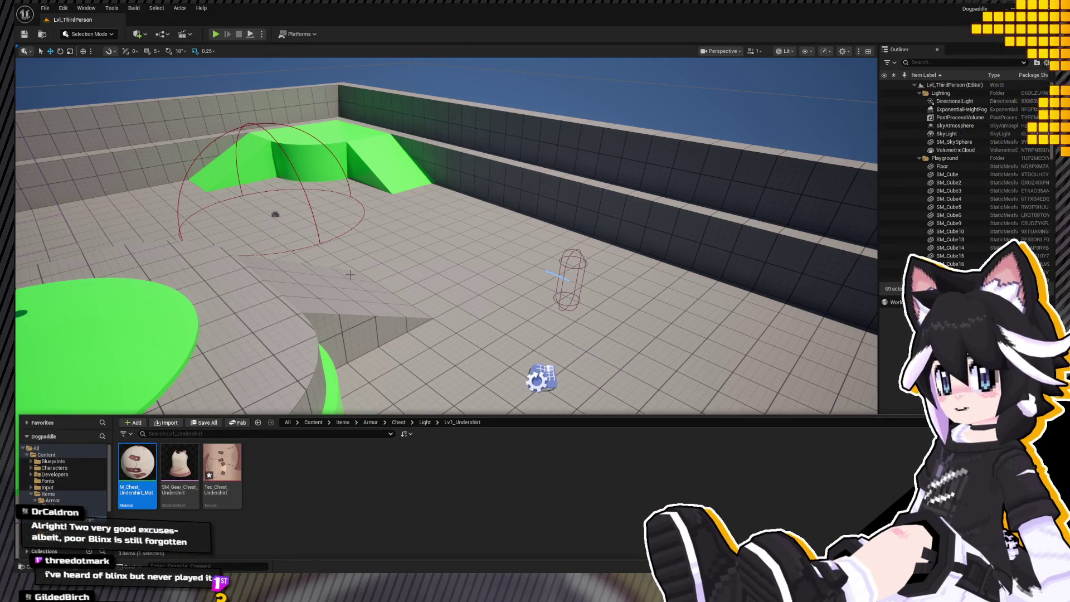
mouse_move(341, 269)
right_mouse_down()
mouse_move(101, 265)
mouse_move(337, 268)
right_mouse_up()
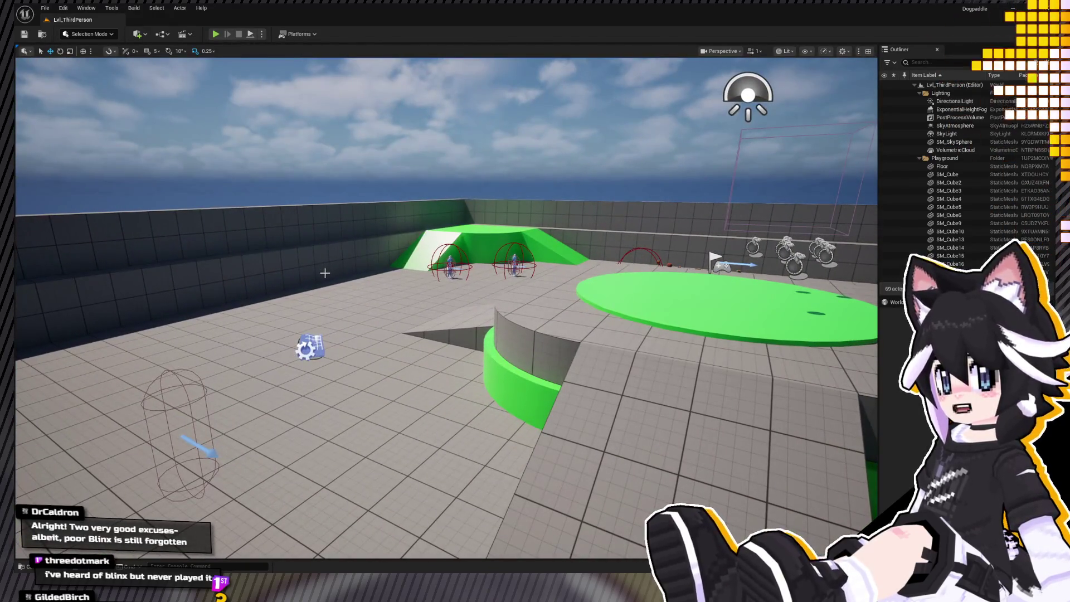
key("ctrl+space")
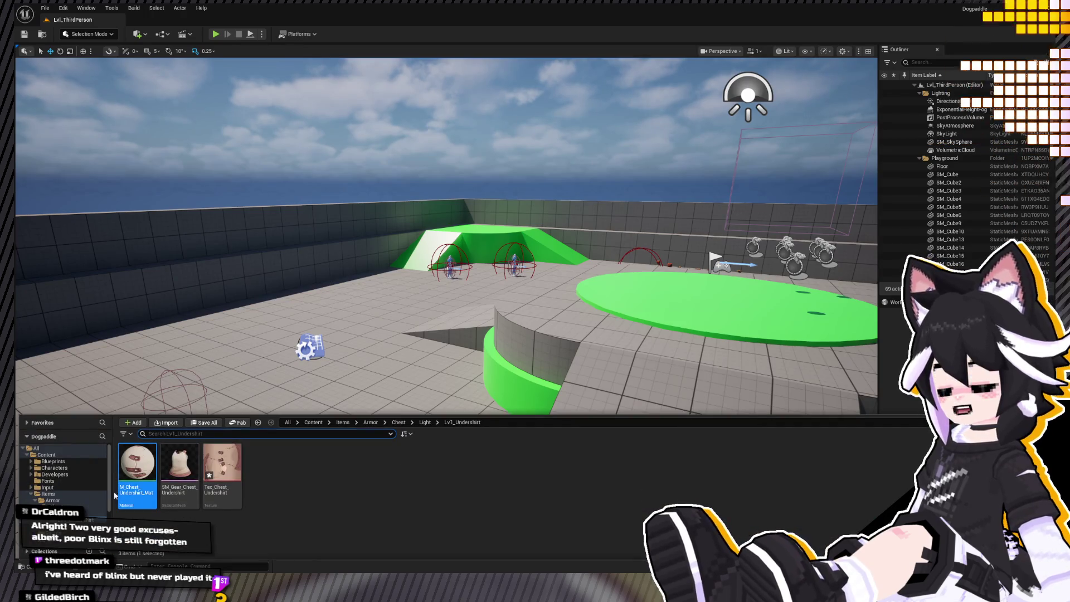
left_click(80, 468)
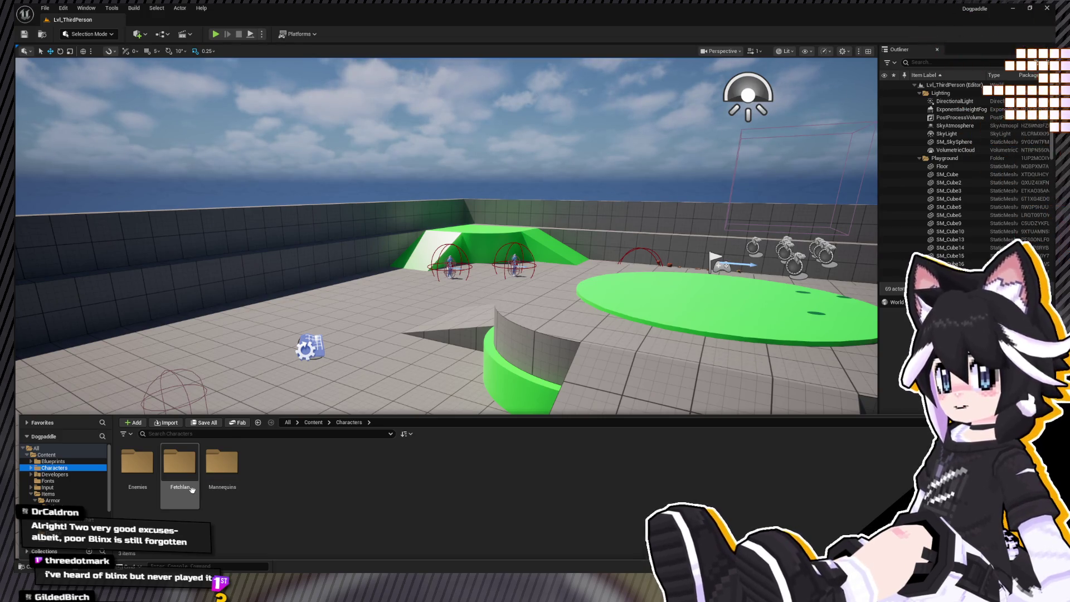
Drop BP_Player from Blueprints > Core > Player onto the level floor and play in editor with Alt+P.
left_click(195, 481)
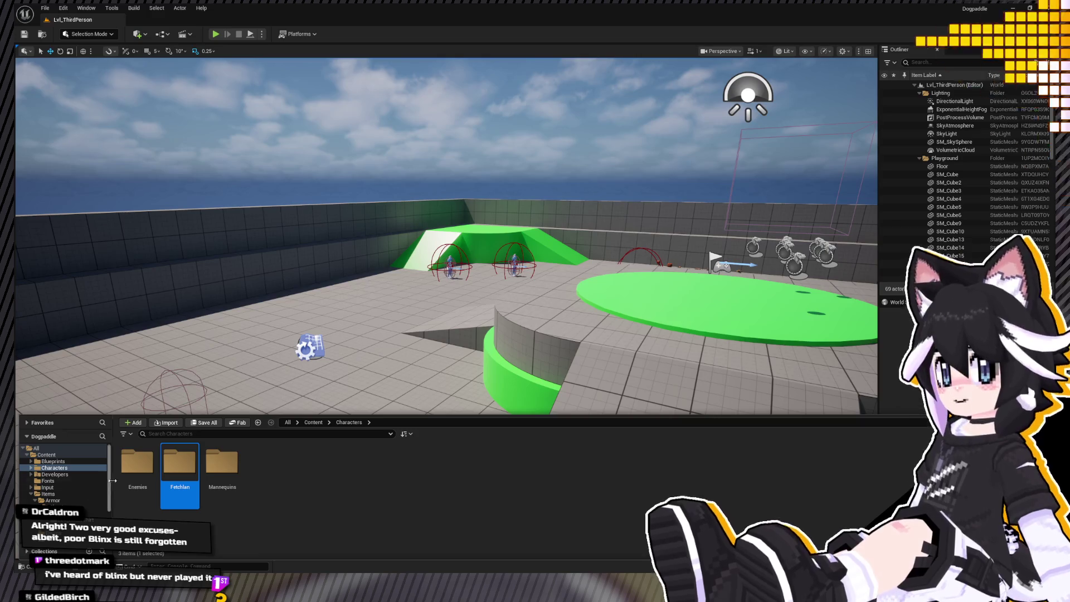
left_click(52, 462)
double_click(179, 465)
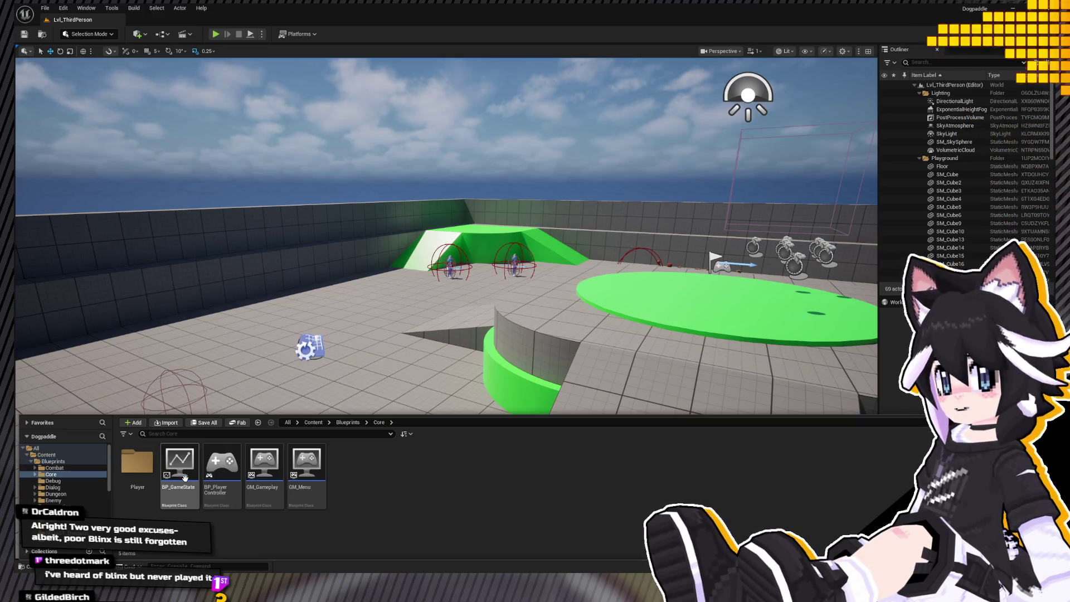
double_click(138, 465)
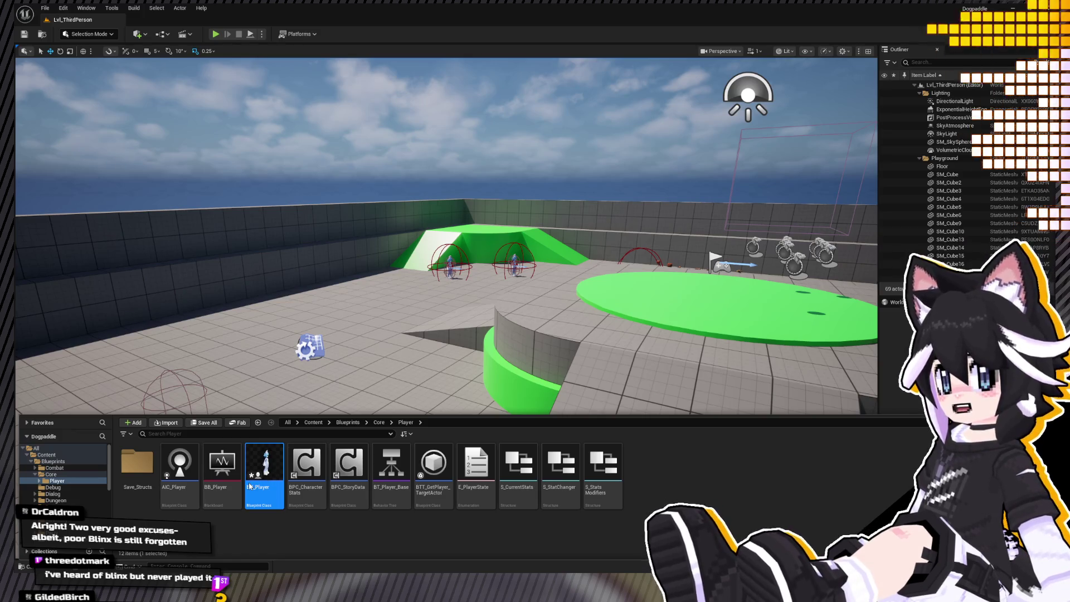
left_click_drag(249, 486, 248, 483)
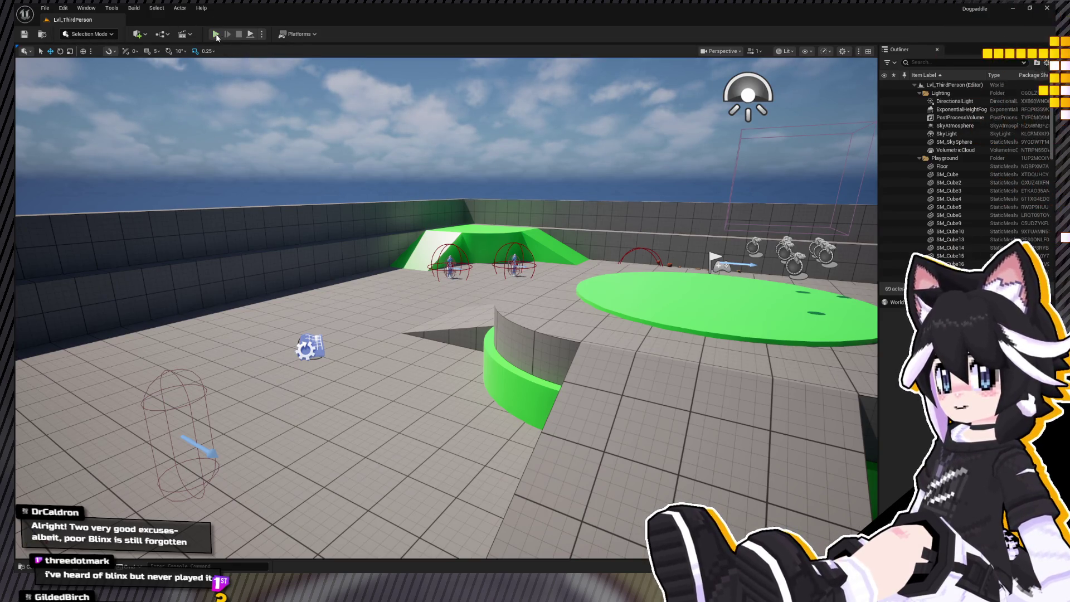
key("alt+p")
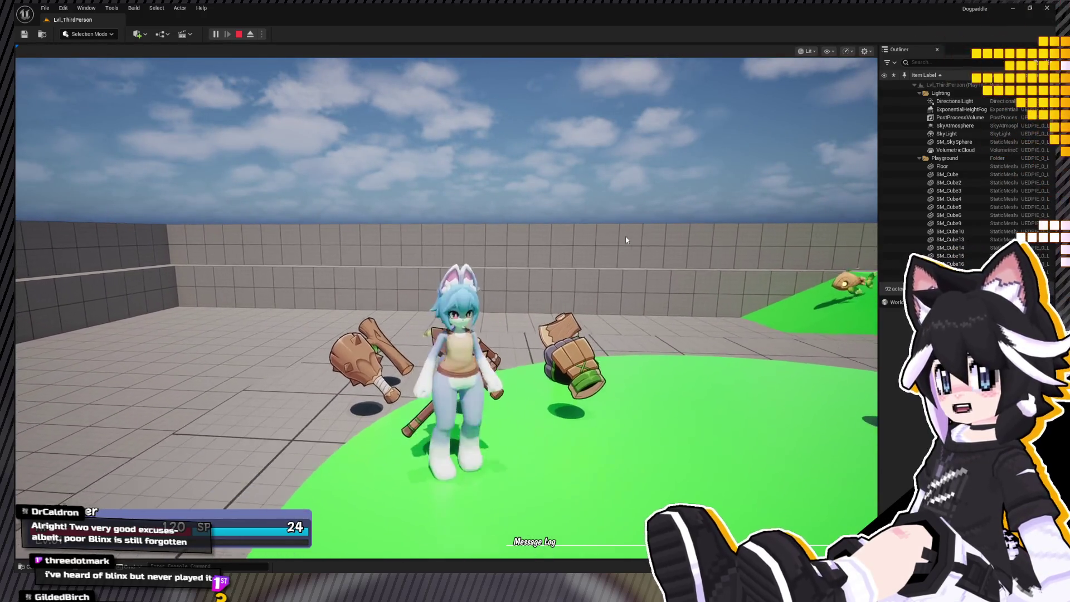
Browse the in-game status menu and inventory, then resume the running game.
key("Escape")
key("e")
key("Right")
key("Return")
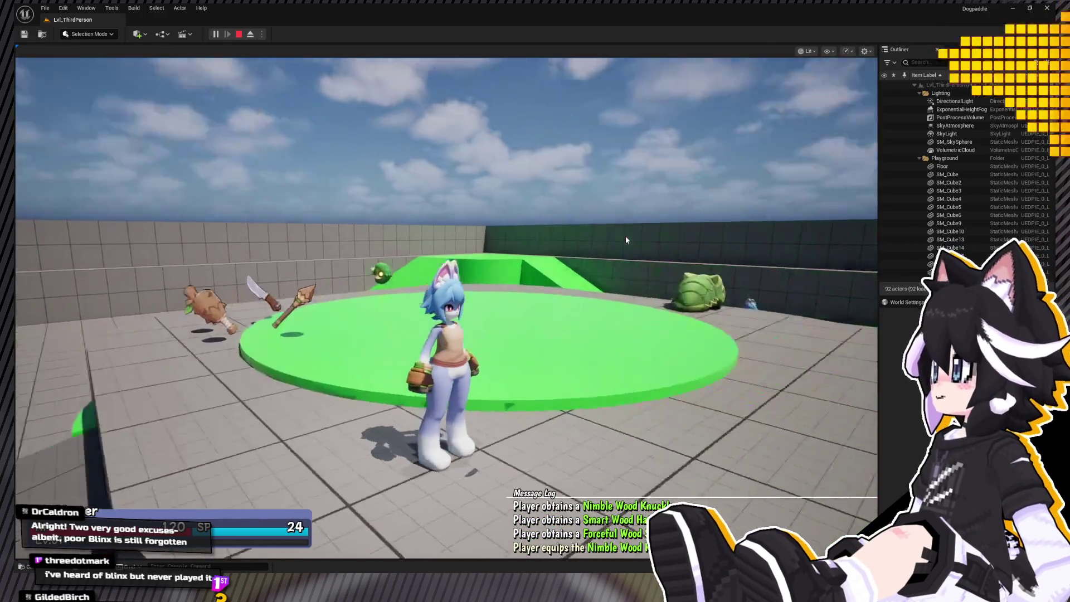
Run the character along the wall, toward the ramp and up to the plant enemy.
key("w")
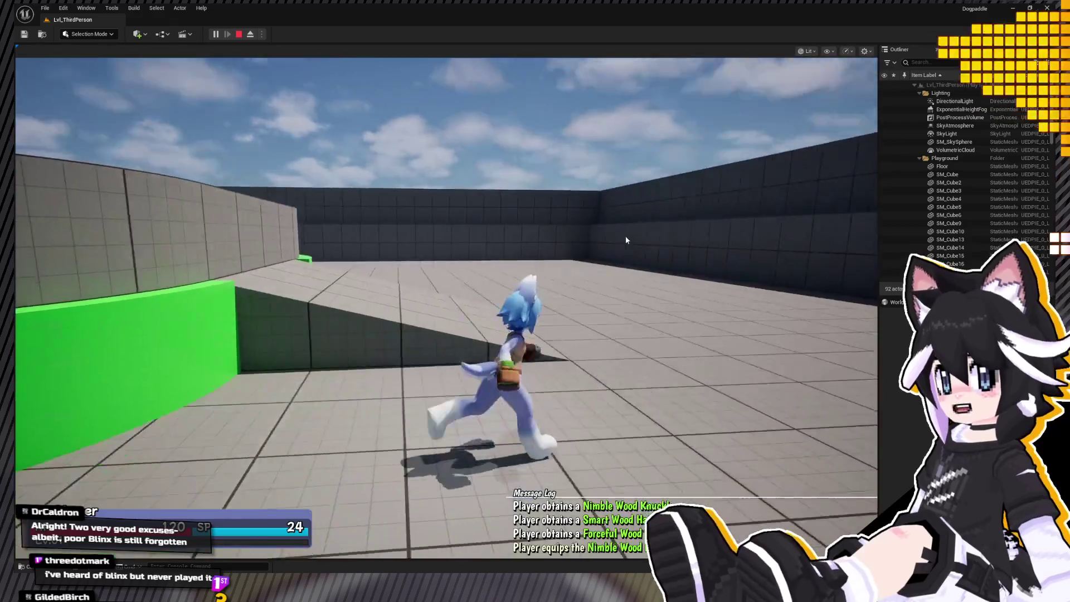
key("w")
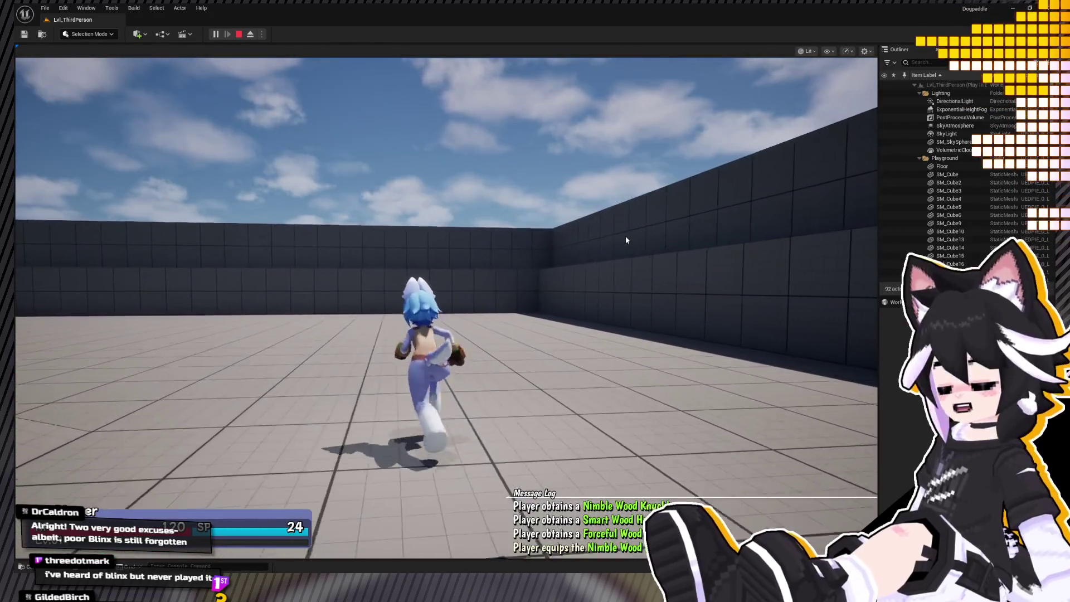
key("w")
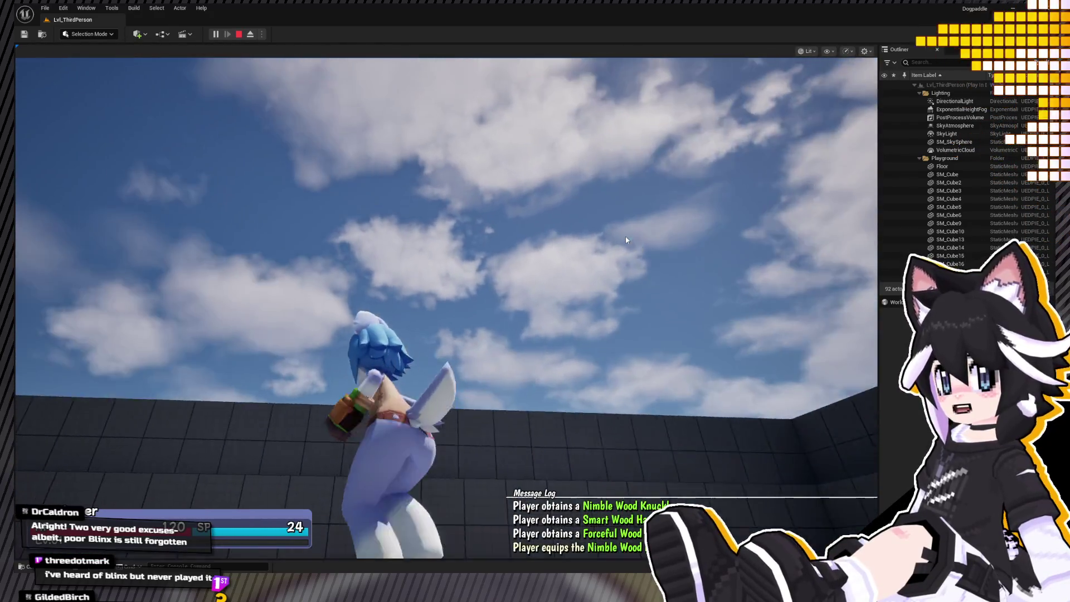
key("w")
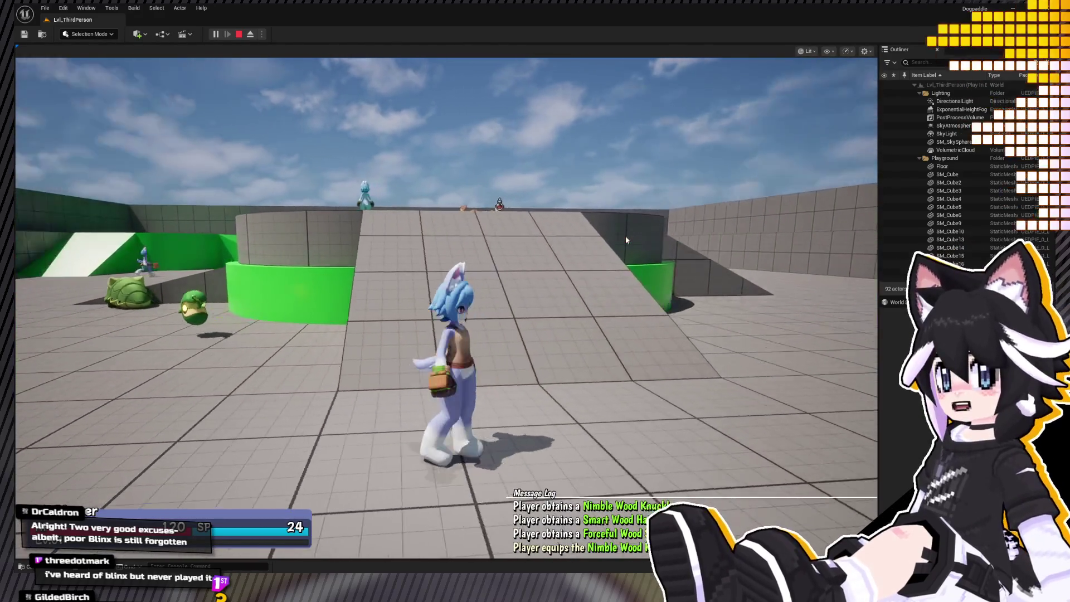
key("s")
key("s")
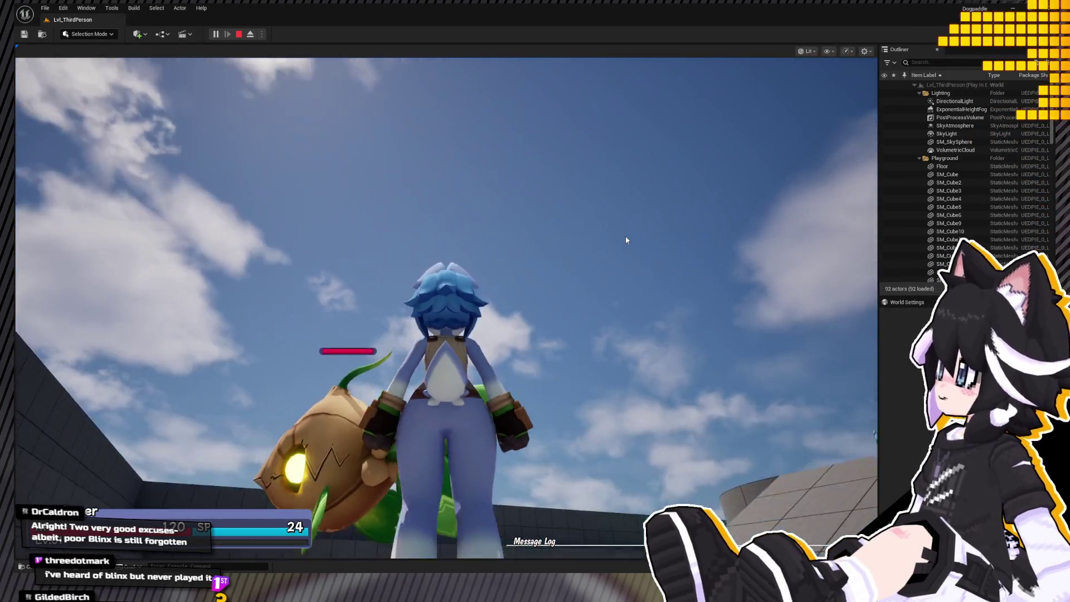
key("s")
key("w")
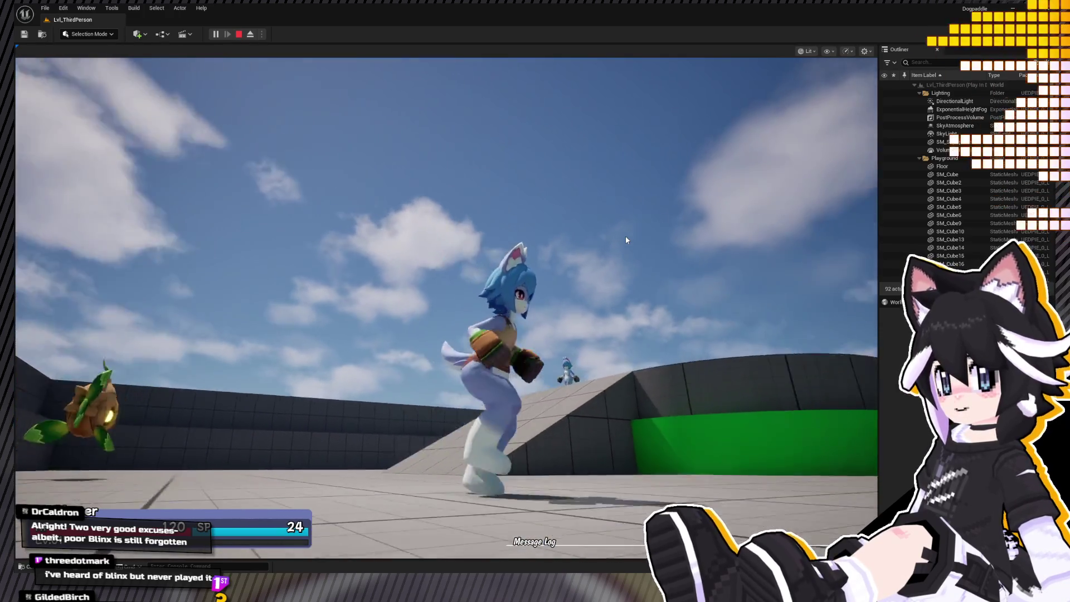
key("w")
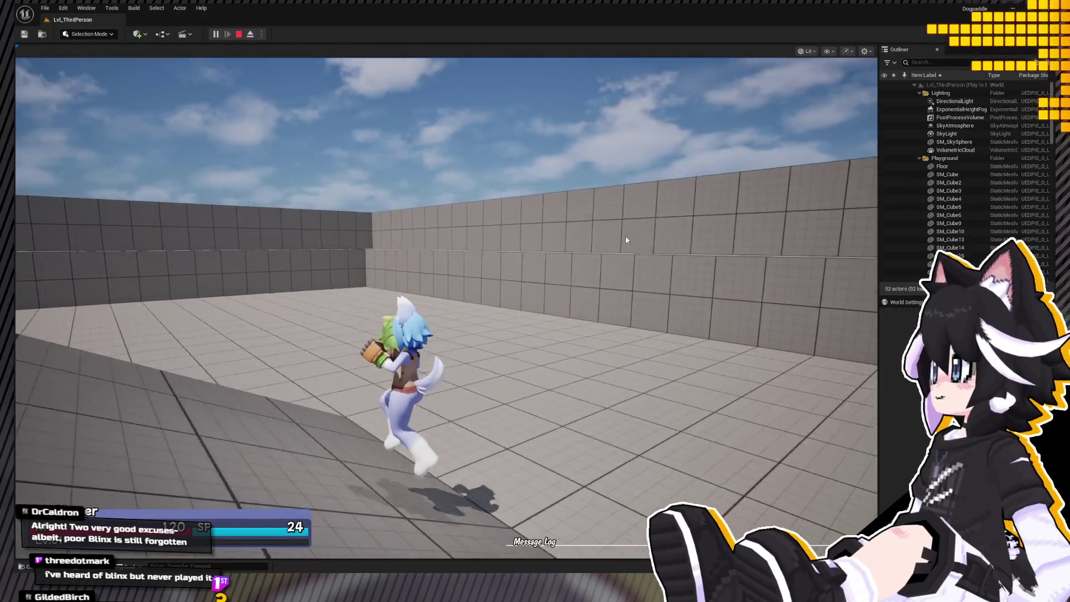
Fight the enemies and run to the Shop arena, then end the play session.
key("a")
key("w")
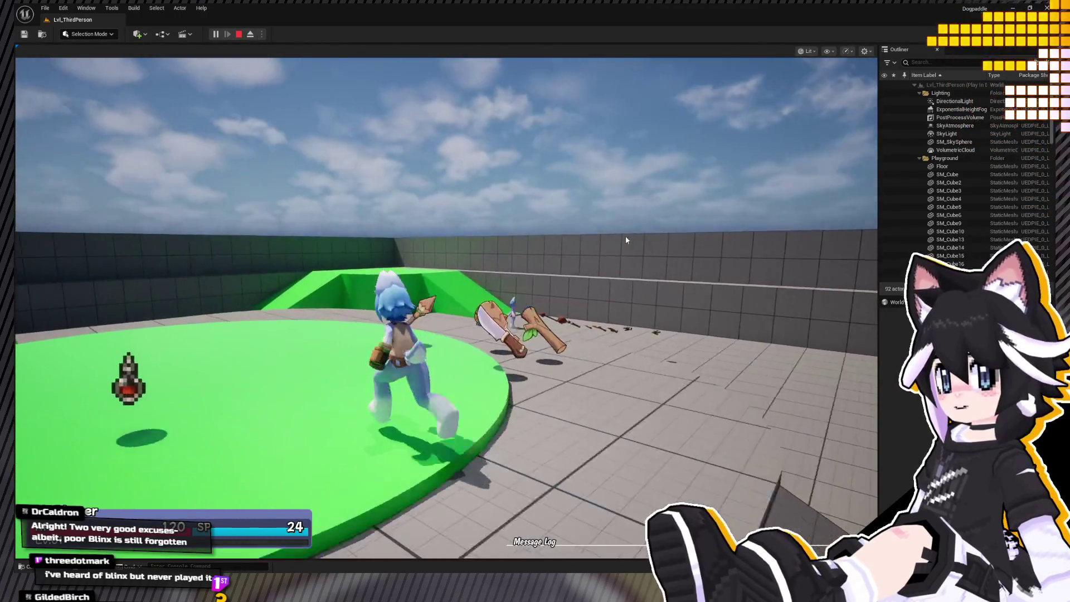
key("a")
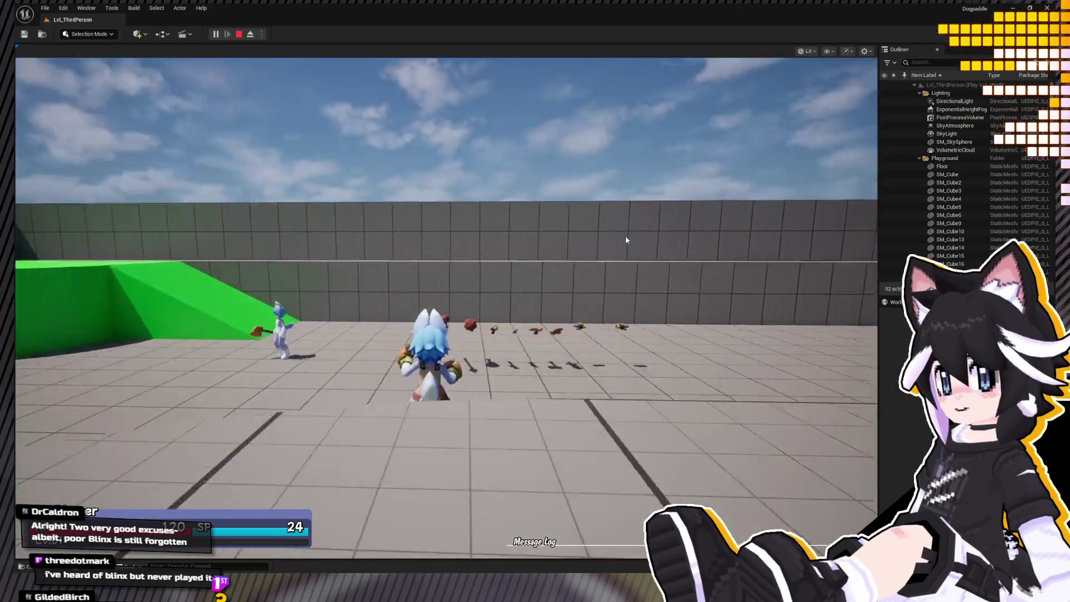
key("s")
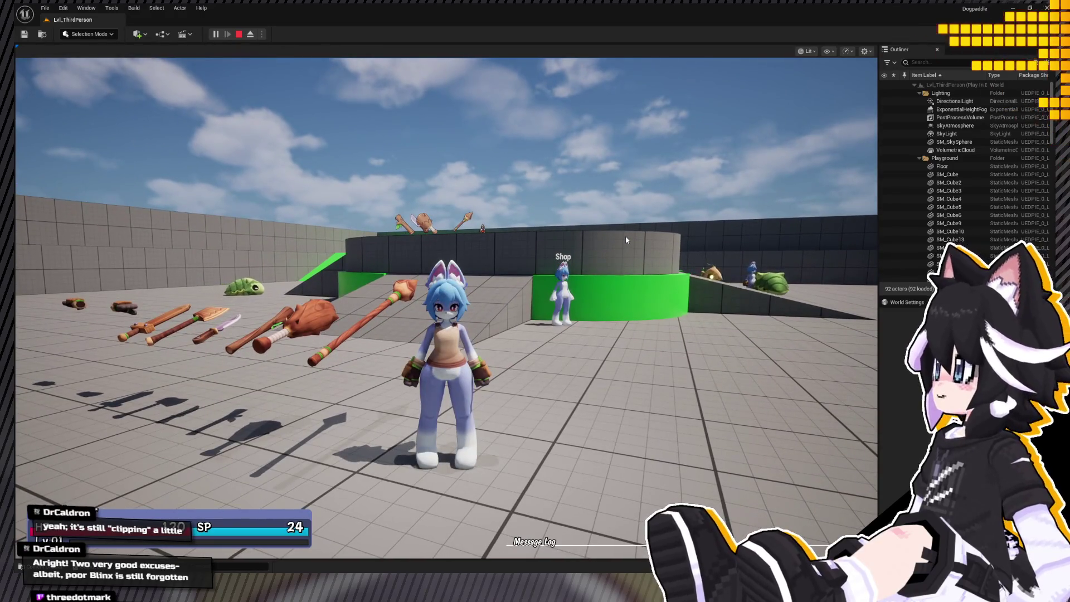
key("w")
key("d")
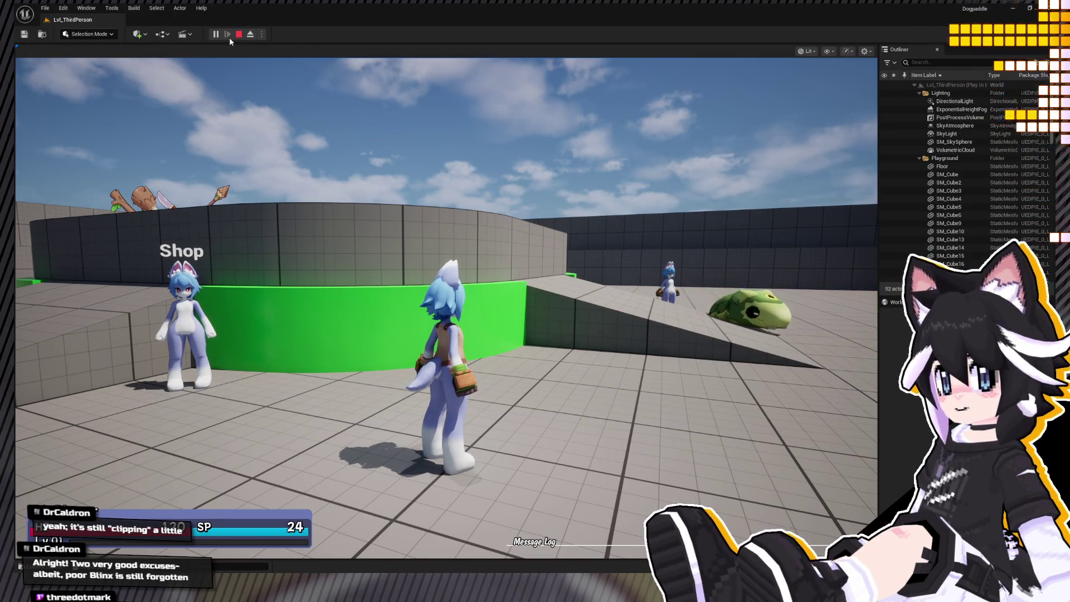
key("Escape")
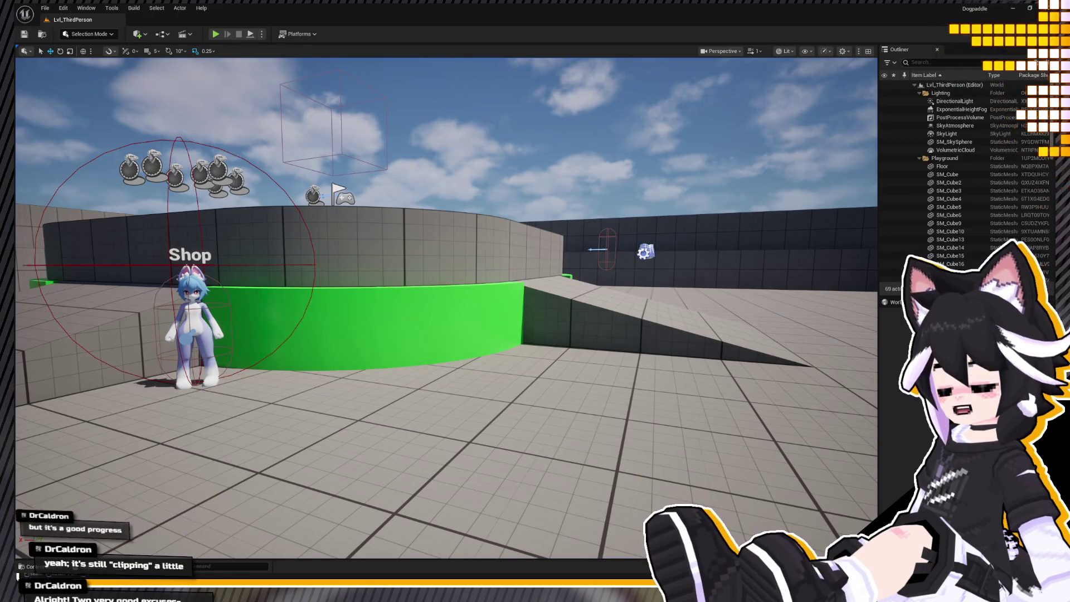
In the Animation workspace, select all rig bones and load the Move_Run action.
key("alt+Tab")
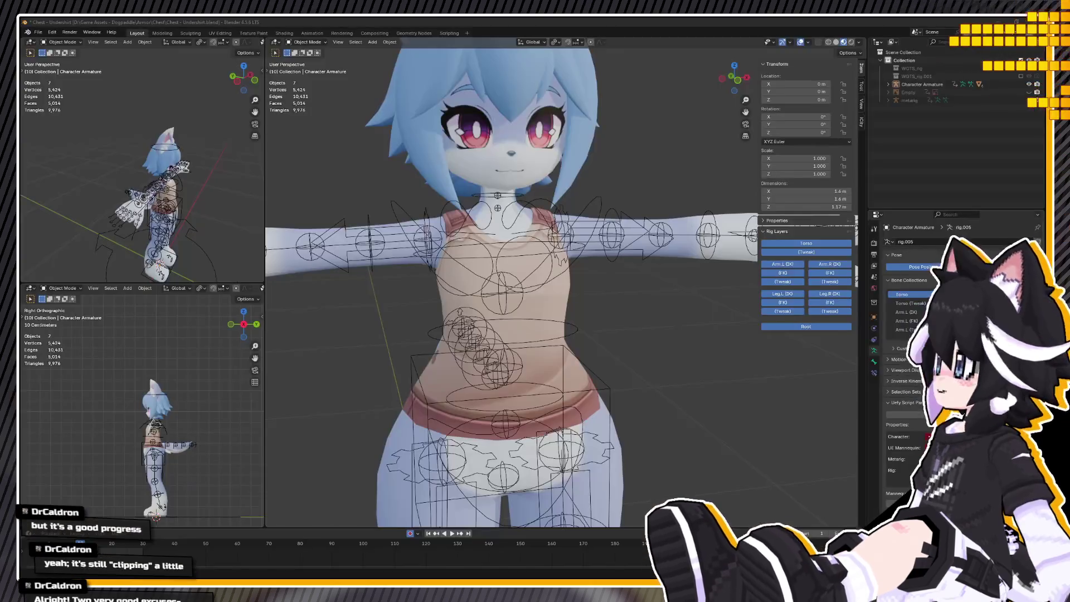
middle_click_drag(394, 366, 352, 357)
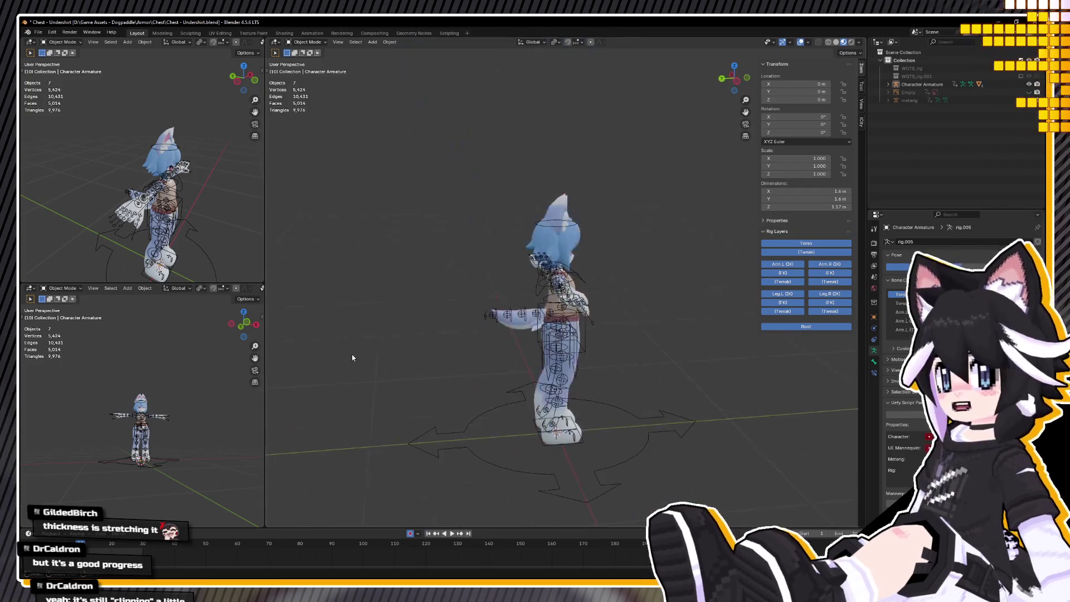
left_click(312, 33)
mouse_move(557, 279)
middle_mouse_down()
mouse_move(616, 263)
mouse_move(514, 372)
middle_mouse_up()
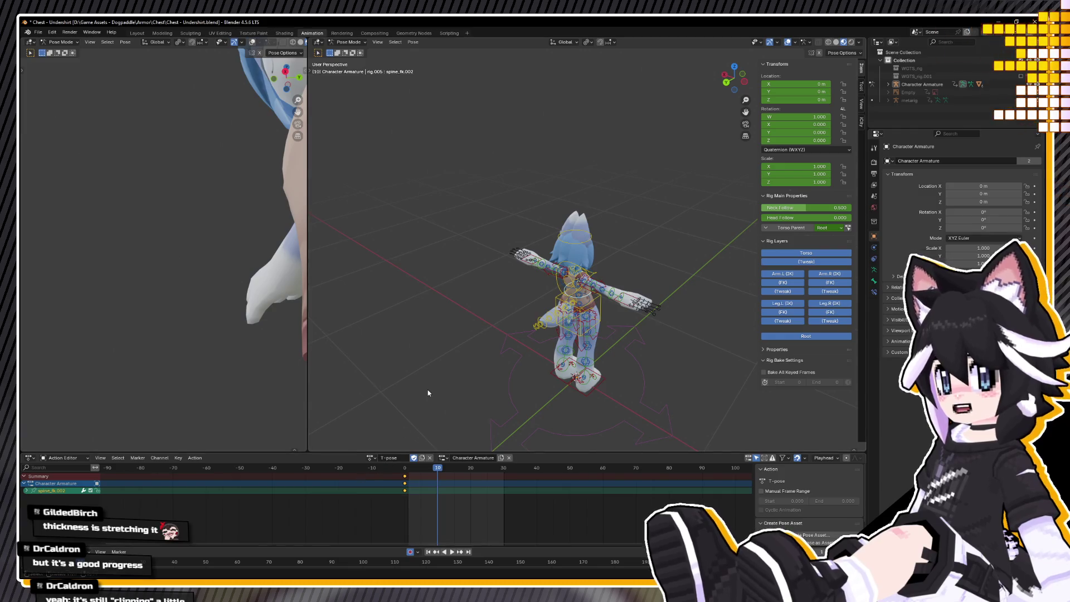
key("a")
left_click(370, 457)
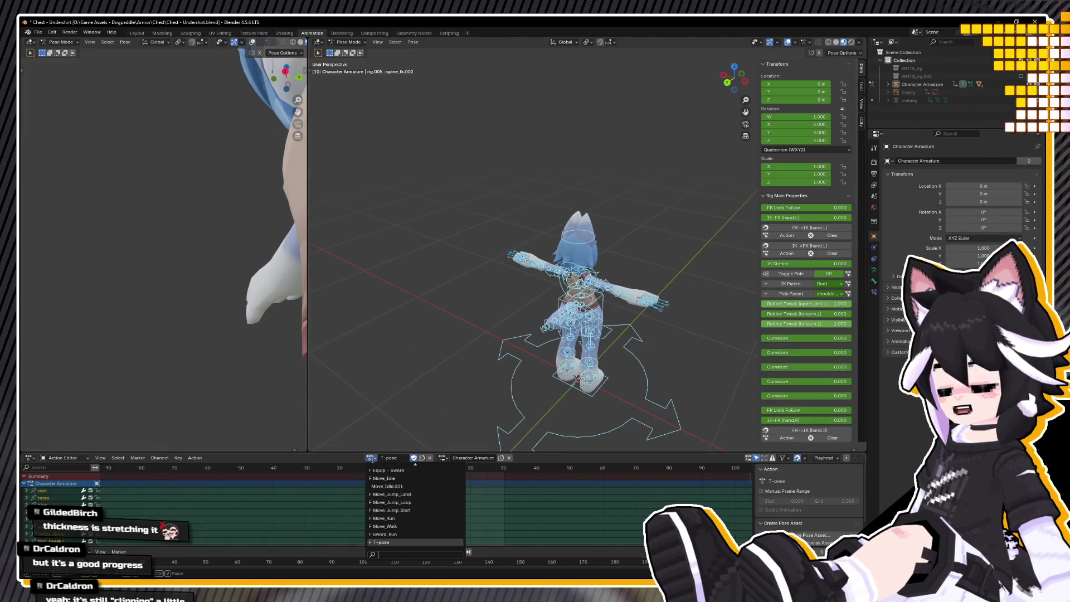
left_click(404, 518)
Play Move_Run and scrub to about frame 9 to inspect the shirt clipping.
mouse_move(591, 346)
middle_mouse_down()
mouse_move(618, 362)
mouse_move(593, 316)
middle_mouse_up()
scroll(625, 370, "up", 3)
scroll(625, 370, "up", 3)
scroll(625, 370, "down", 3)
scroll(593, 317, "up", 3)
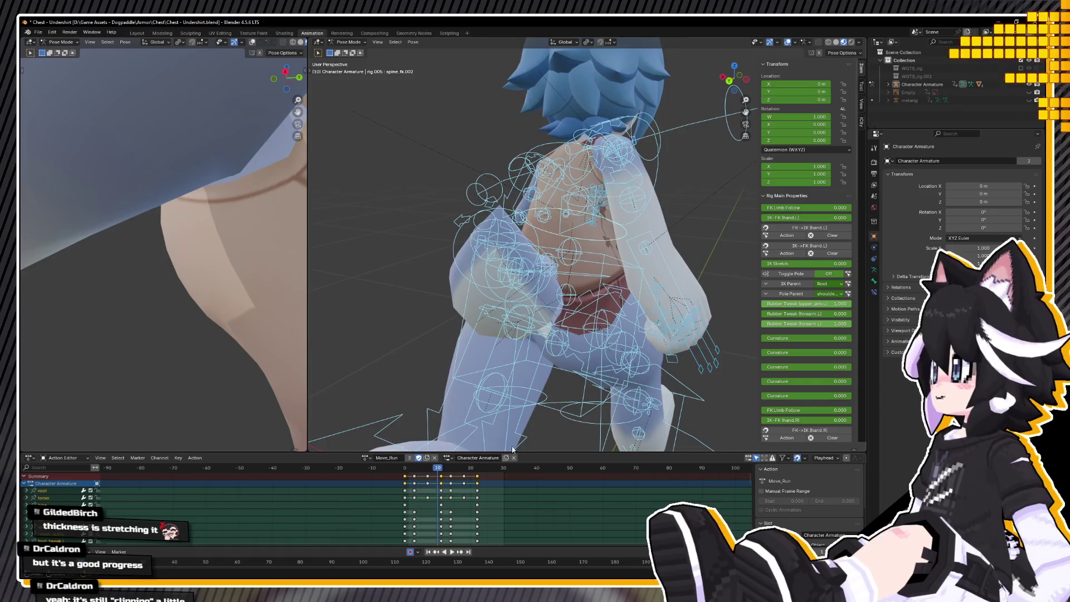
key("space")
left_click(386, 471)
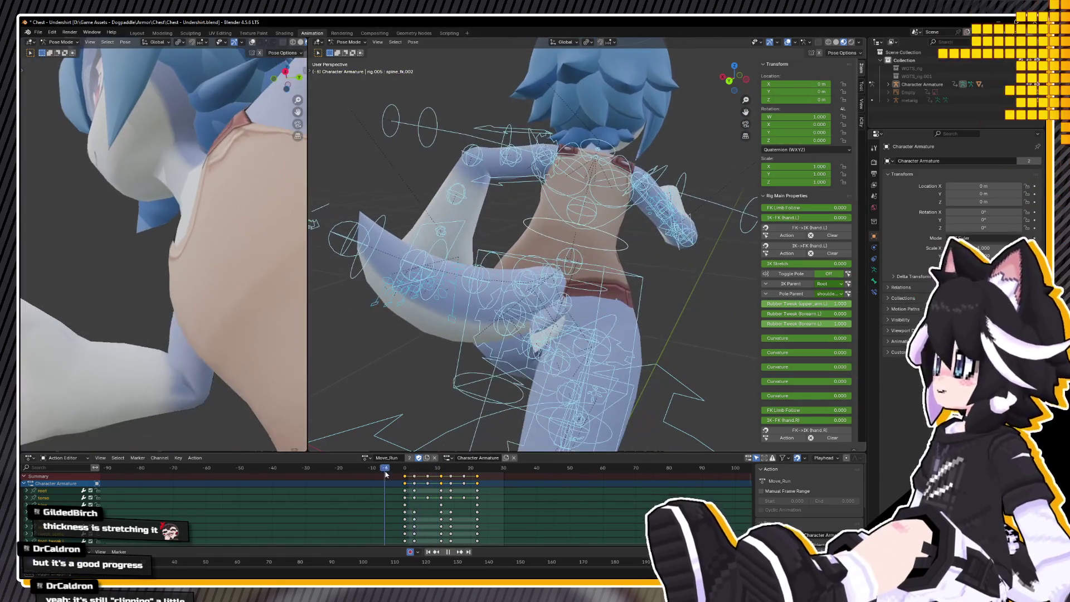
left_click_drag(406, 477, 434, 471)
middle_click_drag(464, 400, 499, 389)
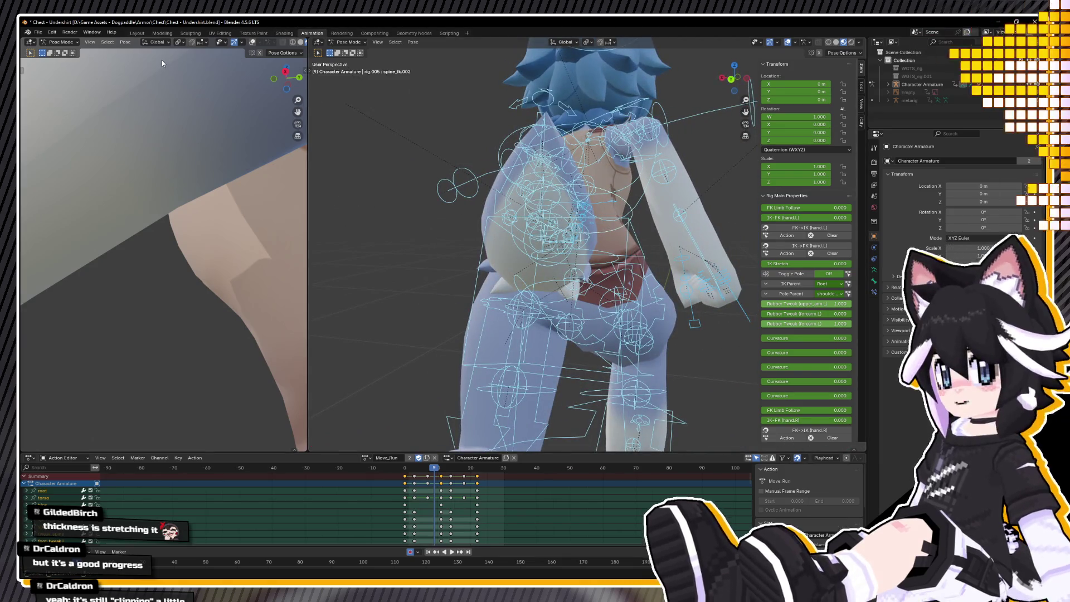
In Modeling, hide the character armature and select the Equipment - Gear shirt mesh.
left_click(162, 34)
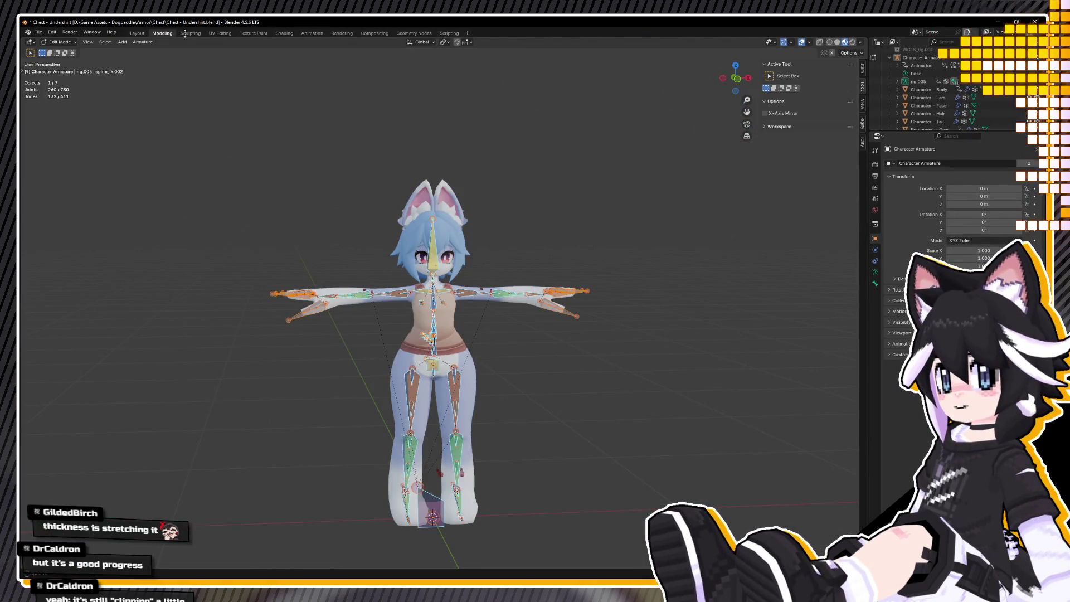
mouse_move(453, 288)
middle_mouse_down()
mouse_move(468, 306)
mouse_move(230, 55)
middle_mouse_up()
key("Tab")
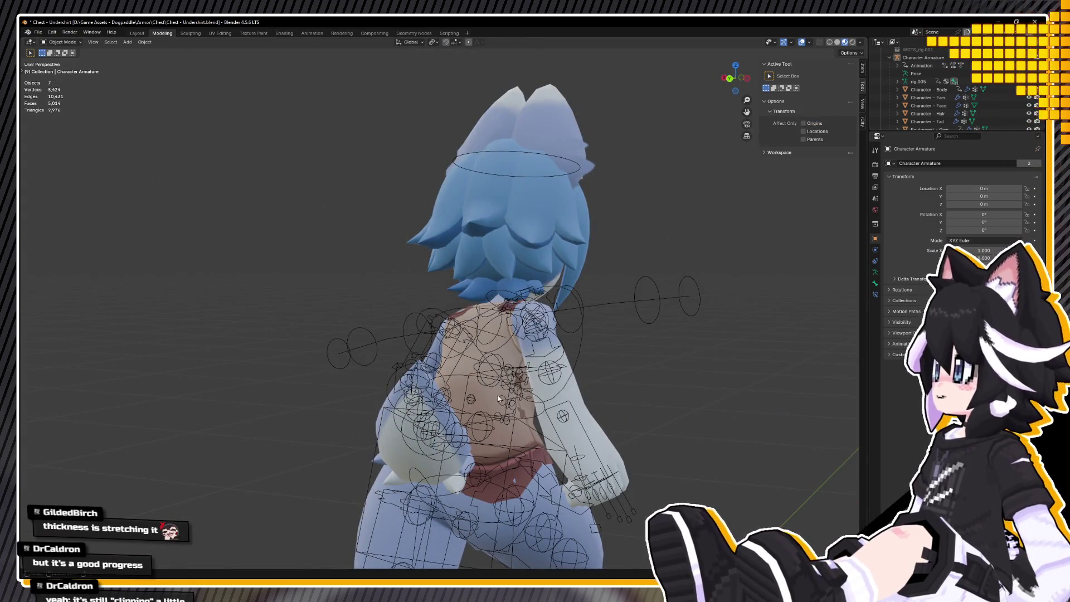
left_click(518, 468)
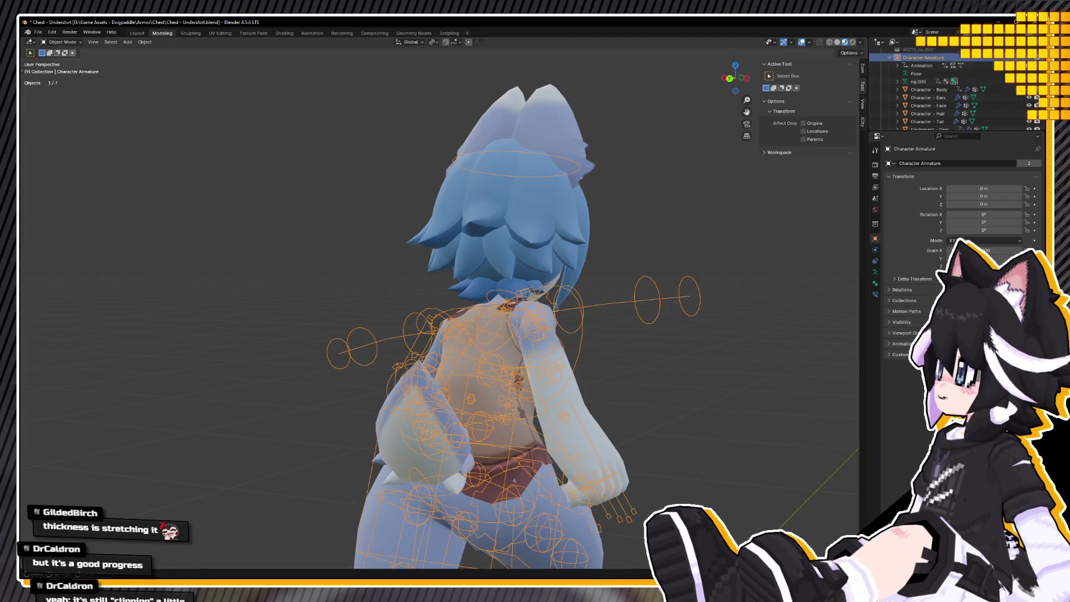
key("h")
middle_click_drag(556, 425, 144, 67)
left_click(492, 375)
left_click(62, 42)
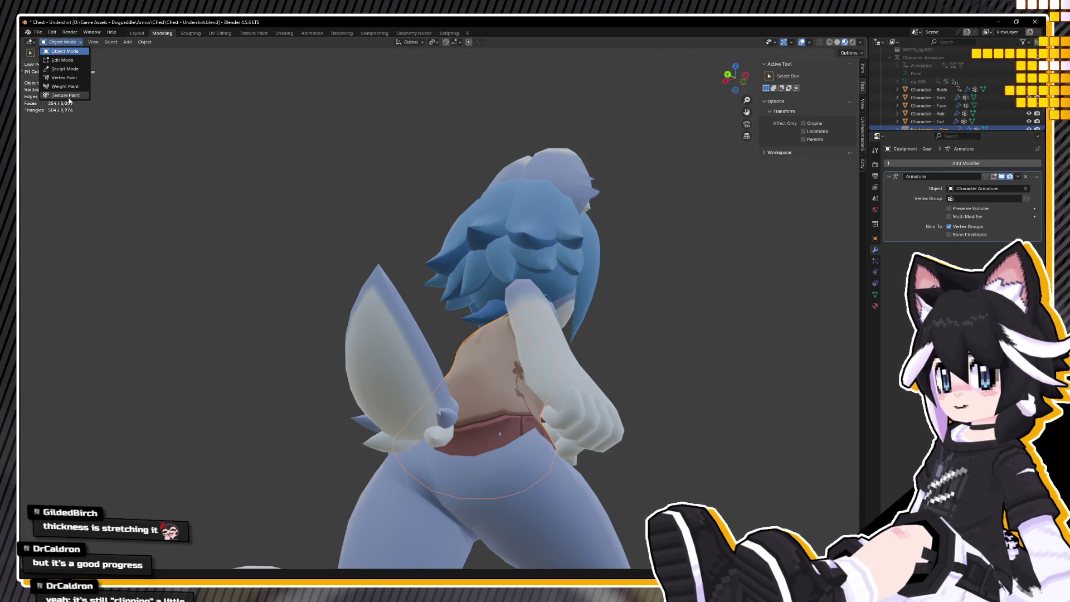
Switch the Equipment - Gear shirt into Weight Paint mode.
left_click(107, 108)
left_click(78, 44)
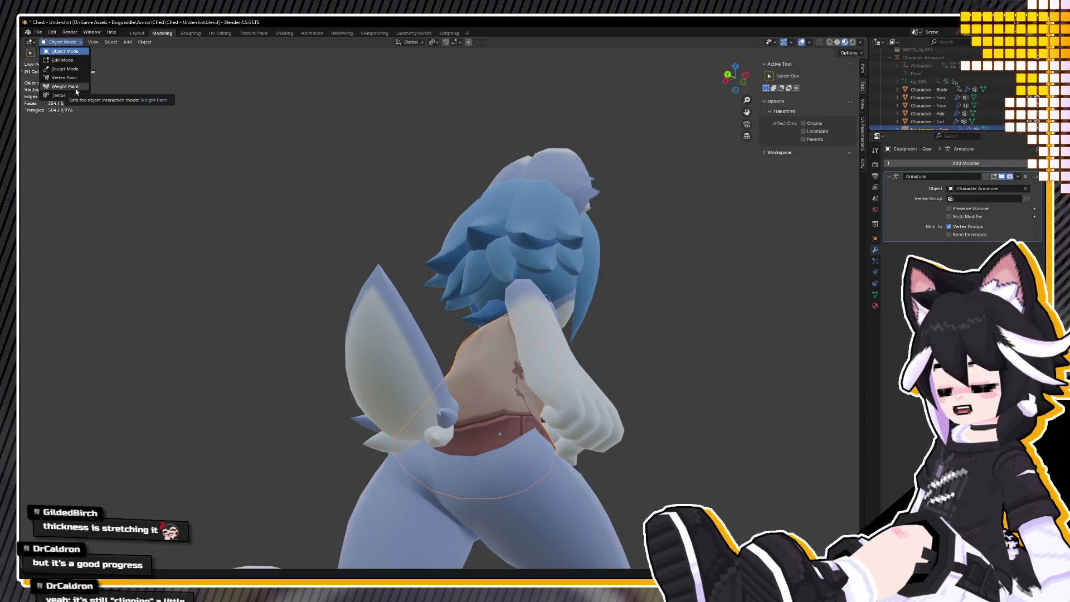
left_click(75, 92)
mouse_move(356, 265)
middle_mouse_down()
mouse_move(406, 313)
mouse_move(566, 322)
mouse_move(585, 251)
middle_mouse_up()
Select the DEF-spine.007 vertex group and view the shirt's back from above.
left_click(875, 294)
left_click(904, 214)
key("Up")
left_click(914, 199)
scroll(967, 208, "up", 8, "ctrl")
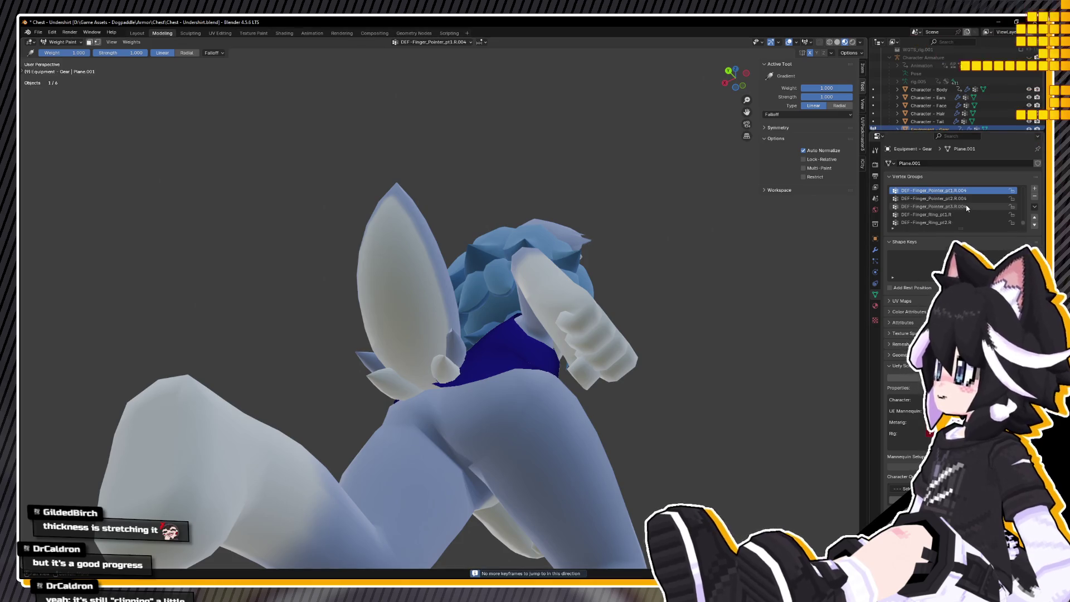
scroll(967, 207, "up", 10, "ctrl")
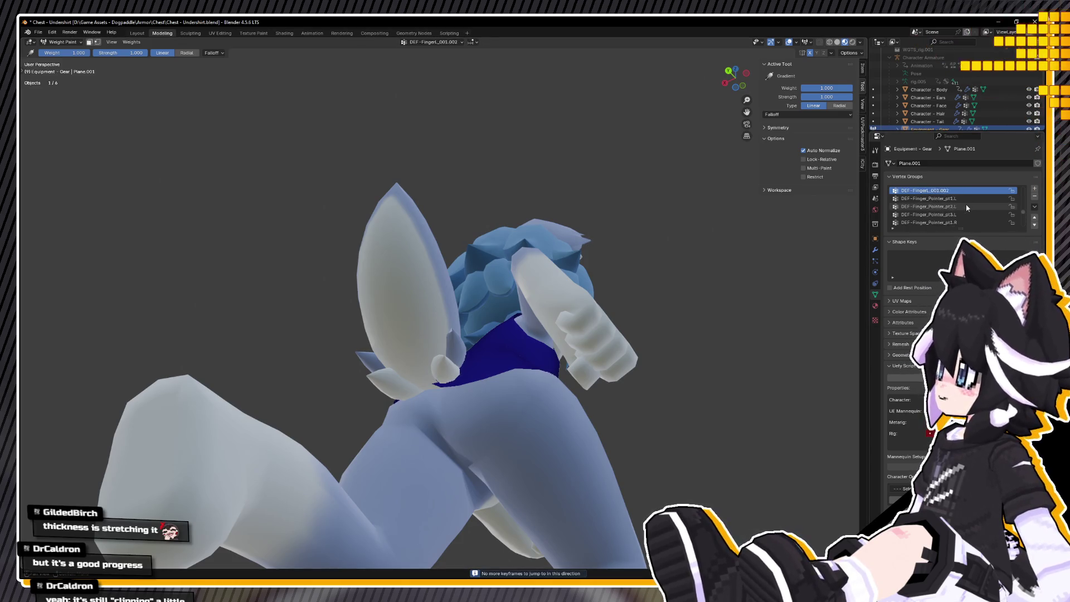
scroll(967, 208, "down", 8, "ctrl")
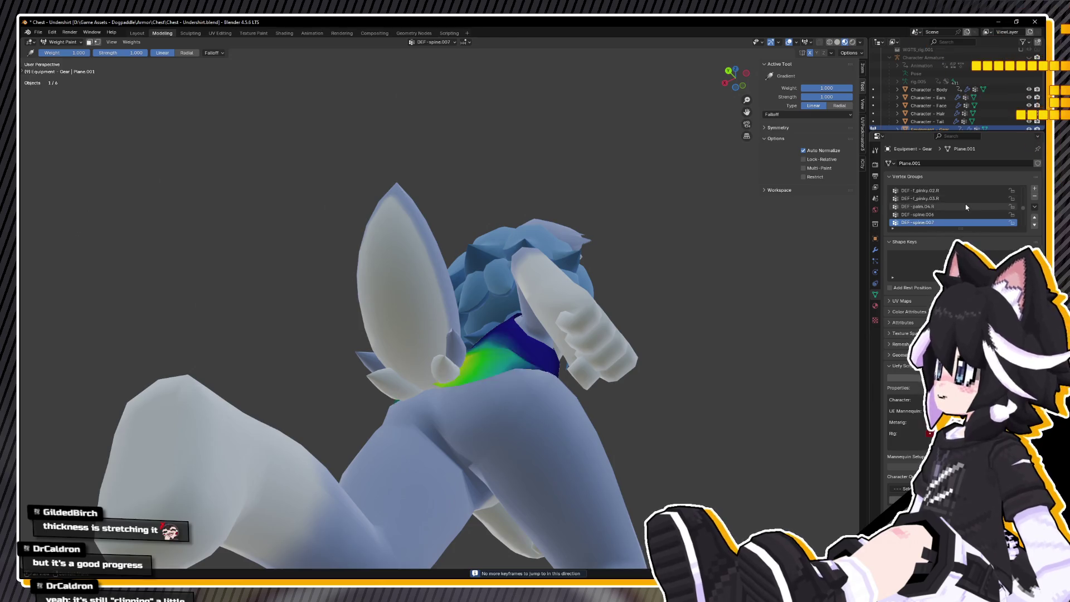
middle_click_drag(552, 234, 569, 319)
middle_click_drag(356, 190, 359, 196)
Blur the DEF-spine.007 weights along the shirt's lower edge.
key("t")
left_click(32, 81)
scroll(460, 312, "up", 5)
mouse_move(463, 379)
left_mouse_down()
mouse_move(466, 400)
mouse_move(513, 394)
left_mouse_up()
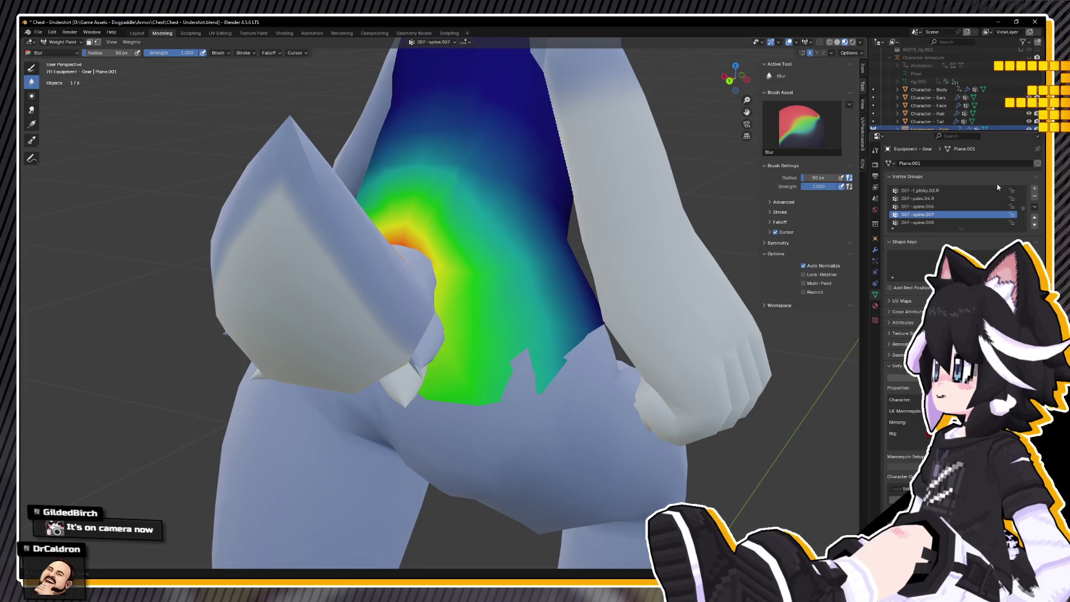
Compare the DEF-spine.007 and DEF-spine.008 weights, settling on DEF-spine.007.
left_click(938, 222)
left_click(937, 214)
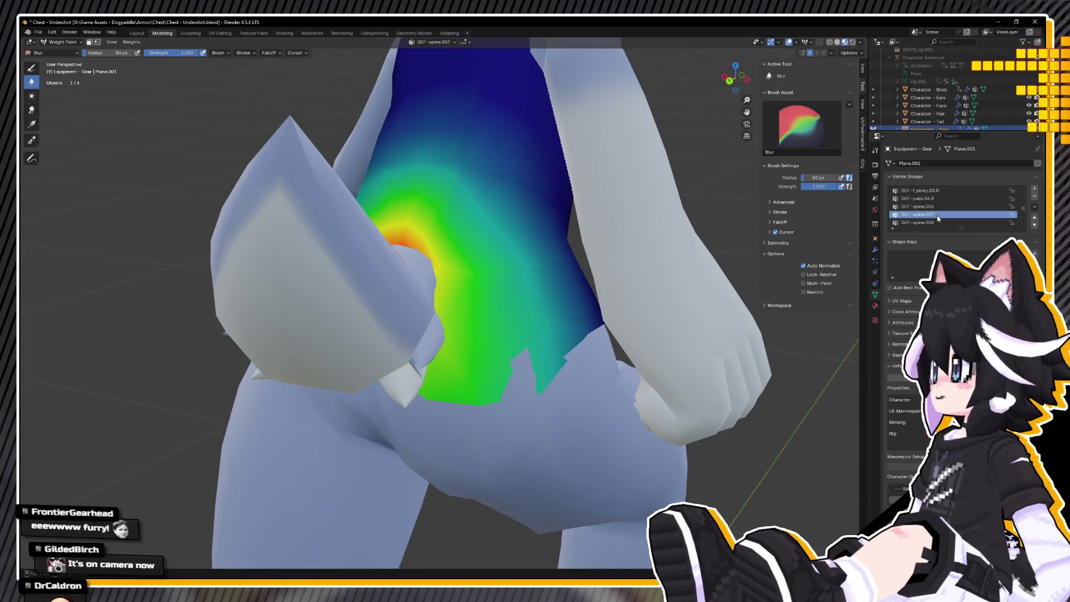
left_click(937, 222)
scroll(935, 214, "down", 1)
left_click(934, 206)
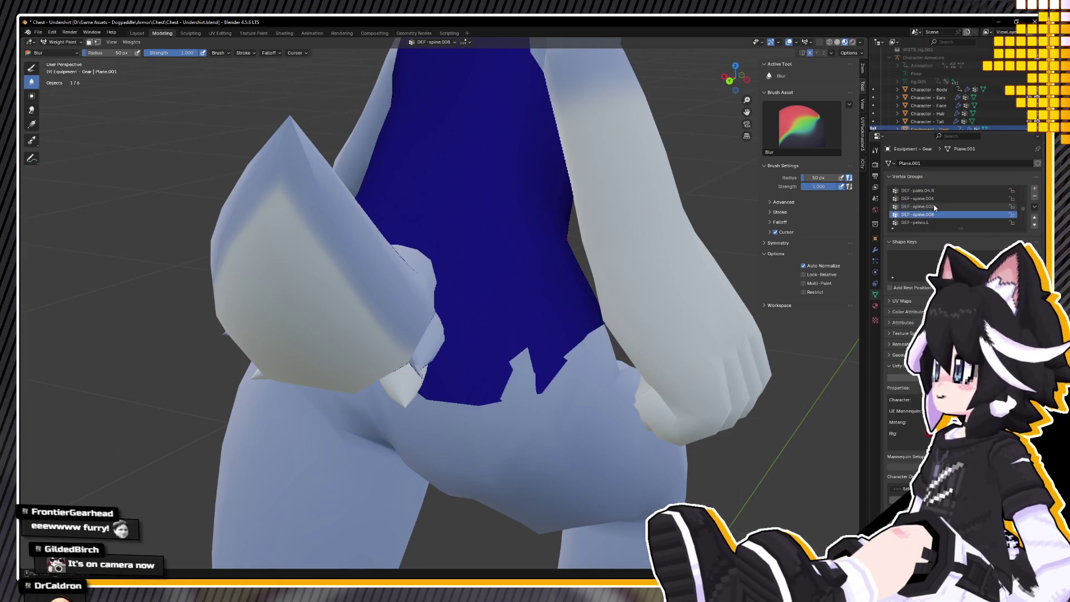
left_click(935, 215)
scroll(934, 215, "down", 1)
left_click(919, 198)
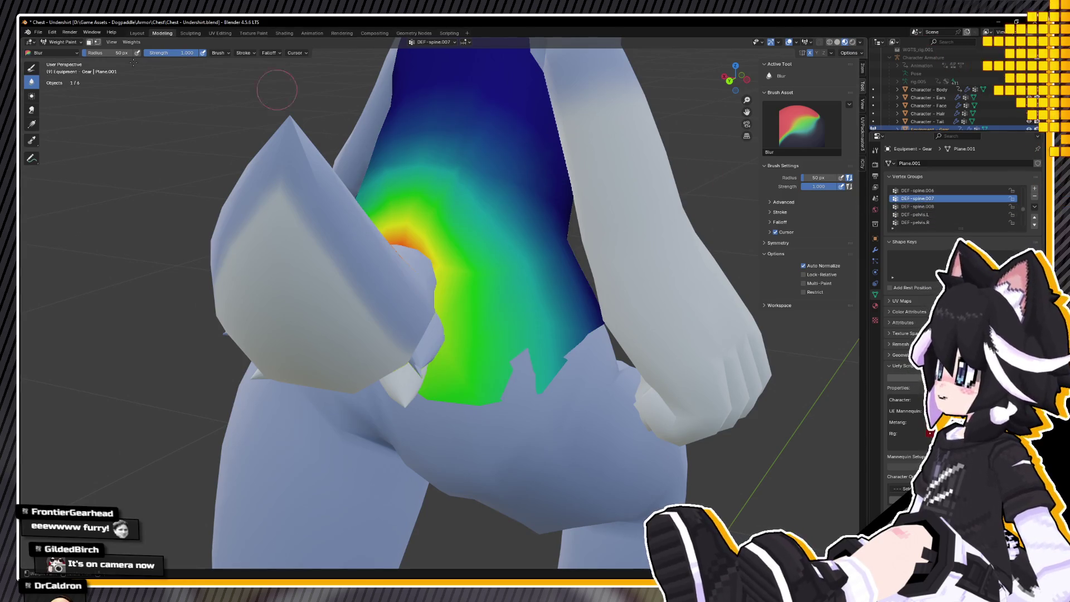
Paint the lower shirt with the Draw brush at weight 0.153.
left_click(31, 67)
left_click_drag(117, 52, 104, 52)
left_click(533, 392)
left_click_drag(533, 392, 549, 362)
scroll(942, 211, "down", 5)
left_click(941, 198)
scroll(943, 204, "up", 20, "ctrl")
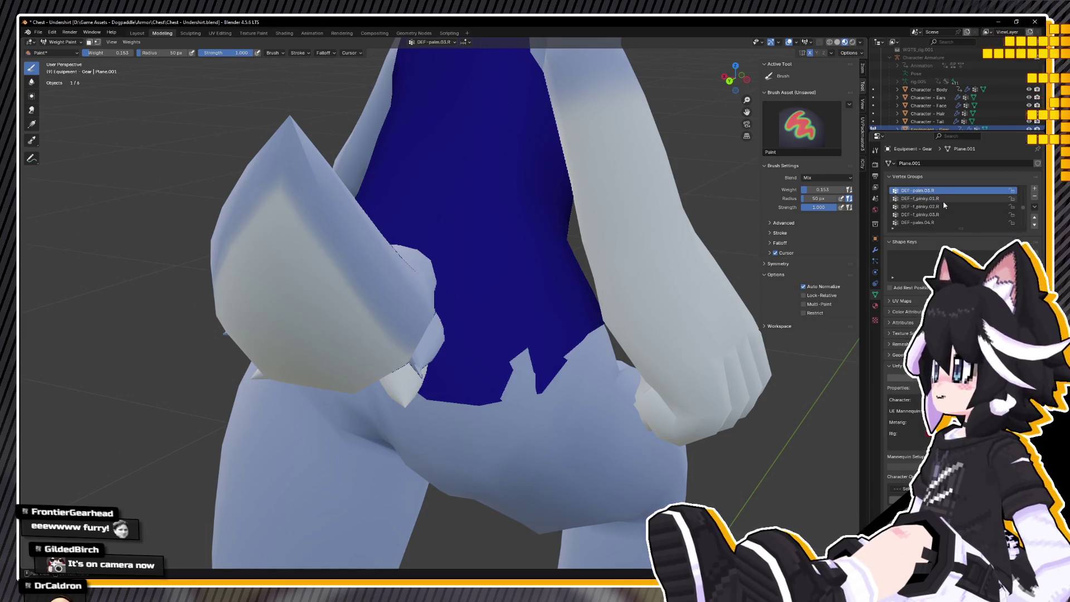
Set the brush weight to 0.725 while stepping through the vertex groups.
scroll(943, 204, "up", 20, "ctrl")
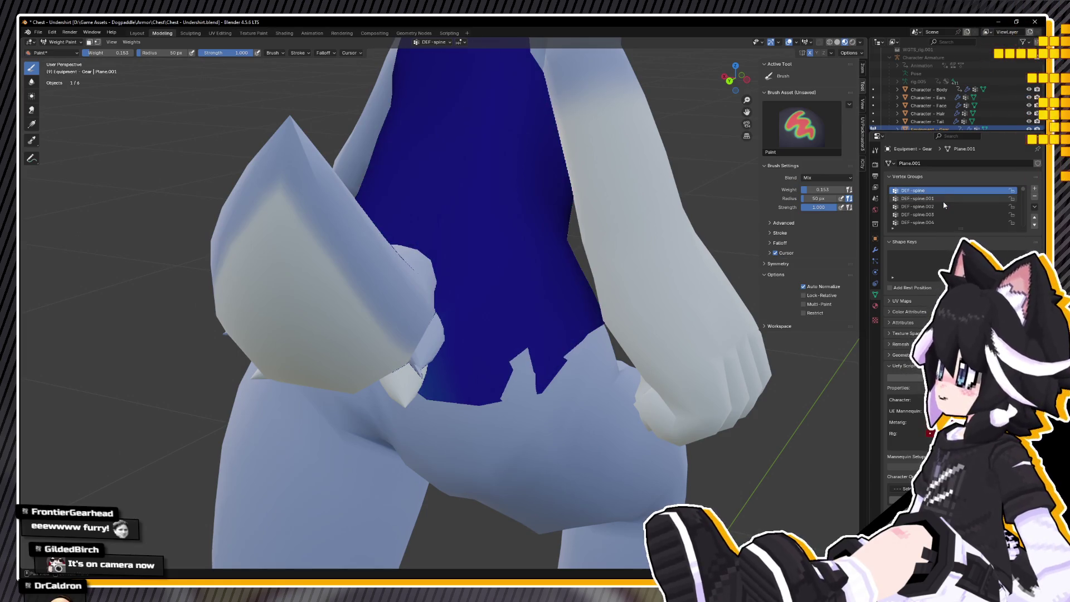
scroll(943, 204, "down", 5, "ctrl")
scroll(944, 204, "down", 2, "ctrl")
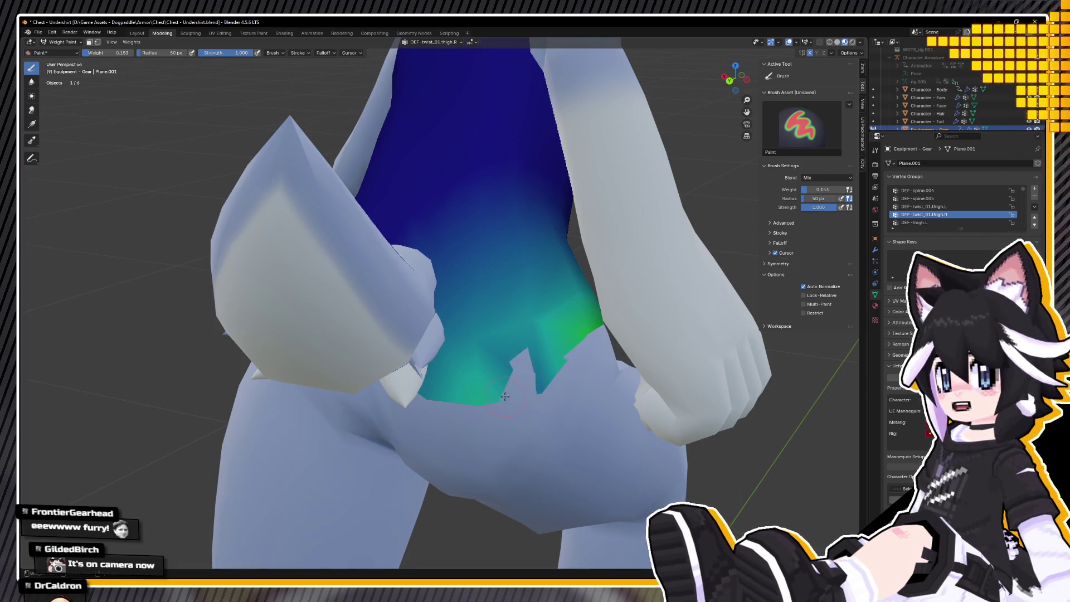
scroll(943, 218, "down", 10, "ctrl")
key("ctrl+f")
left_click(924, 196)
scroll(923, 196, "up", 20, "ctrl")
scroll(925, 196, "down", 20, "ctrl")
scroll(926, 199, "up", 10, "ctrl")
scroll(927, 198, "up", 1, "ctrl")
key("Up")
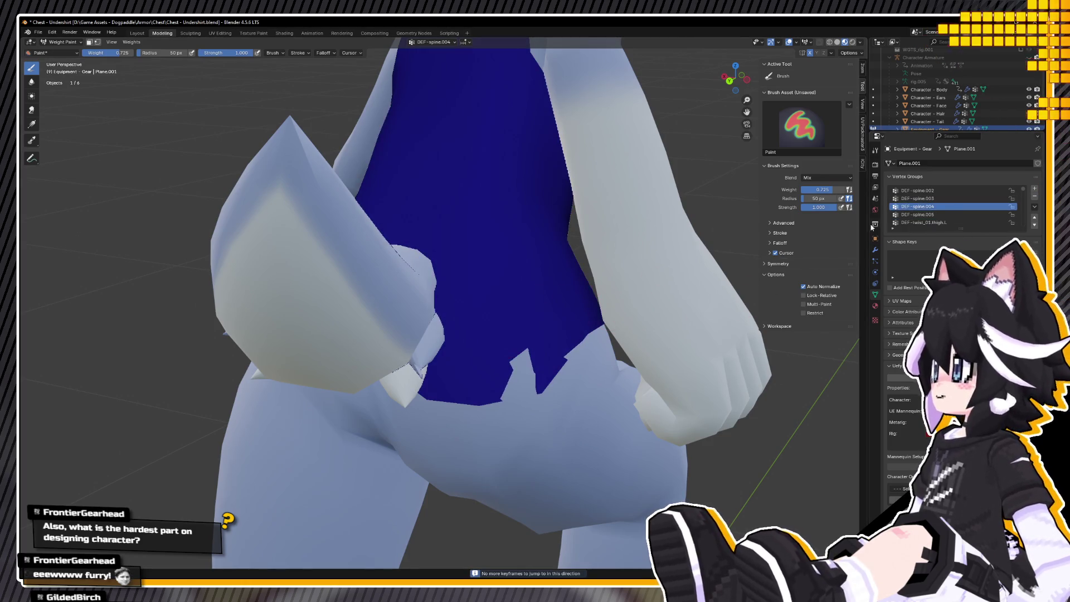
scroll(913, 212, "up", 2, "ctrl")
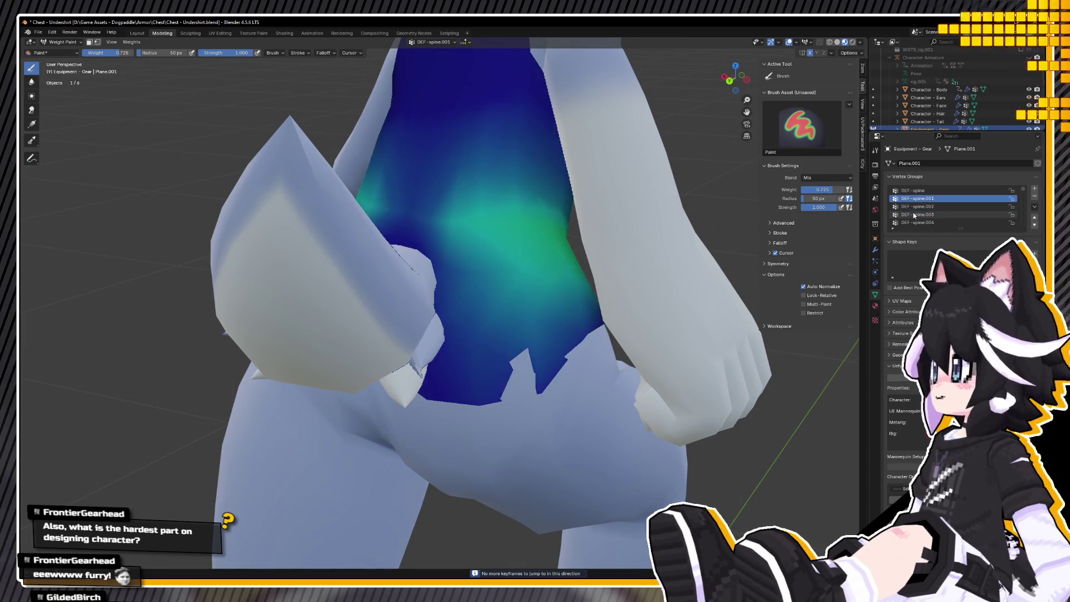
scroll(912, 212, "up", 1, "ctrl")
Paint DEF-spine.001 weight on the lower chest, then inspect DEF-shoulder.R and other bone weights.
mouse_move(573, 398)
left_mouse_down()
mouse_move(454, 387)
mouse_move(468, 356)
mouse_move(557, 334)
mouse_move(510, 337)
left_mouse_up()
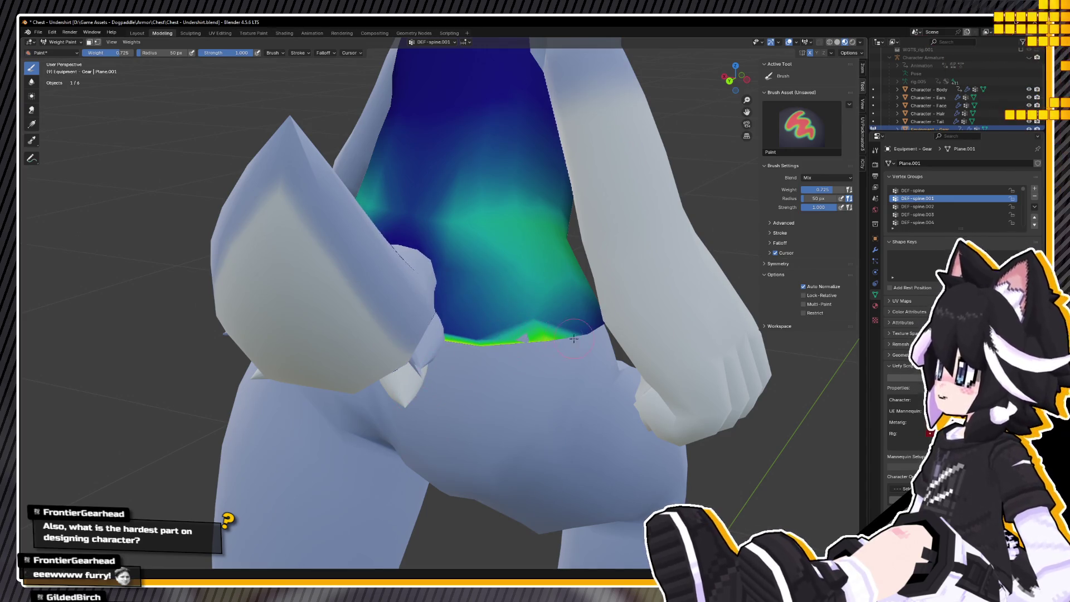
key("shift+z")
key("shift+z")
mouse_move(580, 367)
left_mouse_down()
mouse_move(501, 385)
mouse_move(557, 362)
left_mouse_up()
left_click(715, 353, "ctrl")
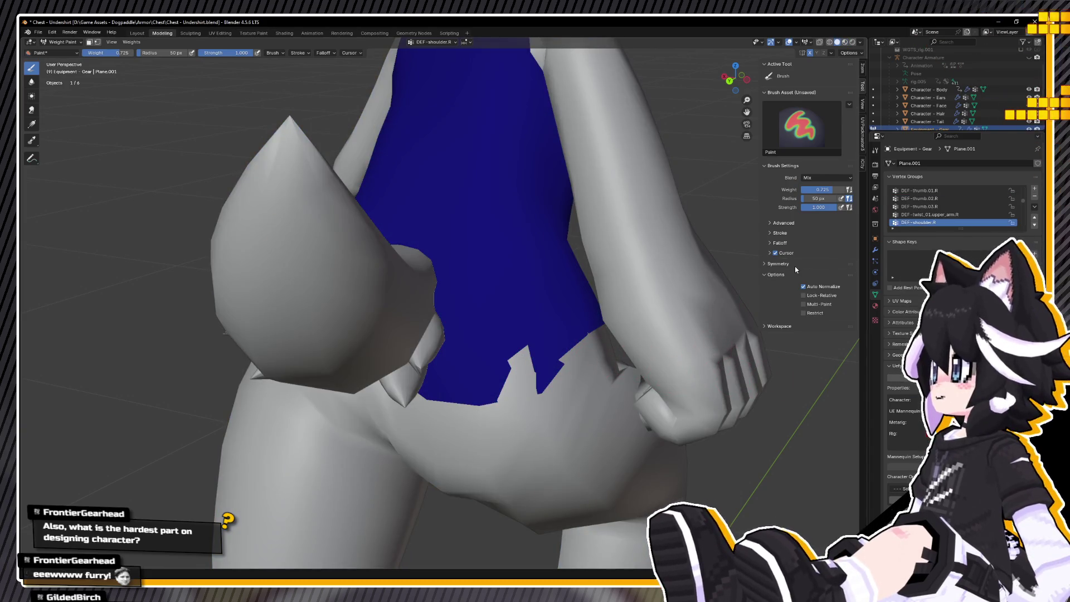
scroll(968, 210, "down", 4)
left_click(969, 199)
scroll(968, 210, "down", 10, "ctrl")
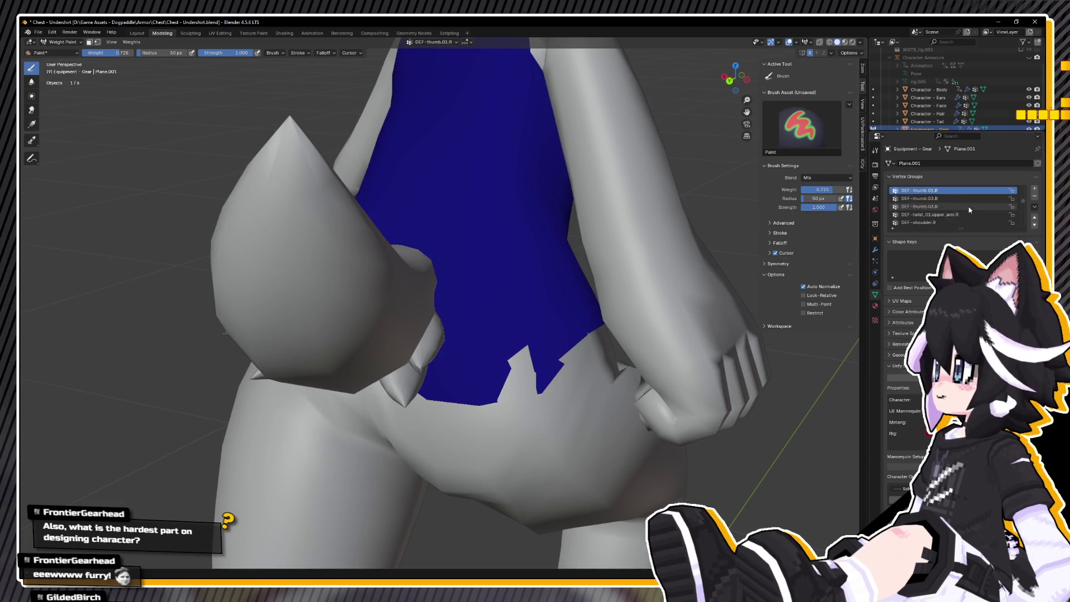
scroll(969, 209, "down", 2, "ctrl")
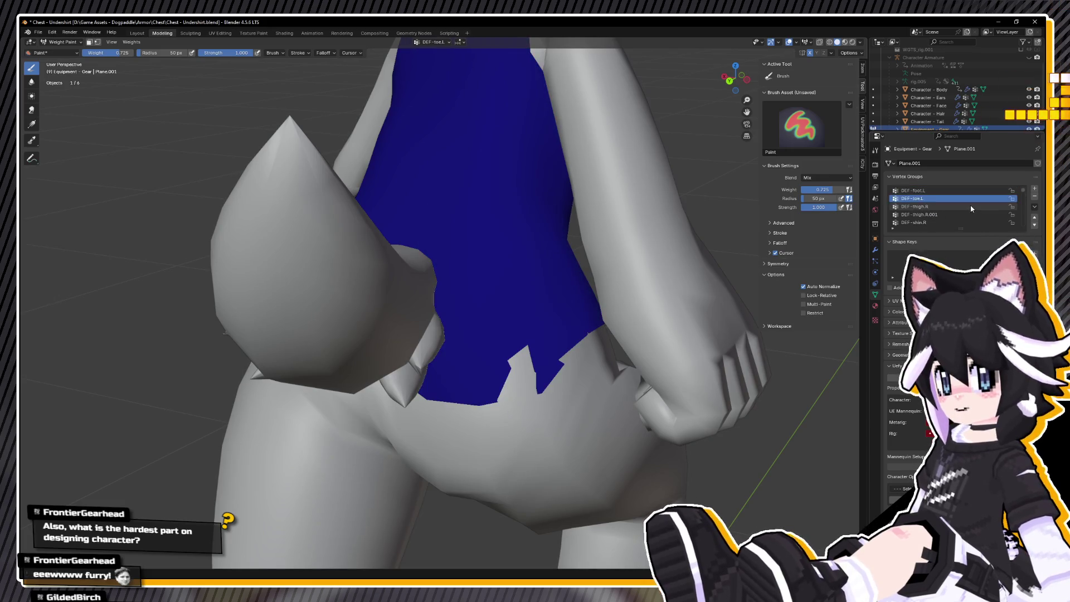
Show the surrounding meshes as wireframe to see the shirt's DEF-thigh.R weights.
middle_click_drag(246, 192, 328, 189)
scroll(927, 210, "down", 1, "ctrl")
scroll(927, 210, "up", 1, "ctrl")
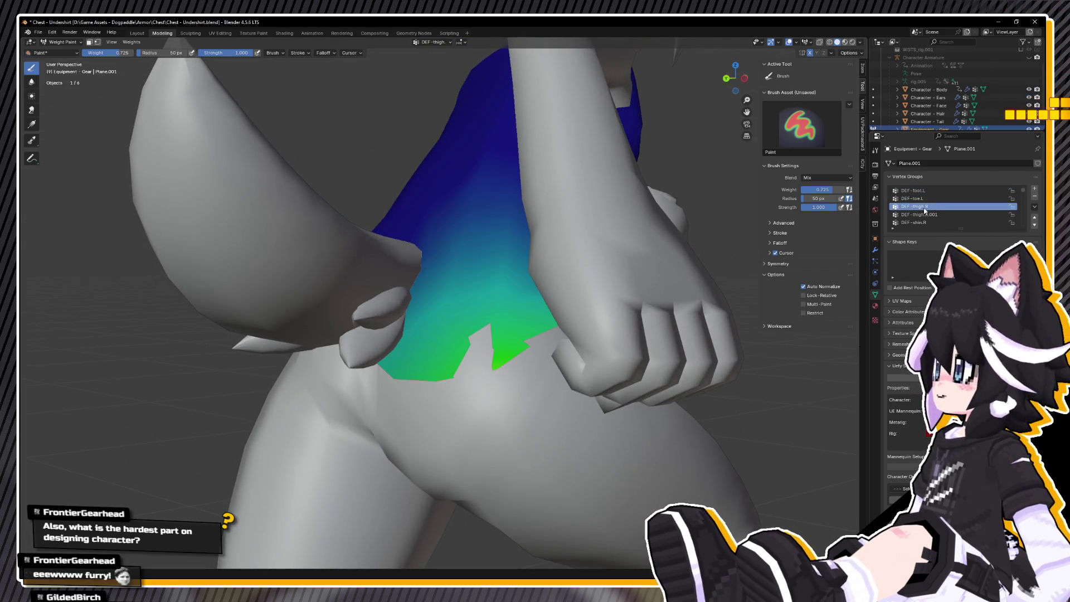
key("shift+z")
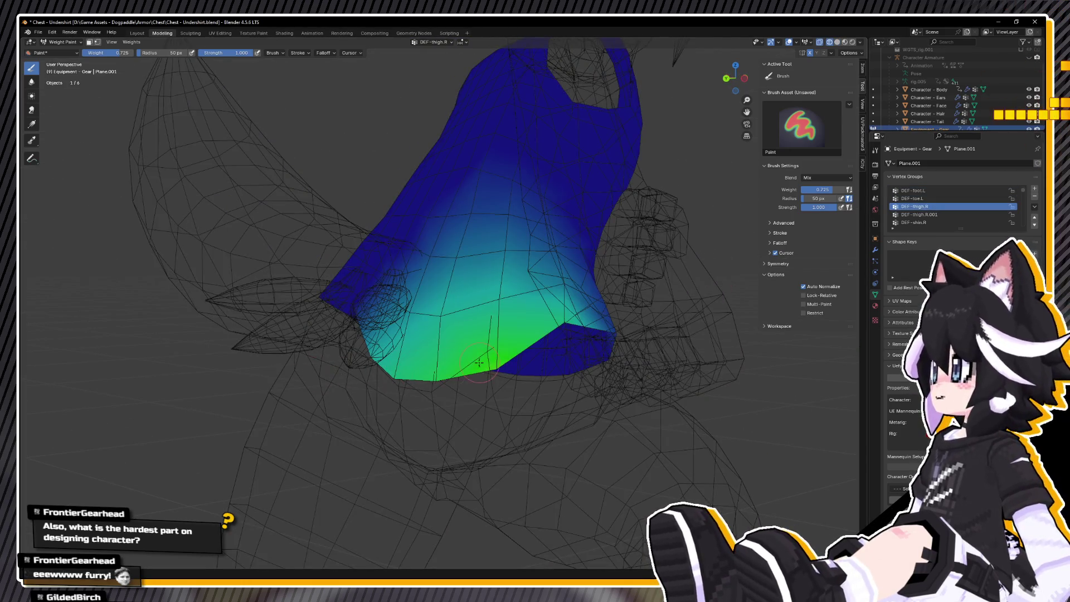
Paint DEF-thigh.R weight 0.282 onto the shirt's bottom tip.
middle_click_drag(501, 372, 519, 354)
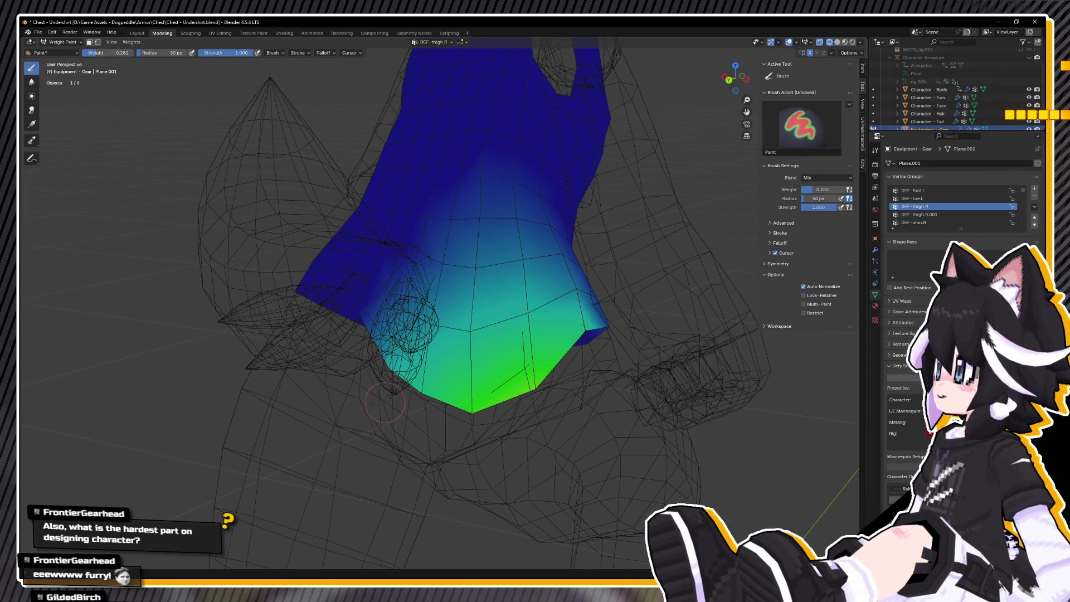
left_click_drag(419, 383, 473, 370)
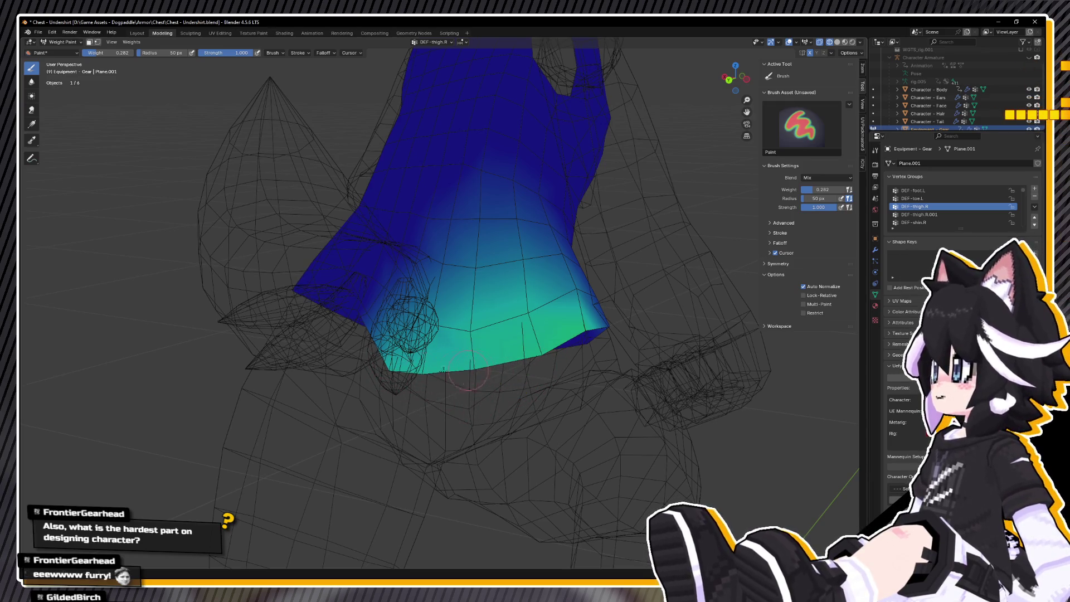
mouse_move(406, 378)
middle_mouse_down()
mouse_move(443, 362)
mouse_move(199, 256)
middle_mouse_up()
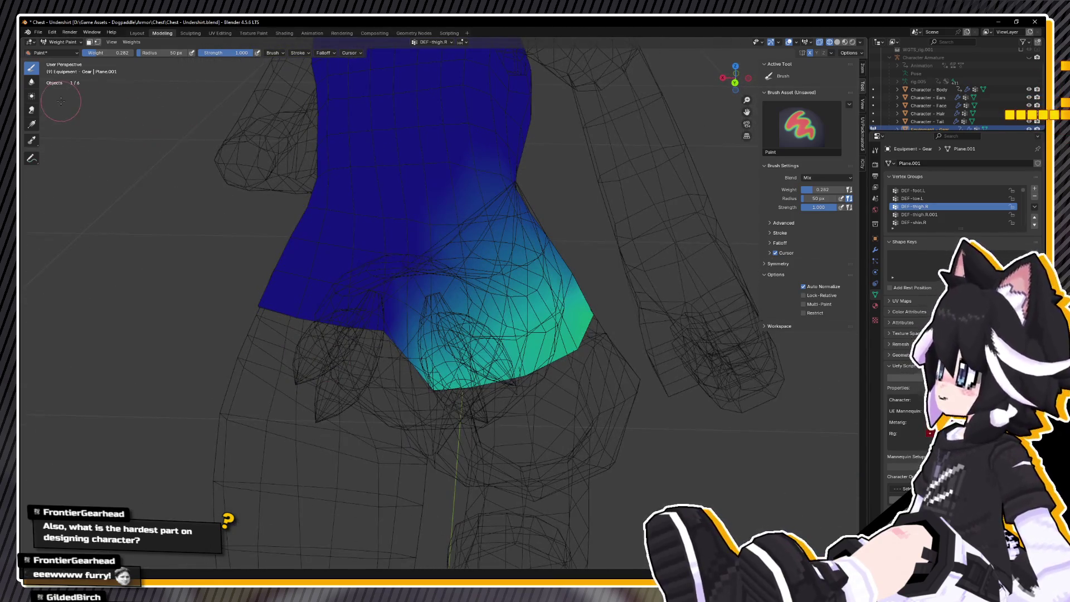
Blur the bright green and teal edge weights so they fade smoothly into blue.
left_click(32, 82)
left_click_drag(421, 351, 446, 388)
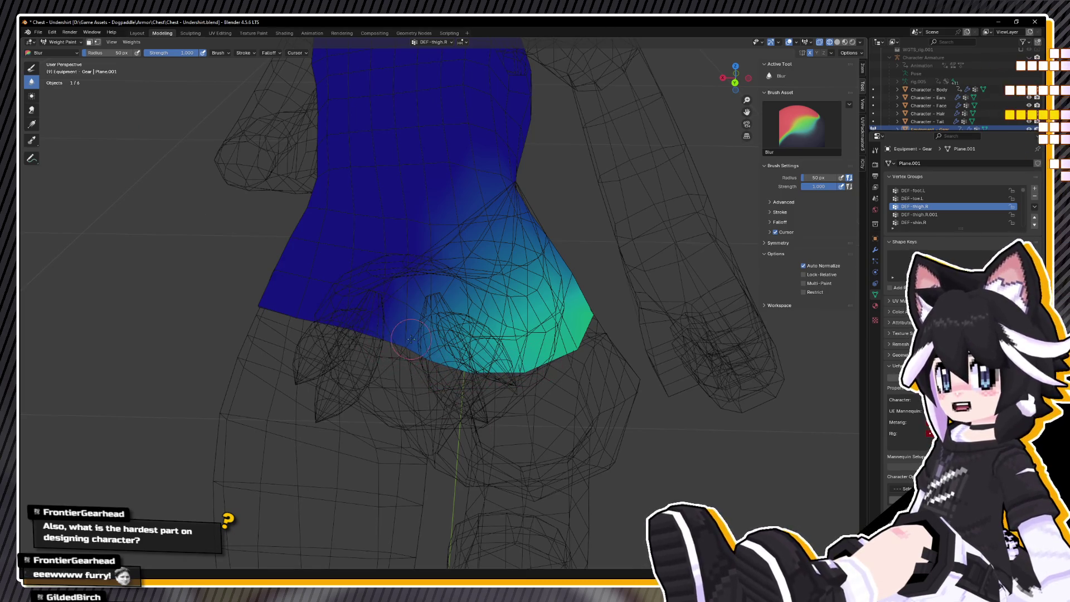
middle_click_drag(488, 378, 467, 372)
mouse_move(526, 377)
left_mouse_down()
mouse_move(489, 386)
mouse_move(446, 360)
left_mouse_up()
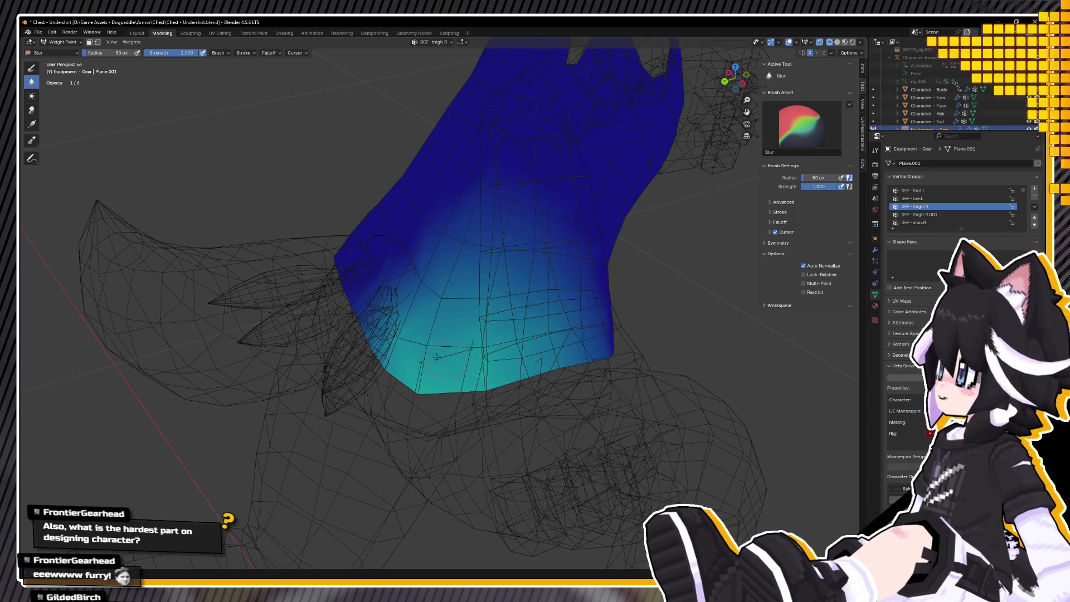
middle_click_drag(368, 318, 400, 306)
middle_click_drag(445, 338, 385, 312)
left_click_drag(384, 312, 390, 323)
middle_click_drag(390, 323, 391, 326)
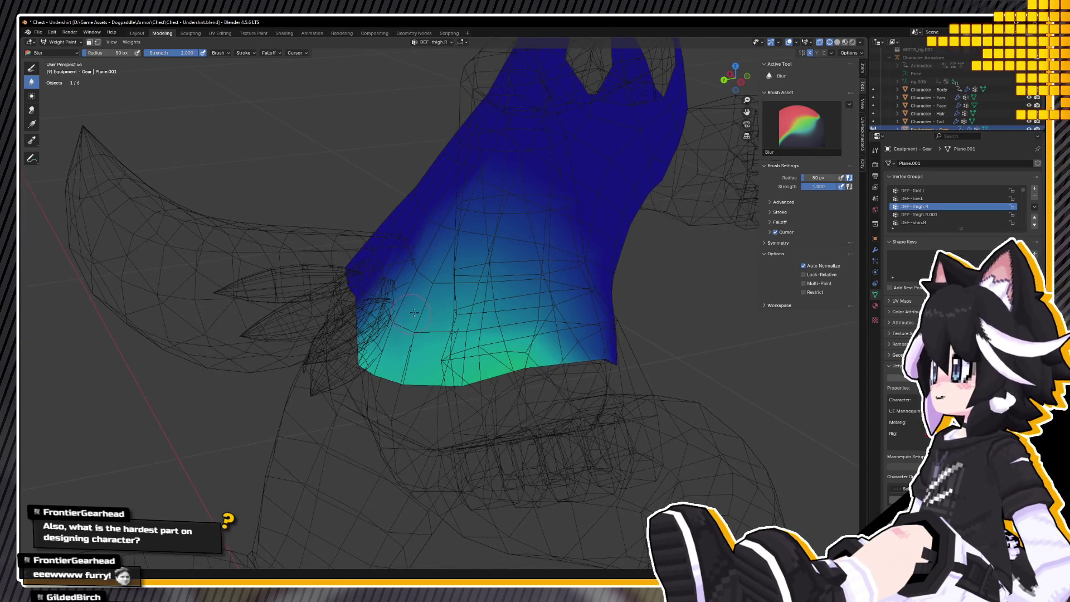
middle_click_drag(366, 323, 343, 336)
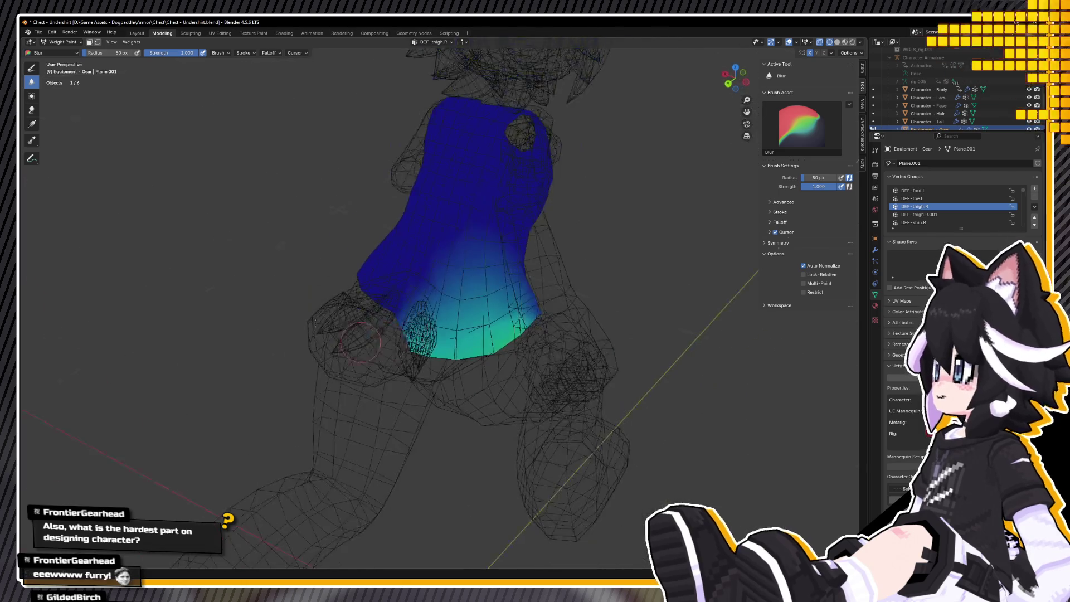
middle_click_drag(411, 350, 461, 352)
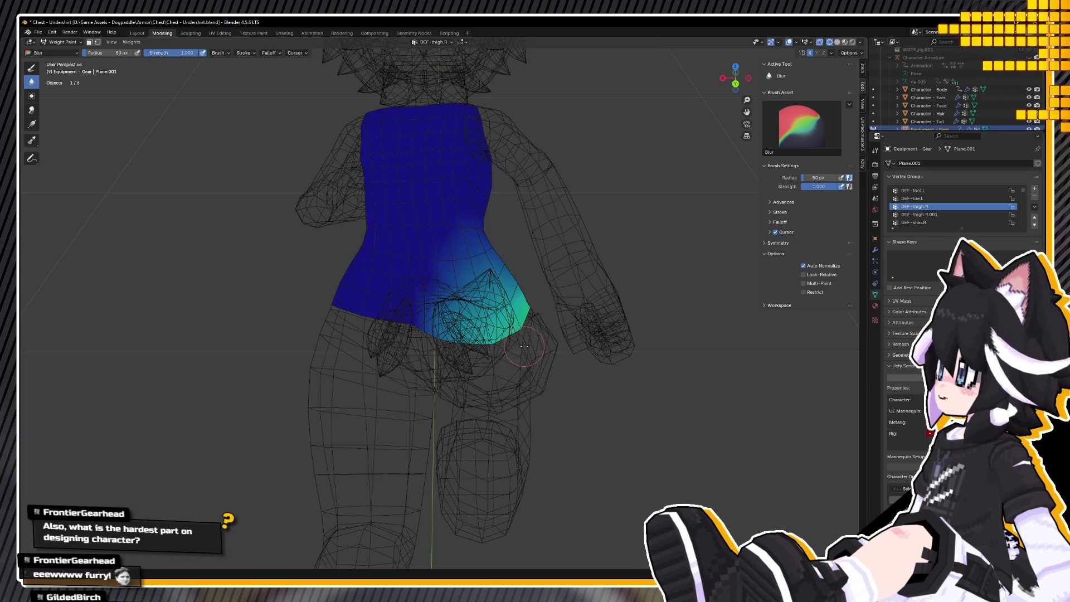
scroll(467, 357, "down", 5)
middle_click_drag(489, 382, 215, 107)
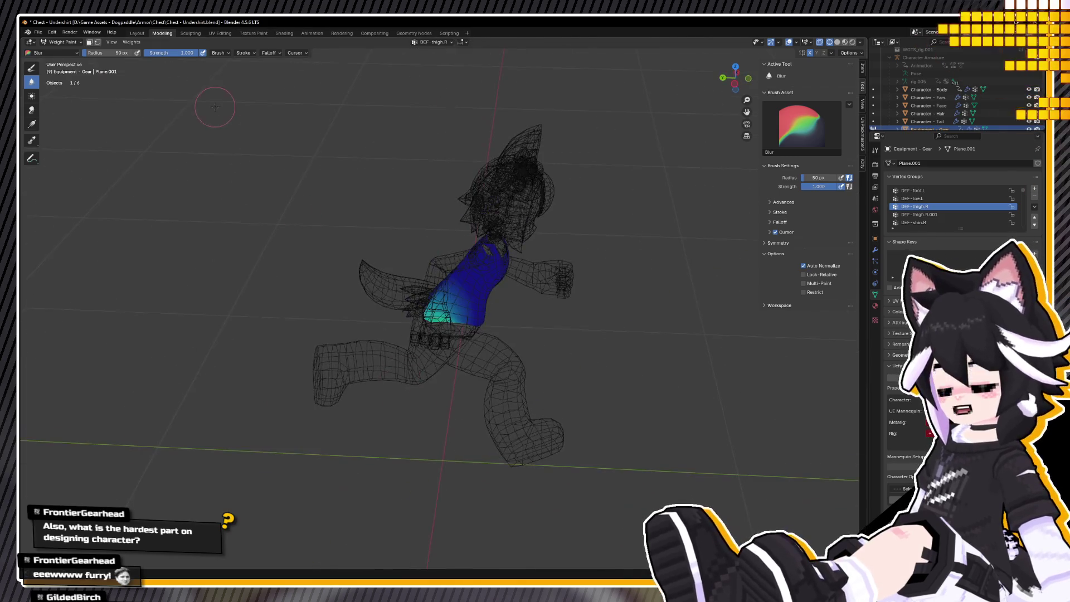
Leave weight painting for Object Mode and return to solid shading.
left_click(62, 42)
left_click(61, 52)
middle_click_drag(390, 250, 522, 206)
key("shift+z")
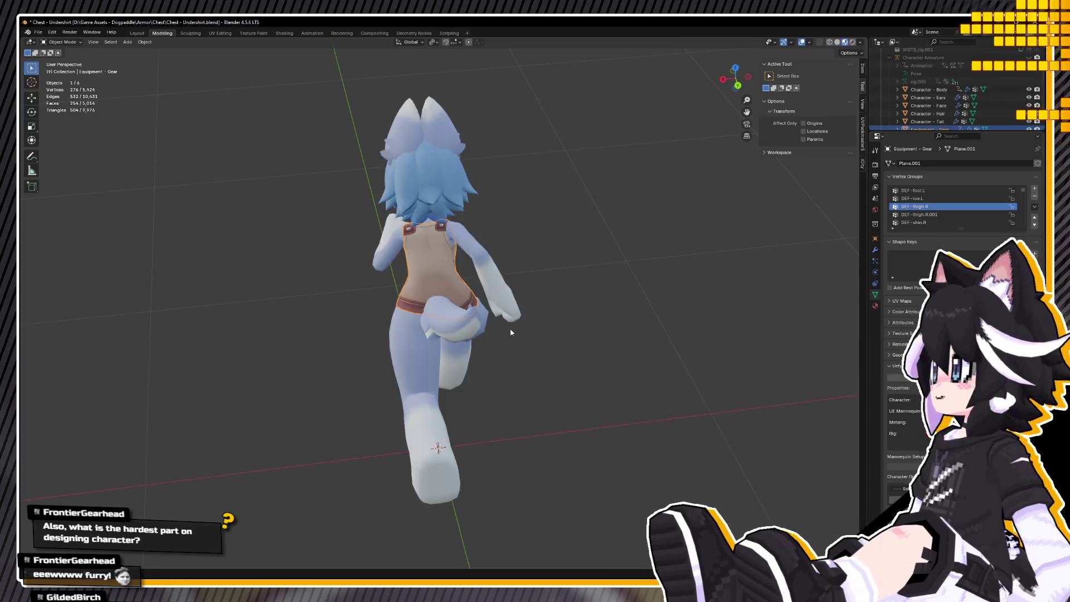
scroll(513, 357, "up", 4)
middle_click_drag(513, 357, 429, 279)
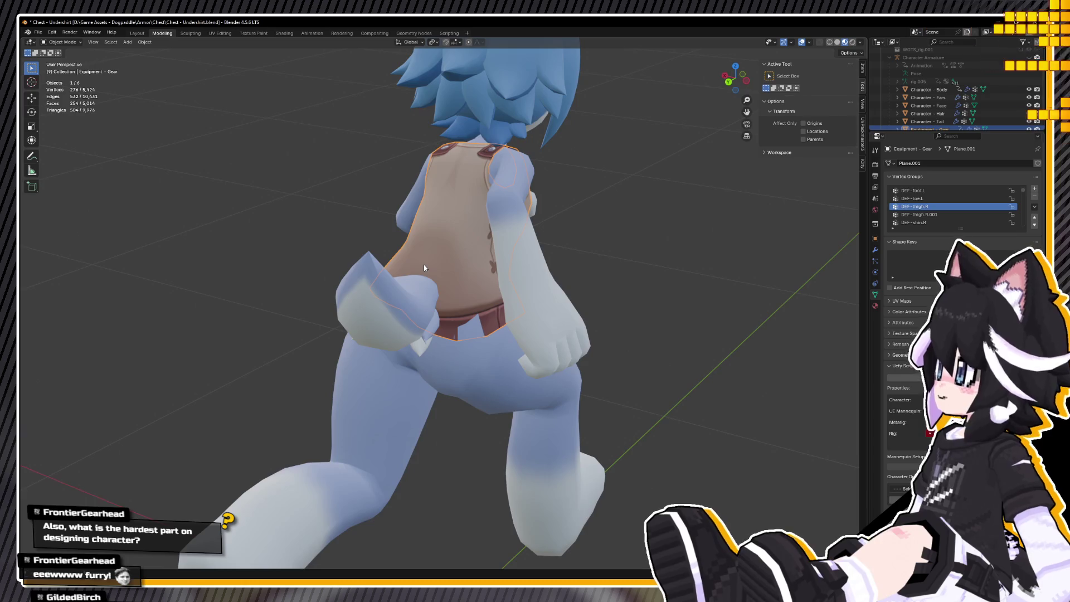
scroll(437, 285, "up", 3)
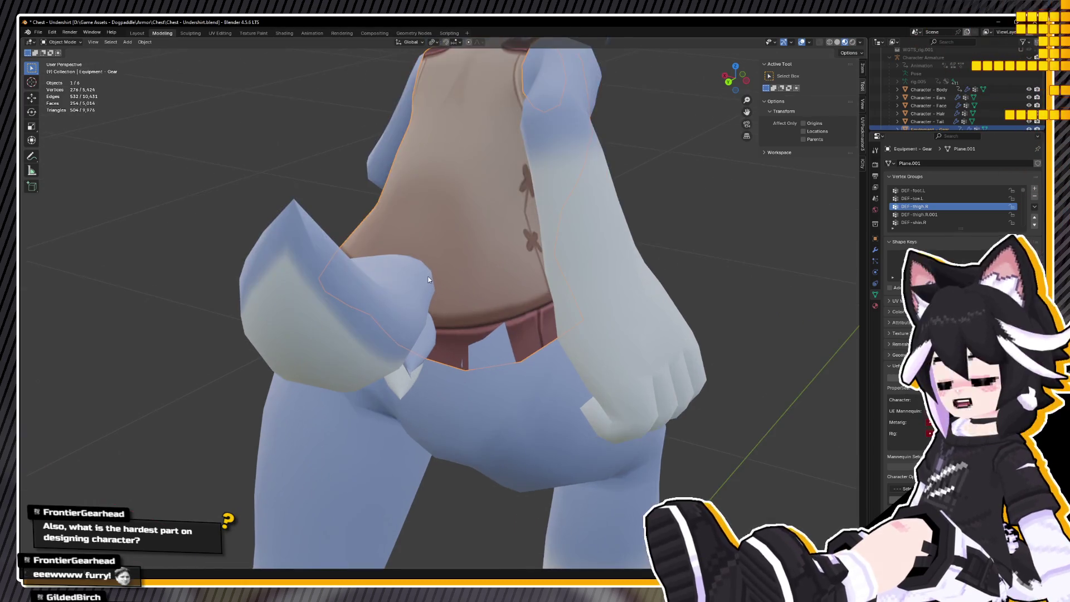
In Edit Mode, slightly fatten the shirt's lower torso edge loops with Alt+S.
key("Tab")
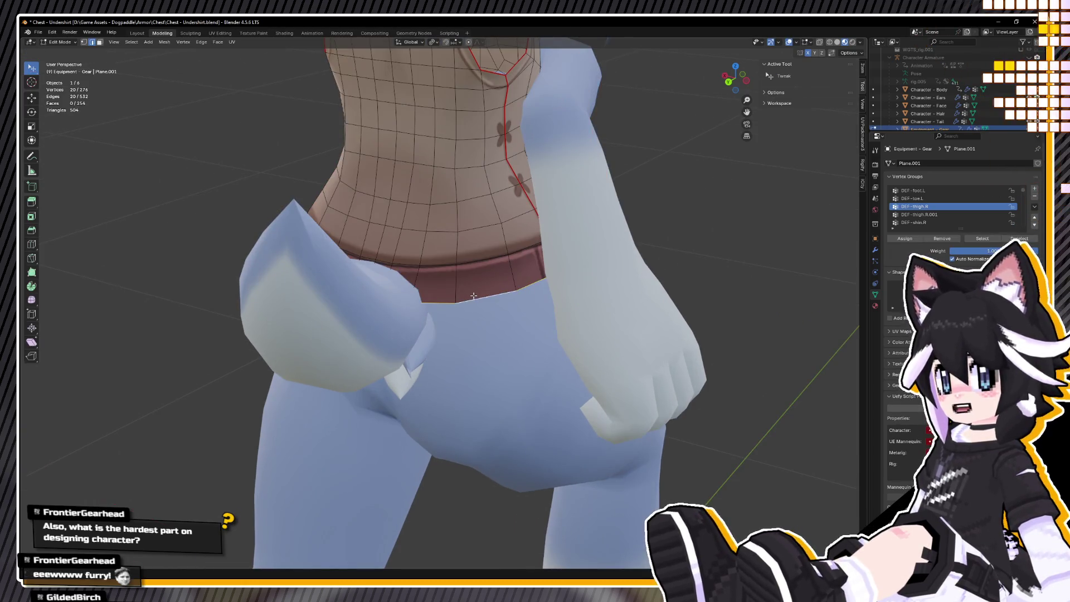
left_click(477, 259, "alt+shift")
middle_click_drag(477, 259, 607, 265)
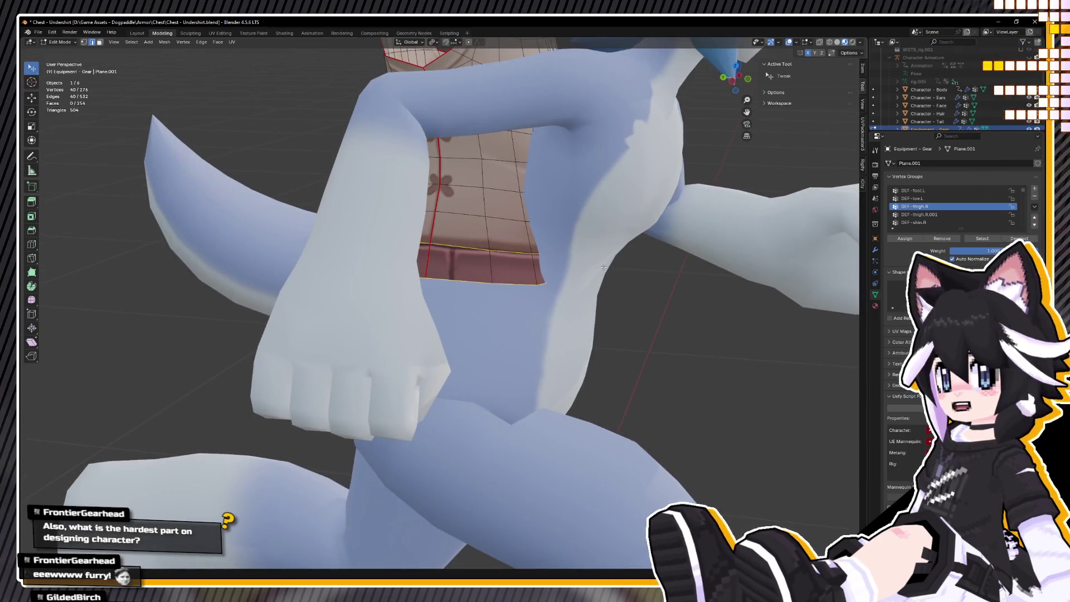
key("alt+s")
left_click(561, 253)
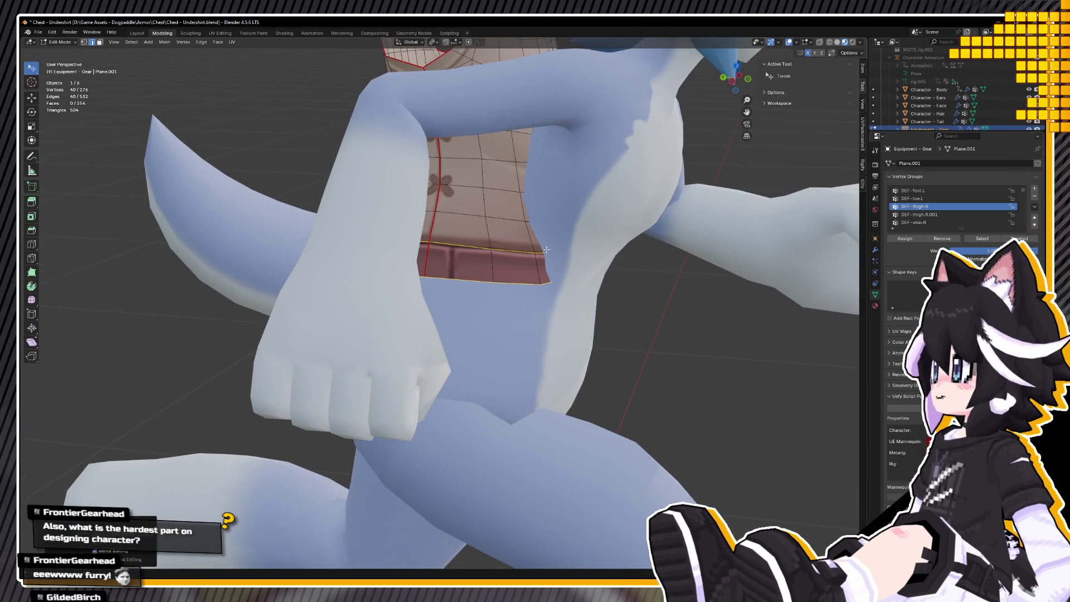
Fatten the mid-torso edge loop as well, then return to Object Mode.
left_click(513, 224, "alt")
key("alt+s")
left_click(643, 249)
middle_click_drag(643, 250, 655, 252)
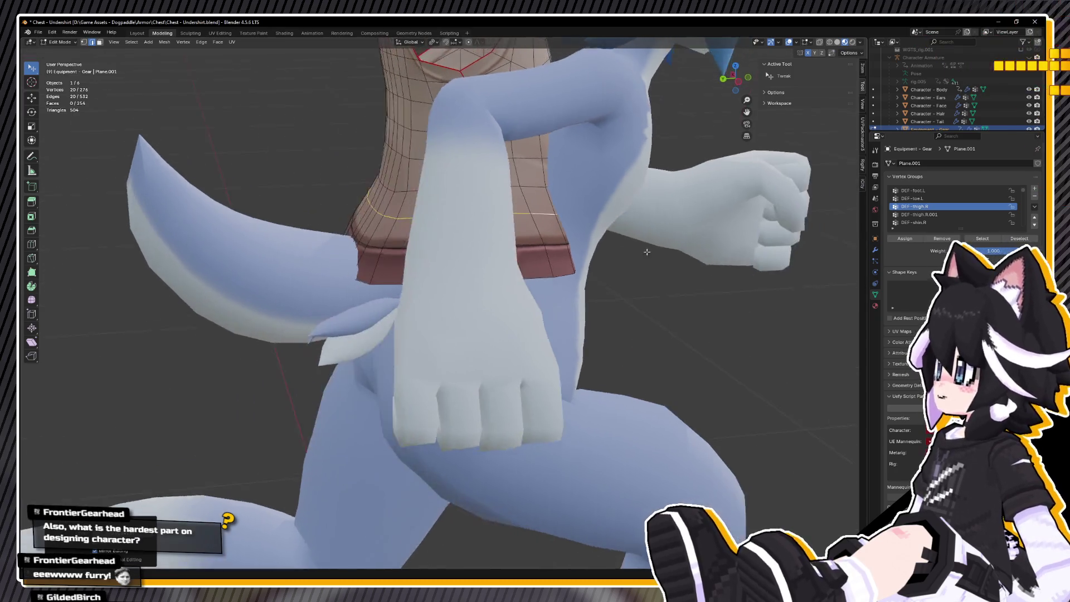
scroll(660, 255, "up", 1)
key("Tab")
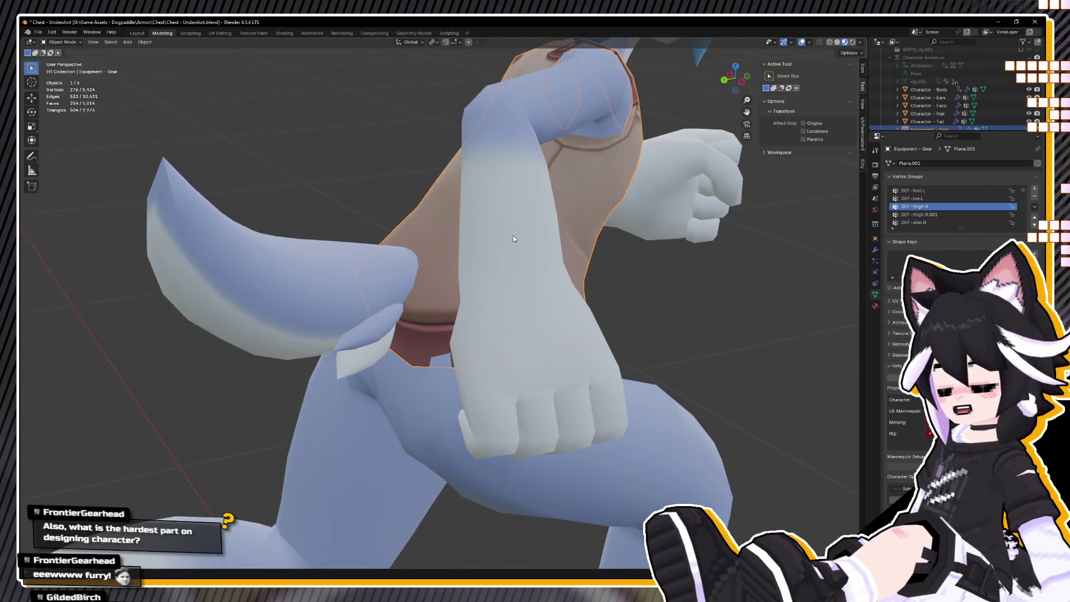
middle_click_drag(541, 231, 539, 229)
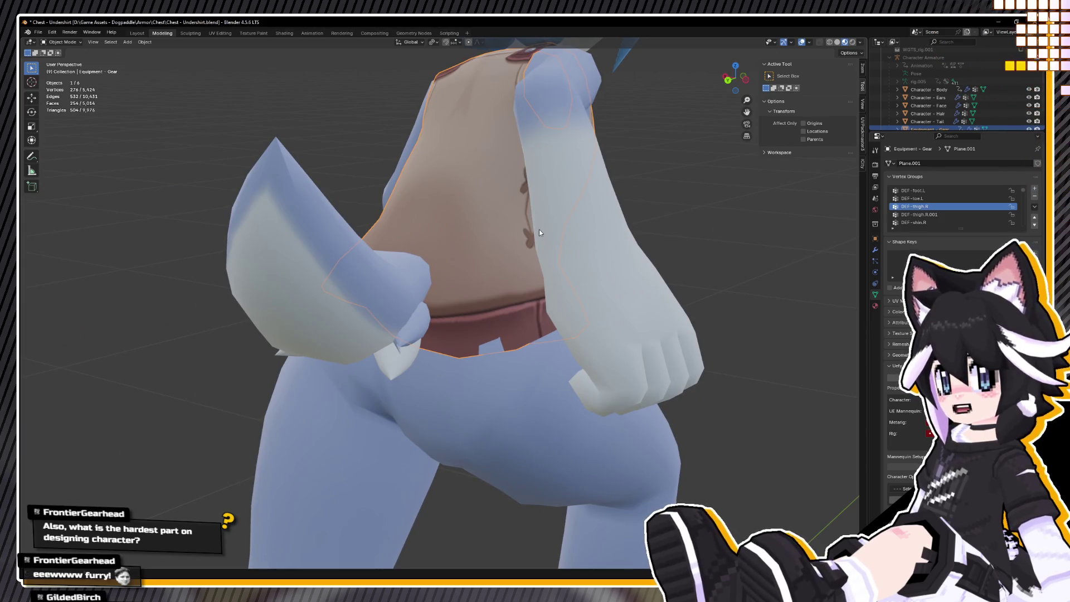
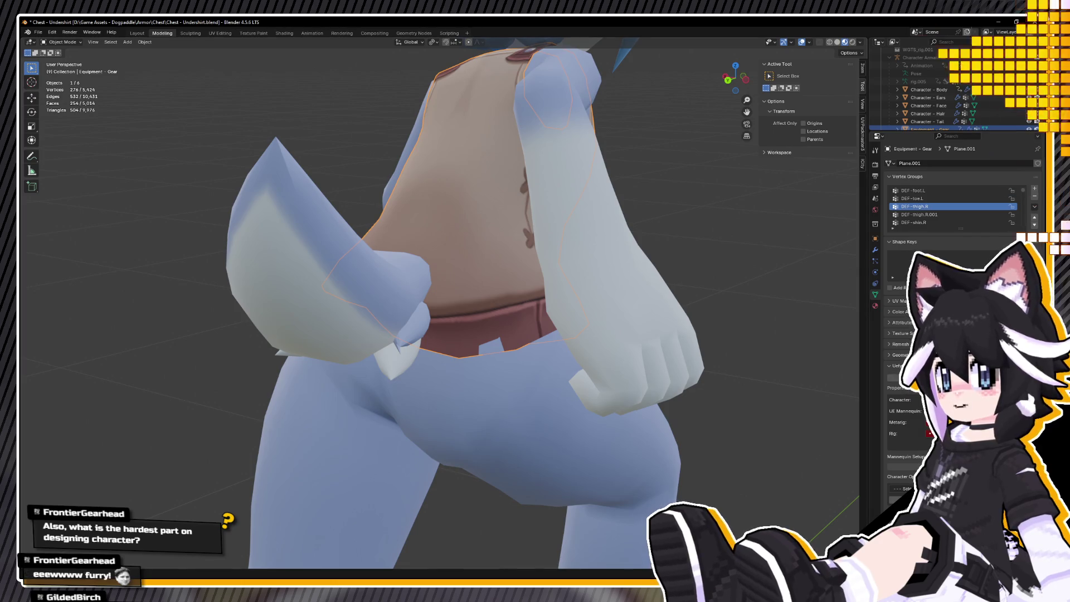
Orbit around the undershirt front and back, inspect DEF-thigh.R.001 and other vertex groups, then open the interaction-mode list.
mouse_move(662, 430)
middle_mouse_down()
mouse_move(632, 314)
mouse_move(518, 312)
middle_mouse_up()
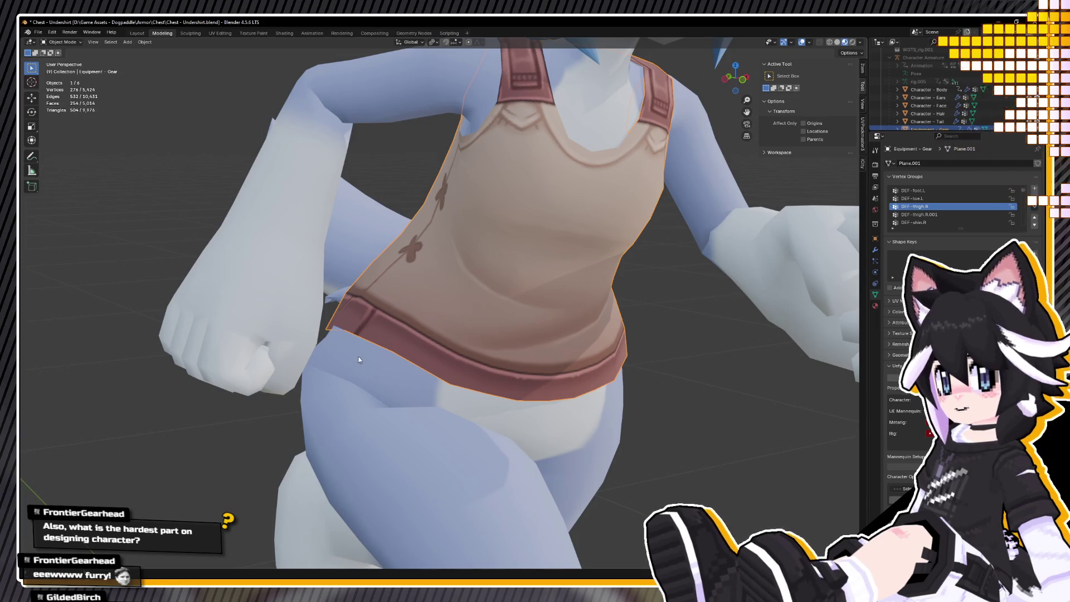
mouse_move(463, 293)
middle_mouse_down()
mouse_move(480, 296)
mouse_move(427, 308)
mouse_move(450, 306)
middle_mouse_up()
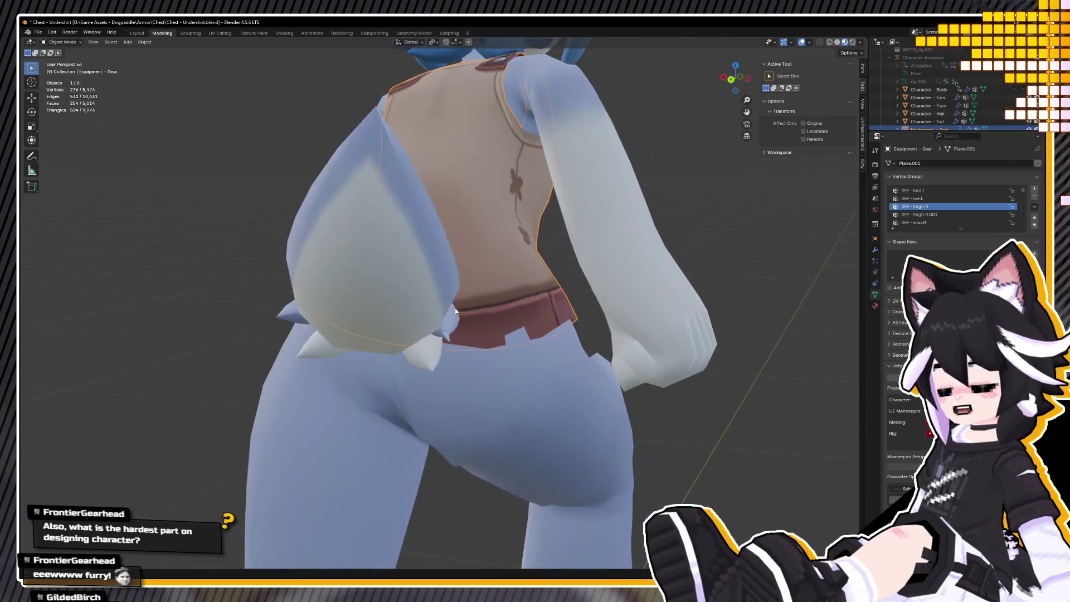
left_click(931, 215)
scroll(927, 212, "down", 5)
left_click(923, 215)
key("ctrl+z")
key("ctrl+z")
left_click(63, 41)
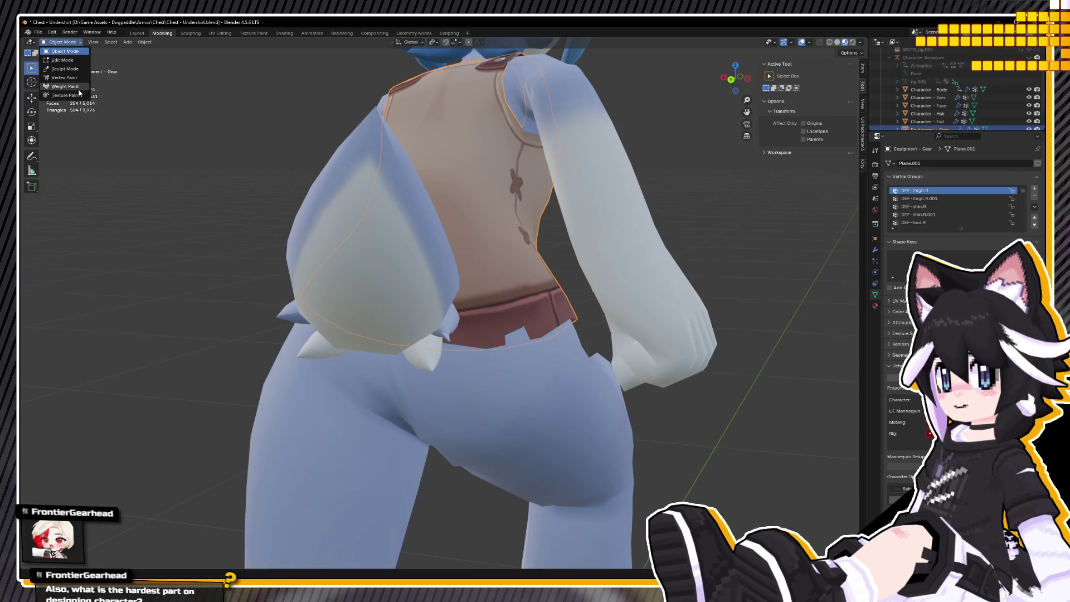
Switch the undershirt to Weight Paint mode and scroll through the spine vertex groups.
left_click(79, 88)
scroll(925, 197, "down", 5, "ctrl")
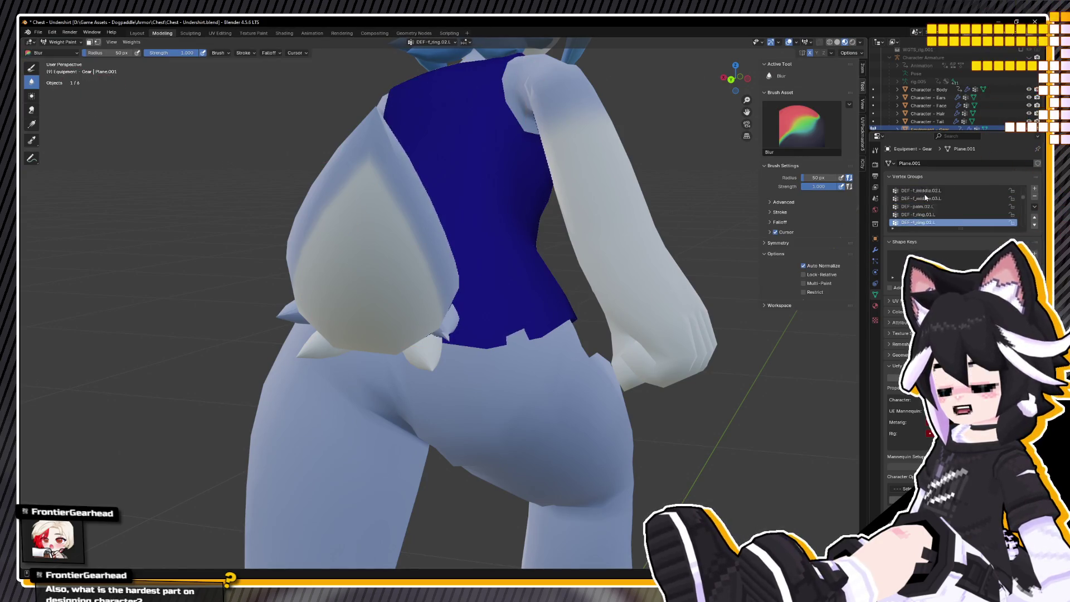
scroll(924, 197, "down", 5, "ctrl")
scroll(924, 198, "up", 2, "ctrl")
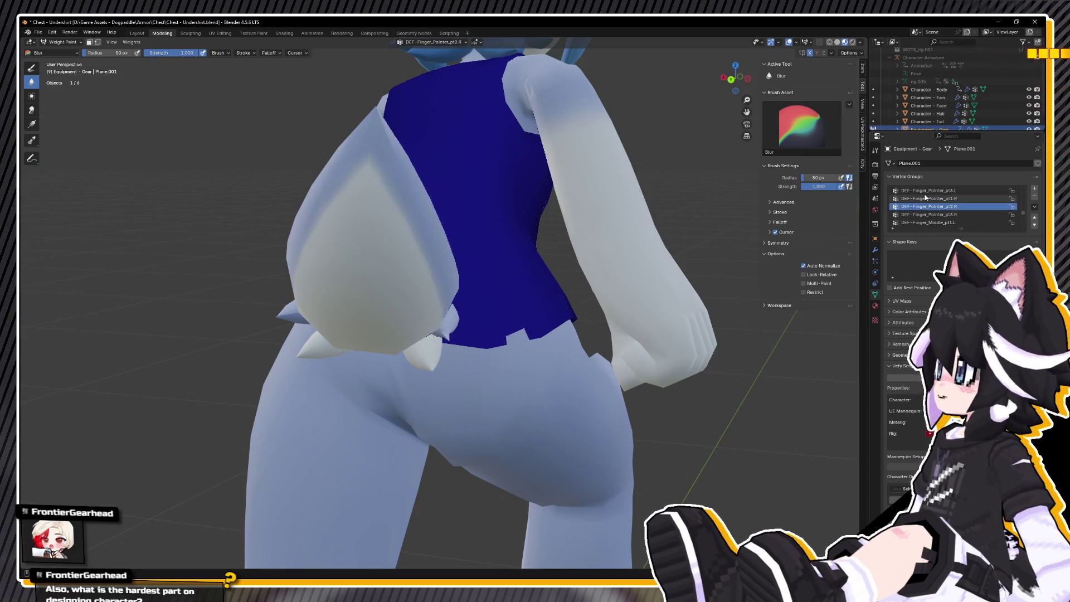
scroll(924, 198, "down", 3, "ctrl")
scroll(925, 197, "up", 3, "ctrl")
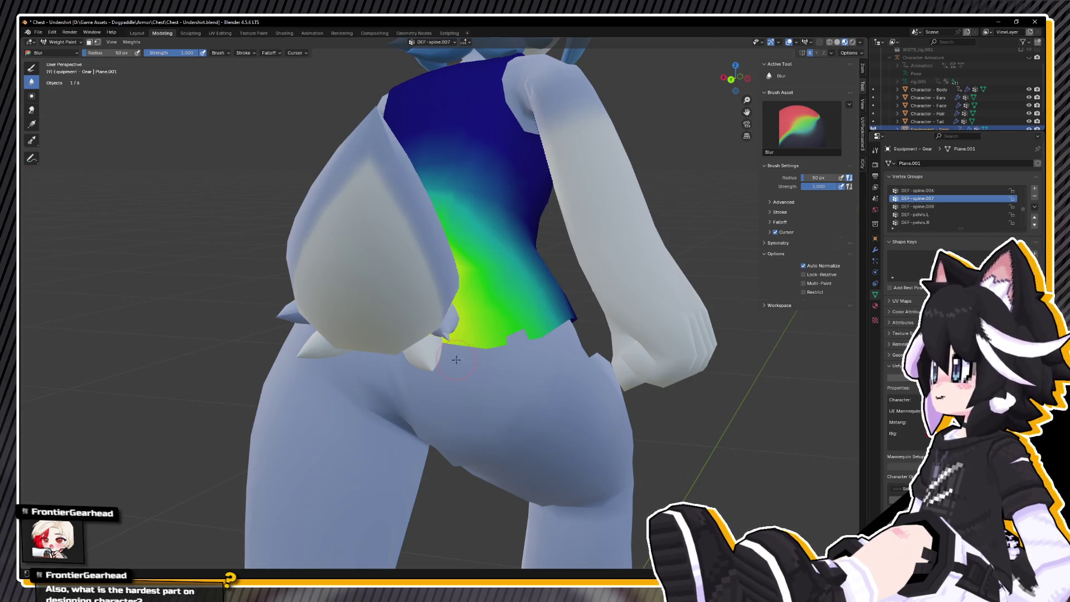
scroll(925, 194, "down", 5, "ctrl")
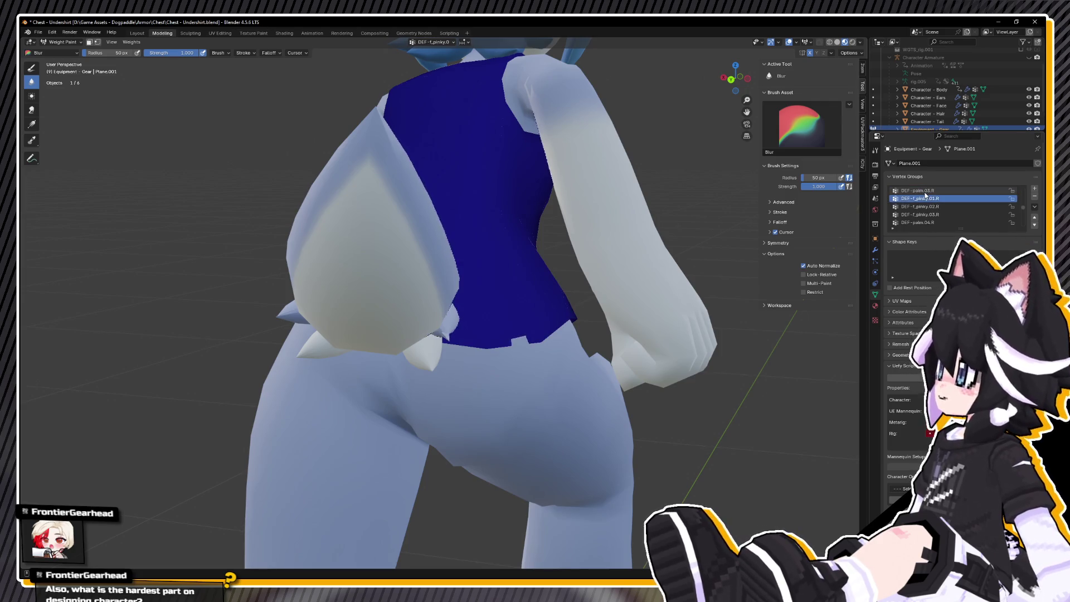
scroll(925, 194, "down", 6, "ctrl")
scroll(926, 195, "down", 4, "ctrl")
scroll(926, 194, "up", 6, "ctrl")
scroll(926, 194, "up", 8, "ctrl")
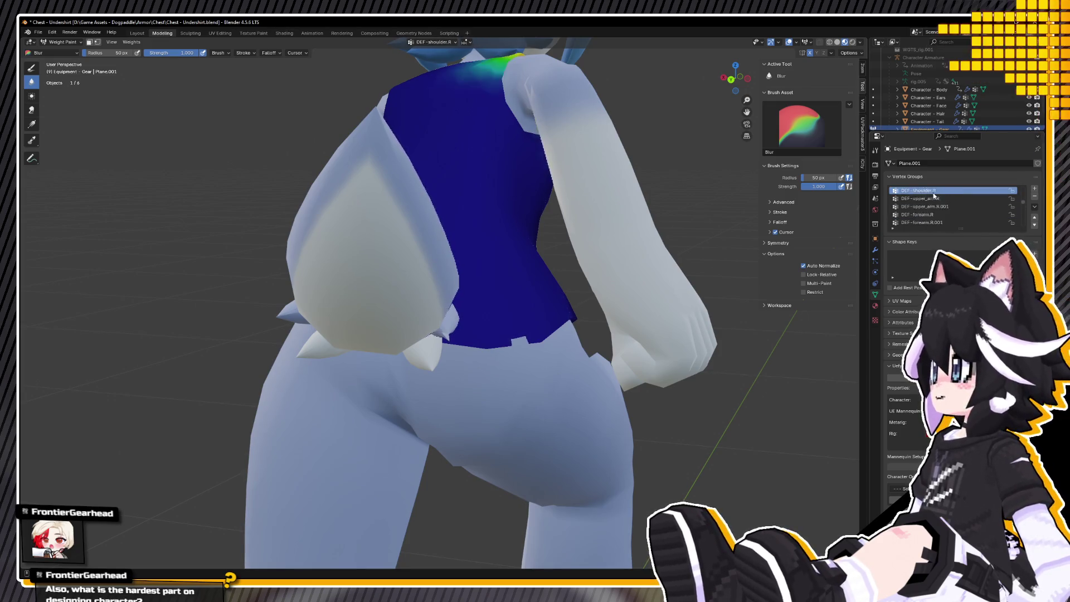
scroll(945, 196, "up", 3, "ctrl")
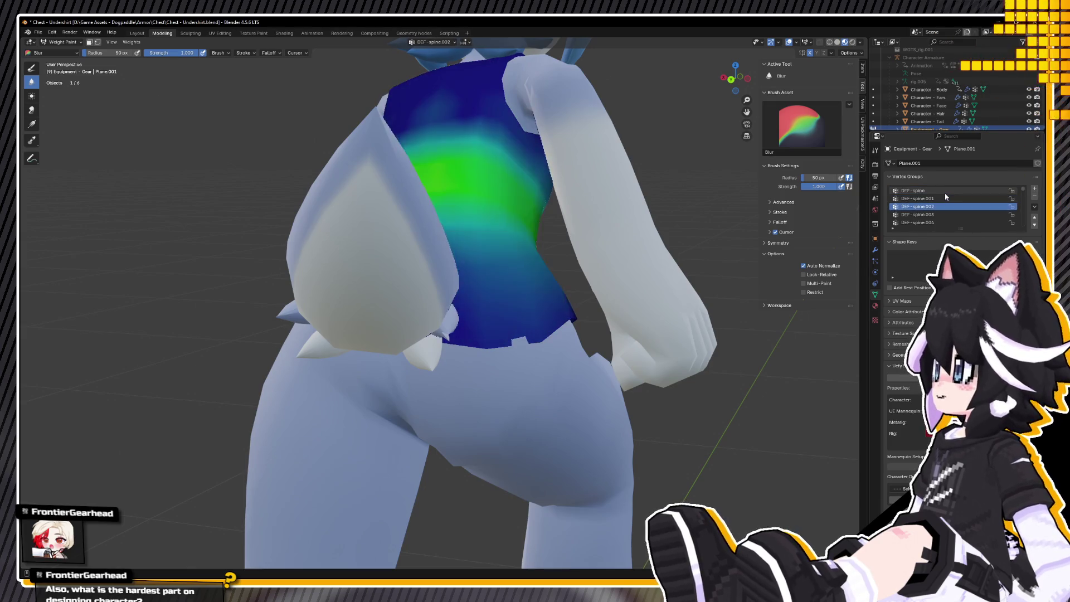
scroll(943, 196, "down", 1, "ctrl")
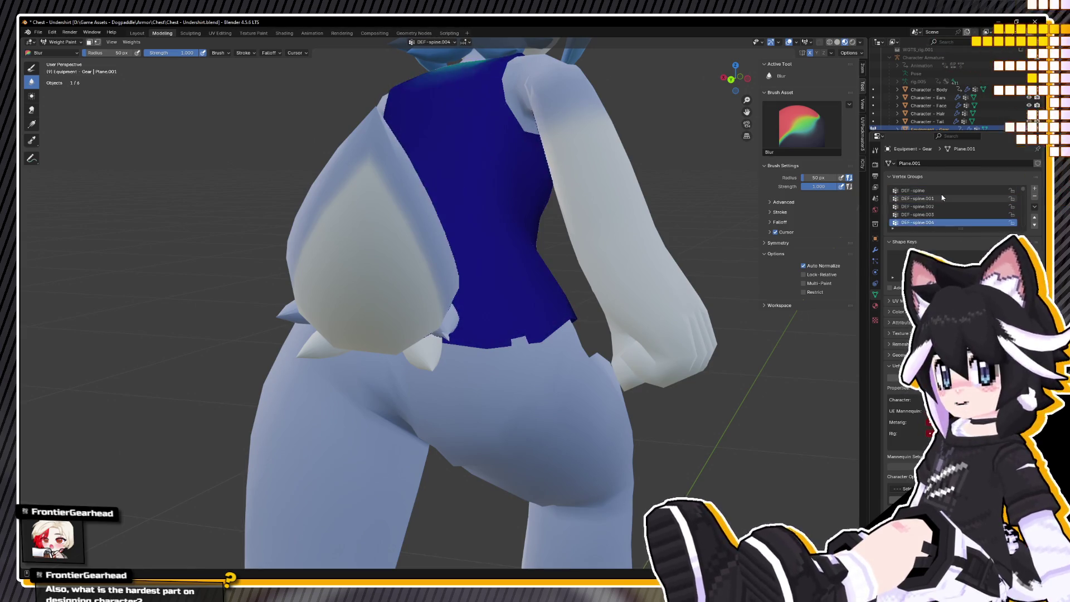
scroll(943, 196, "up", 1, "ctrl")
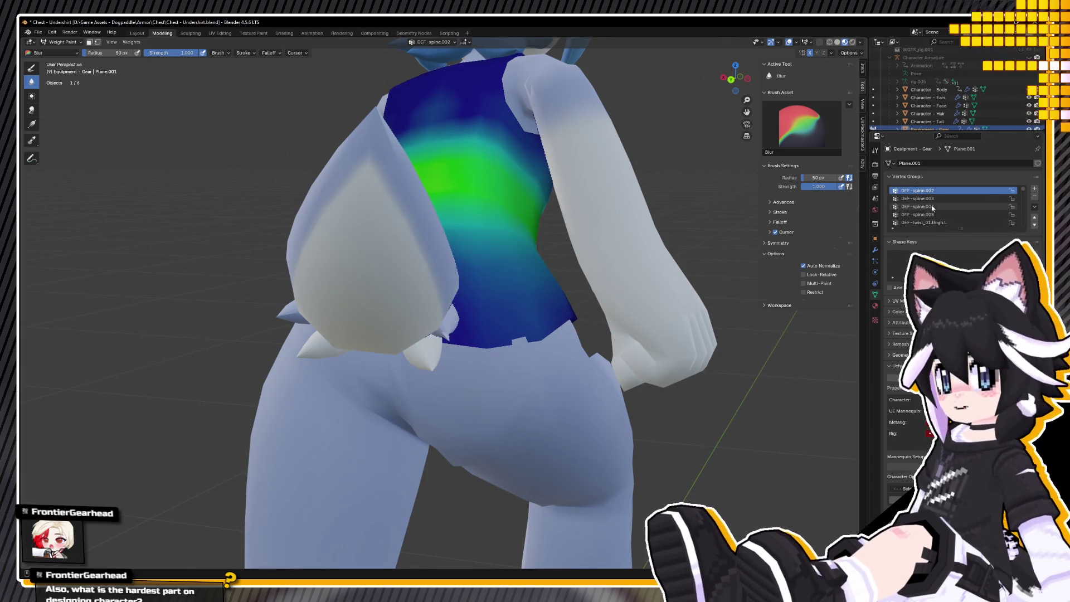
scroll(931, 208, "down", 1, "ctrl")
Compare the weight colours of the DEF-spine.004 and DEF-thigh.L groups.
left_click(925, 207)
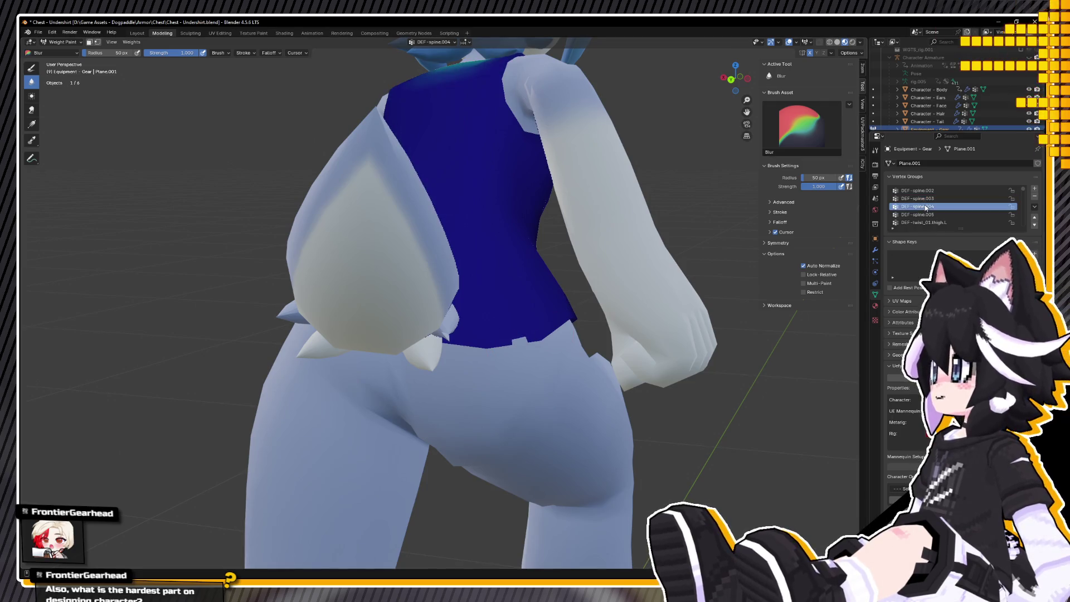
scroll(926, 208, "down", 1, "ctrl")
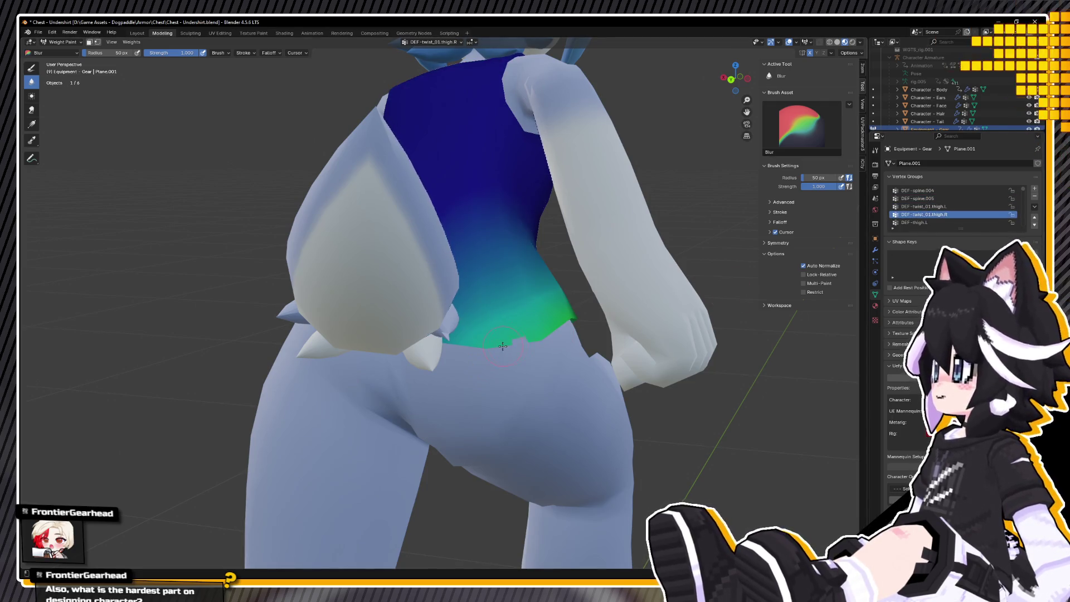
left_click(926, 207)
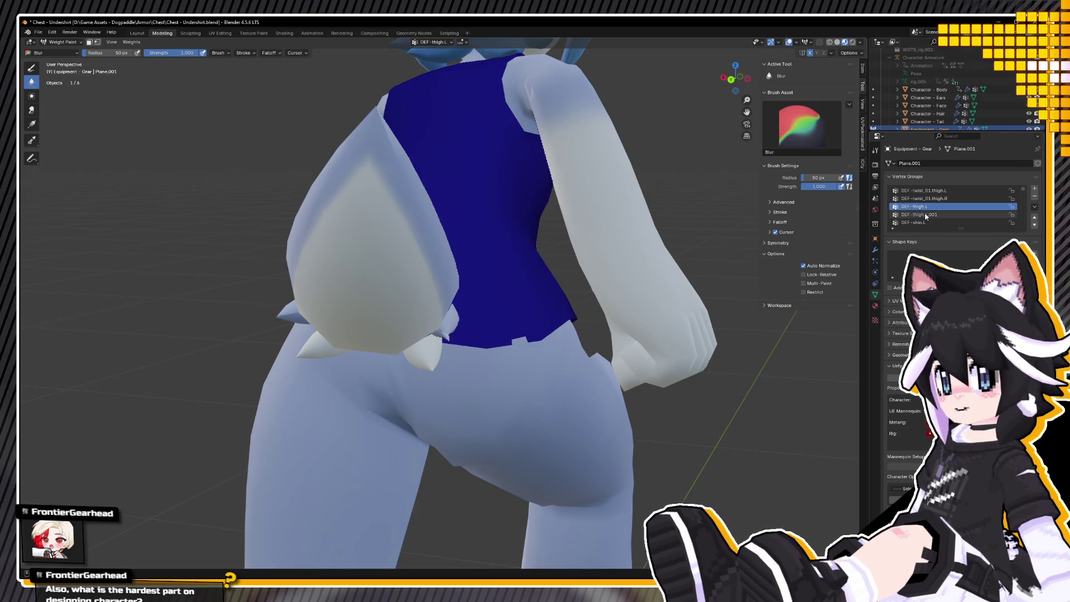
scroll(927, 222, "down", 5, "ctrl")
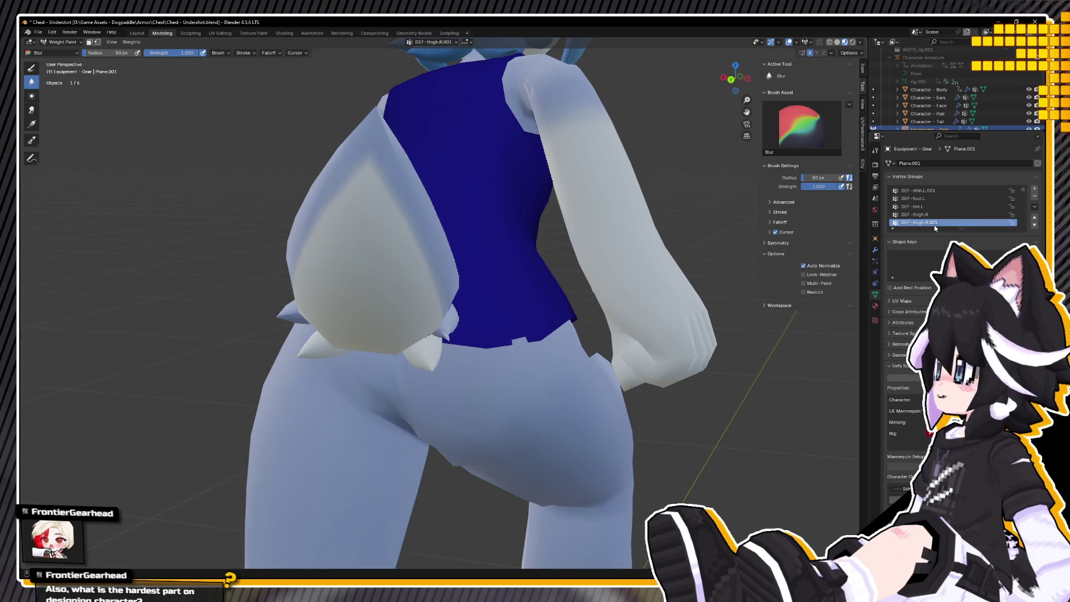
scroll(935, 228, "up", 1, "ctrl")
scroll(483, 325, "up", 4)
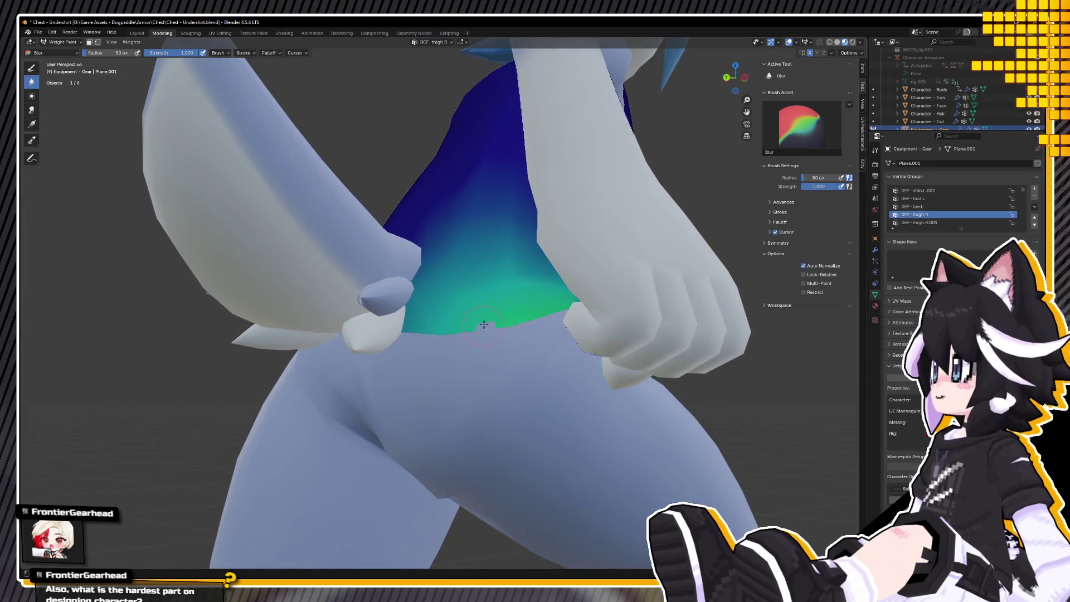
With X-ray on, blur the DEF-thigh.R weights along the undershirt's bottom edge.
key("alt+z")
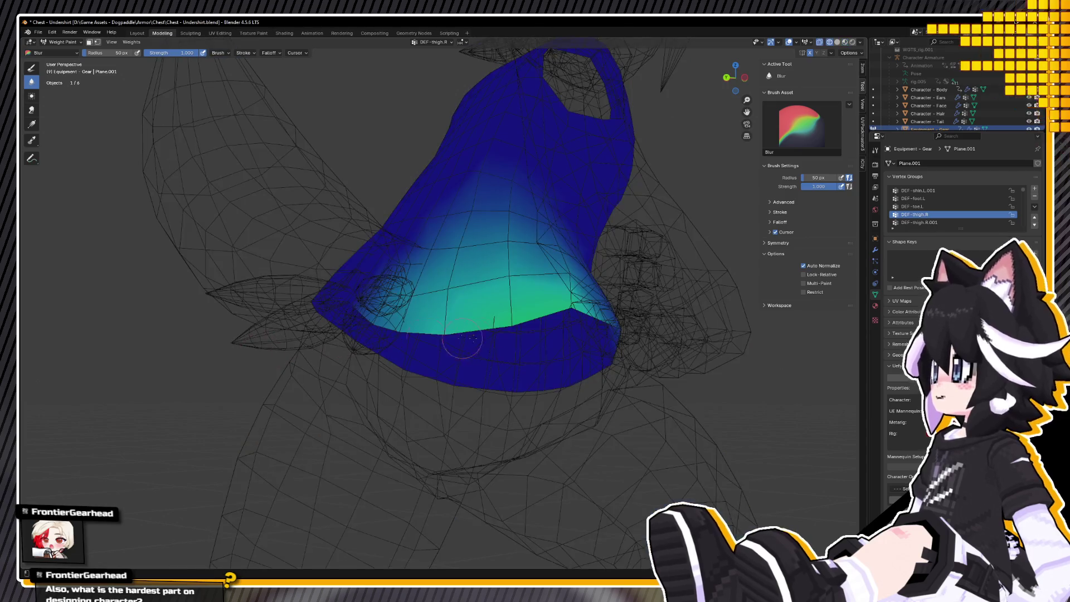
key("alt+z")
key("alt+z")
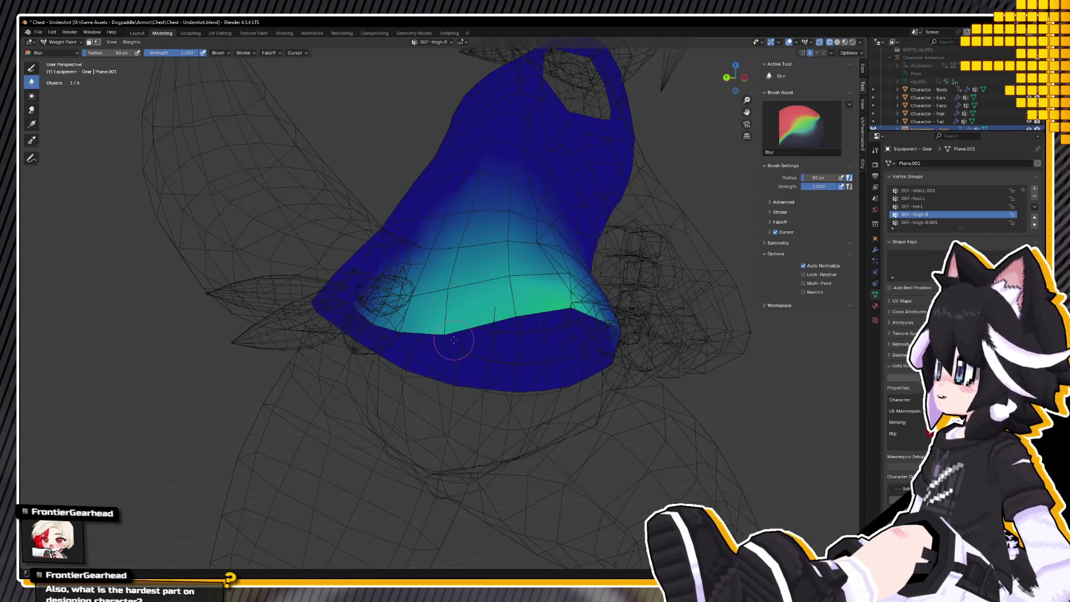
key("alt+z")
middle_click_drag(443, 324, 507, 366)
key("alt+z")
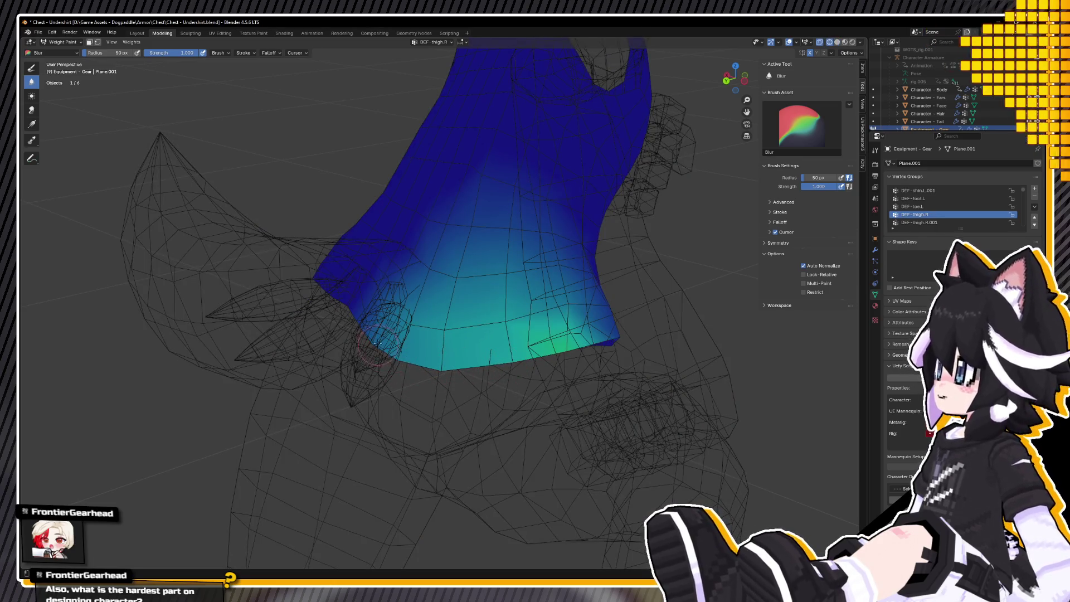
left_click_drag(503, 327, 409, 332)
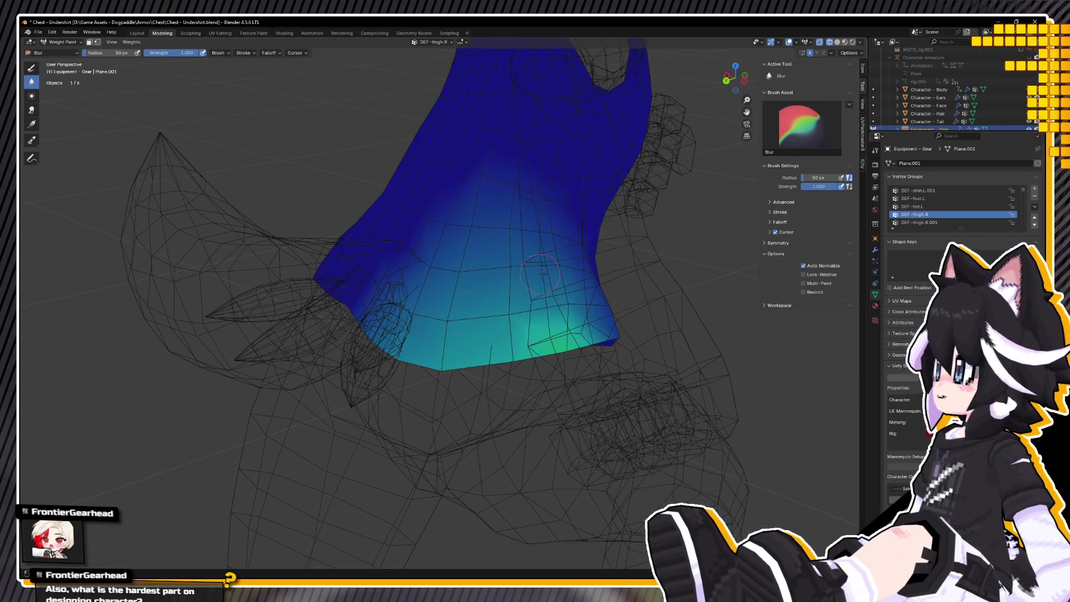
middle_click_drag(562, 316, 497, 325)
left_click_drag(437, 354, 572, 369)
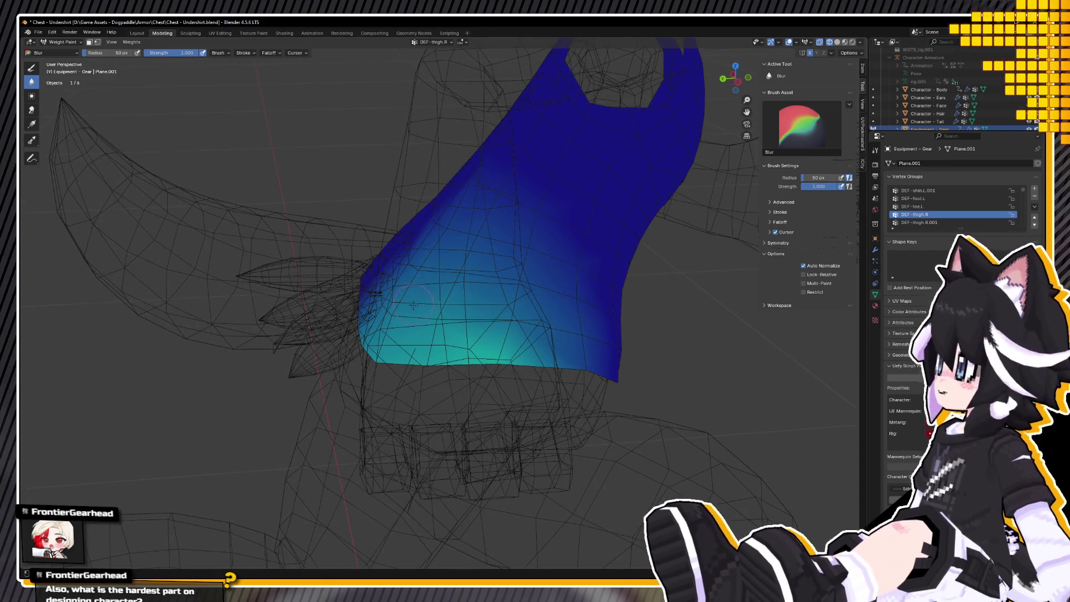
middle_click_drag(414, 304, 549, 351)
Turn X-ray off and put the undershirt into Edit Mode.
key("z")
left_click(504, 349)
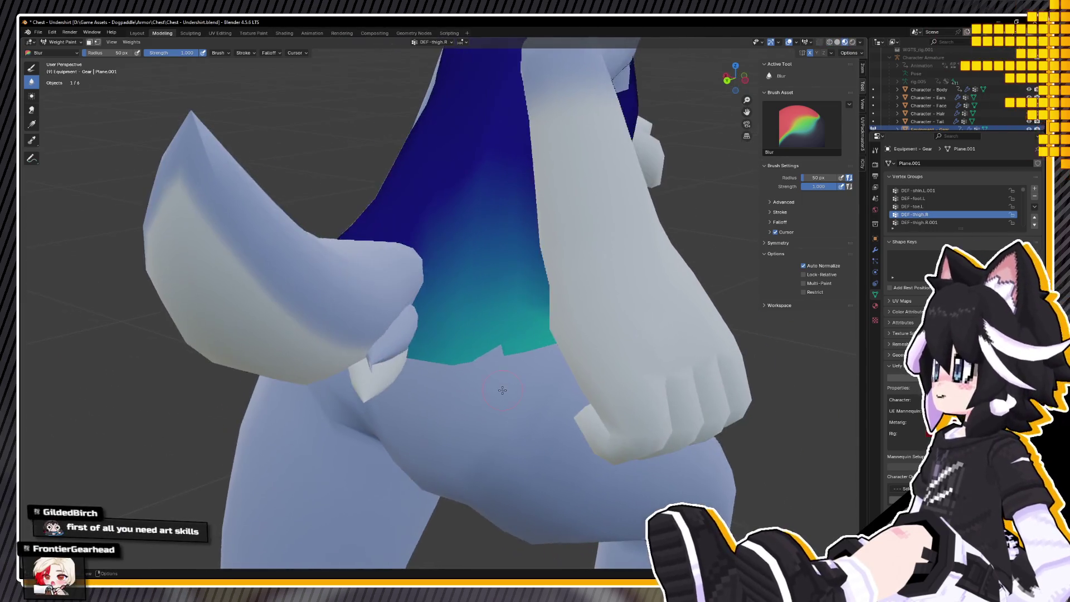
key("Tab")
middle_click_drag(437, 284, 460, 223)
In face select, select the row of faces along the undershirt's hem.
key("3")
middle_click_drag(518, 196, 390, 268)
left_click(438, 325)
left_click(299, 224, "ctrl")
key("v")
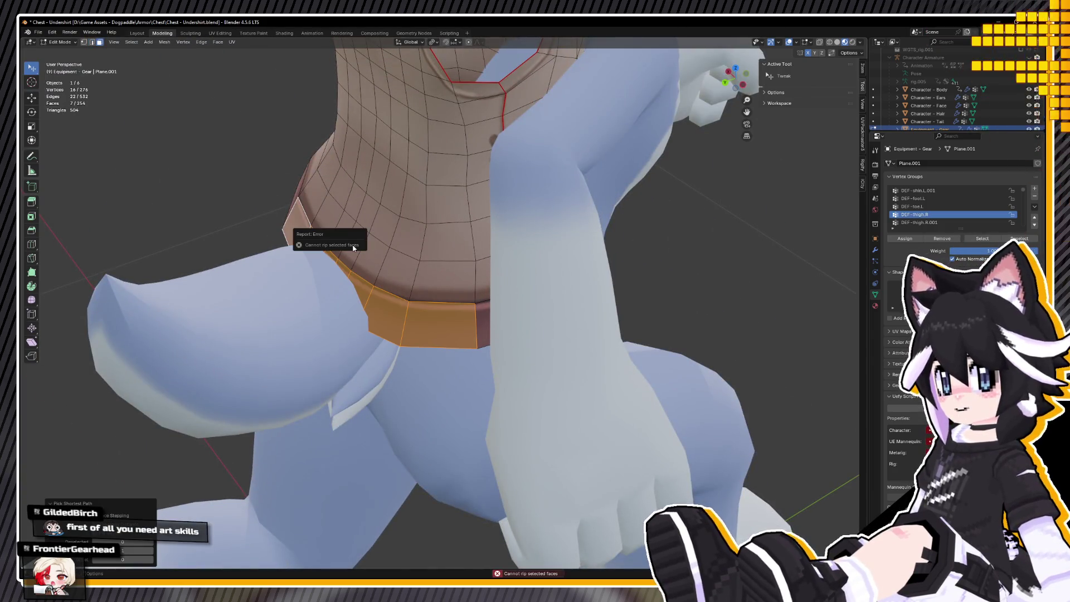
left_click(315, 210, "ctrl")
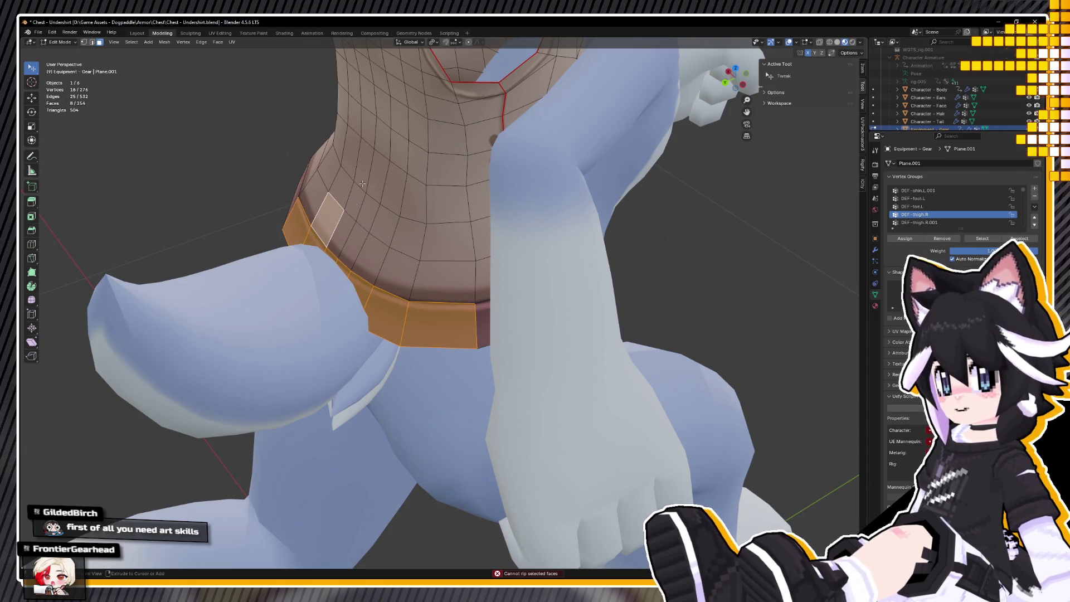
key("ctrl+z")
left_click(468, 41)
Move the selected hem faces 0.001879 m along Y with proportional editing.
key("g")
key("y")
scroll(446, 141, "down", 6)
key("Escape")
key("g")
key("y")
left_click(449, 139)
mouse_move(448, 139)
middle_mouse_down()
mouse_move(355, 160)
mouse_move(476, 219)
mouse_move(291, 117)
middle_mouse_up()
Recheck the weights, save Chest - Undershirt.blend, and return to Object Mode.
key("ctrl+Tab")
key("Tab")
key("ctrl+s")
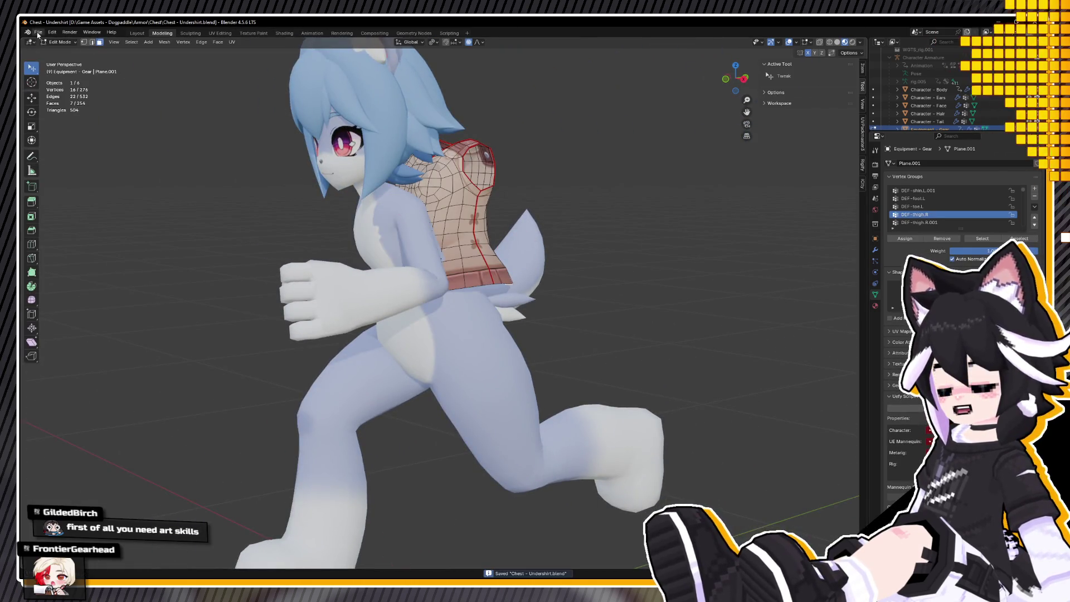
left_click(38, 32)
key("Tab")
Unhide the Character Armature, select it with the undershirt, and export both as FBX.
mouse_move(480, 246)
middle_mouse_down()
mouse_move(412, 212)
mouse_move(628, 137)
middle_mouse_up()
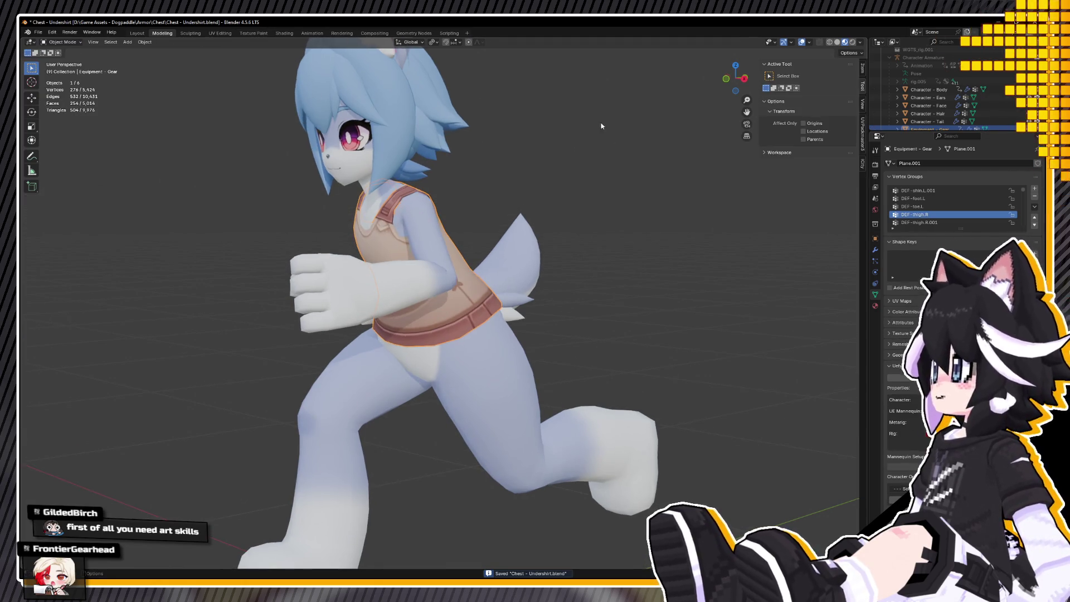
left_click(1029, 58)
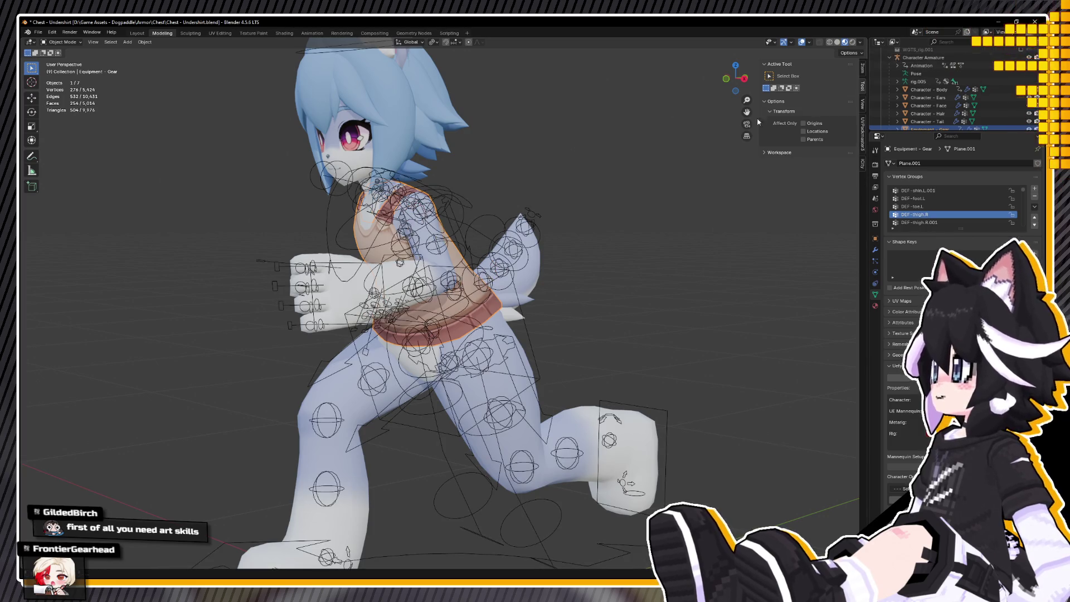
left_click(446, 195, "shift")
left_click(39, 32)
mouse_move(85, 156)
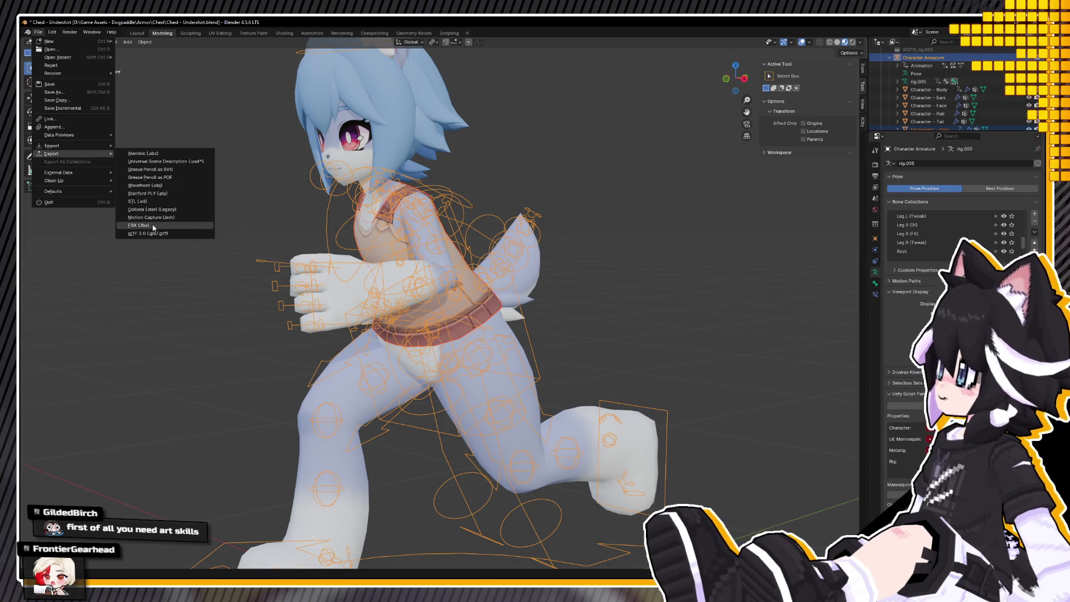
left_click(152, 226)
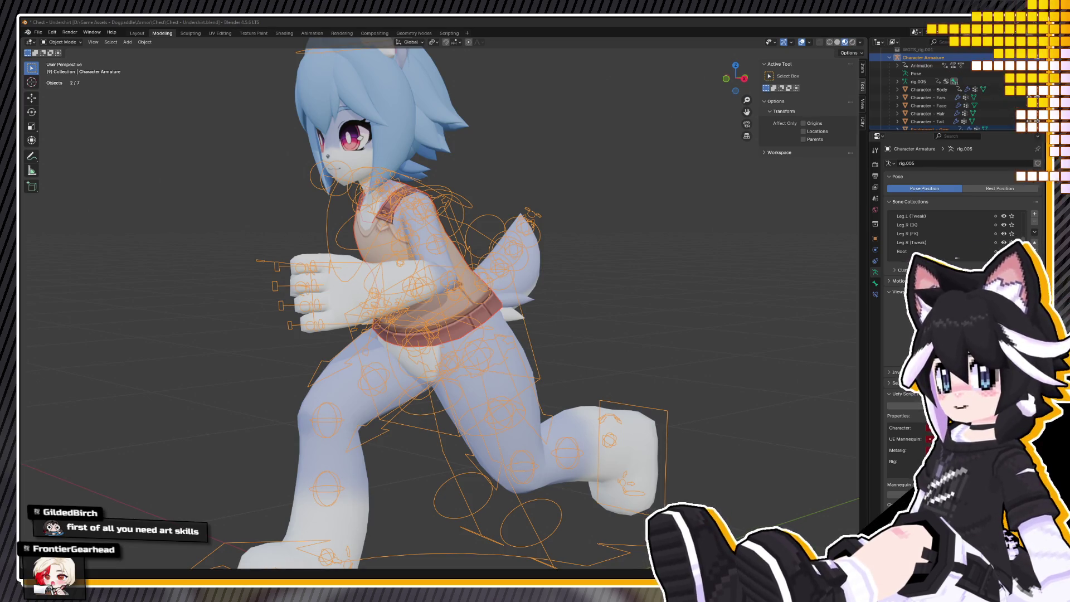
key("alt+Tab")
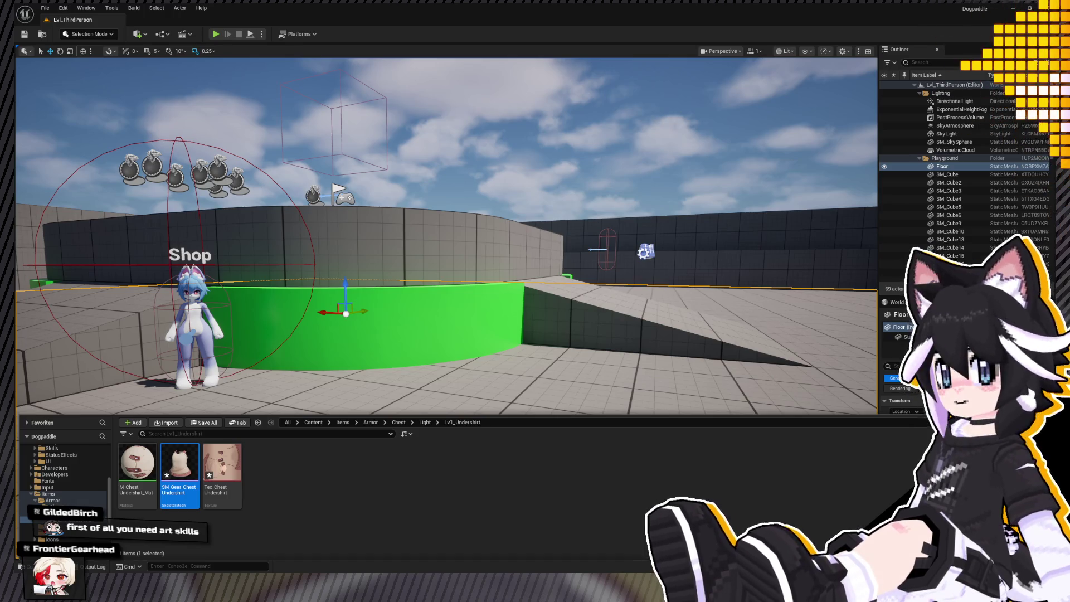
Play the level and run the character toward the green ramp and back.
left_click(216, 36)
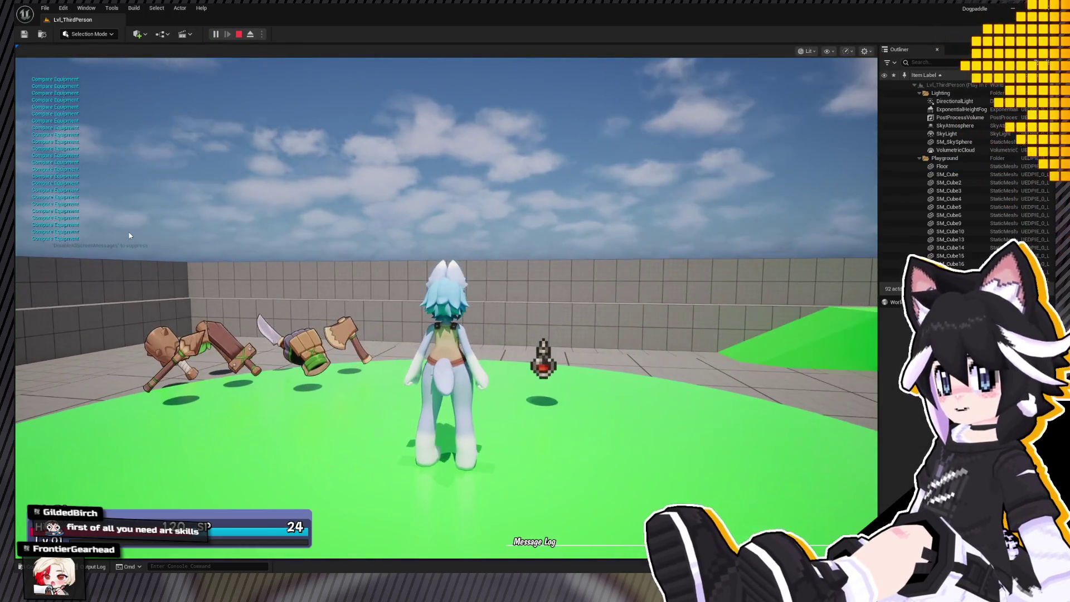
left_click(325, 446)
key("w")
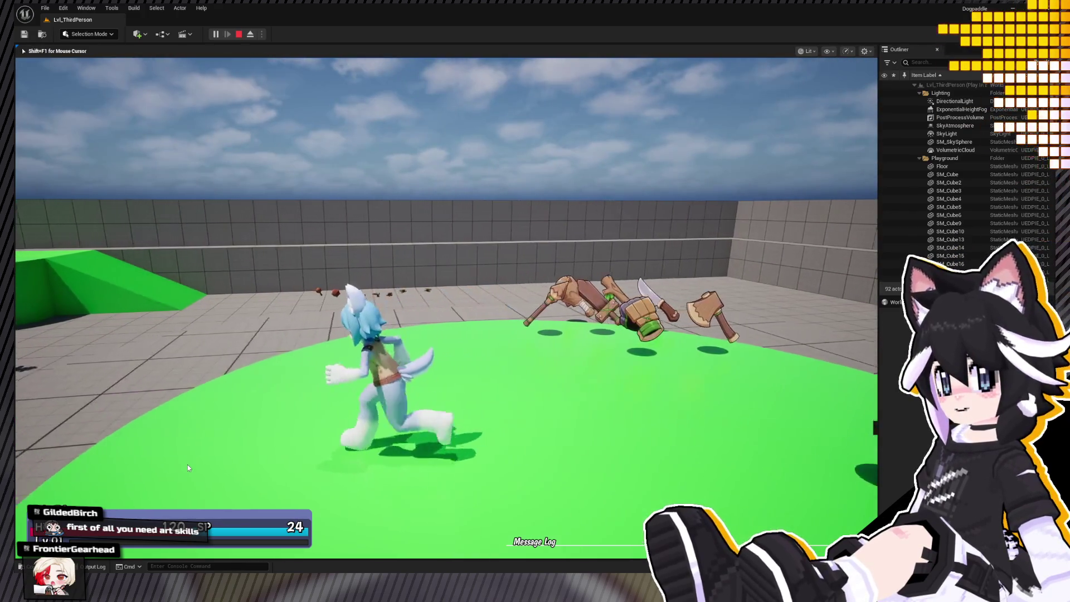
key("w")
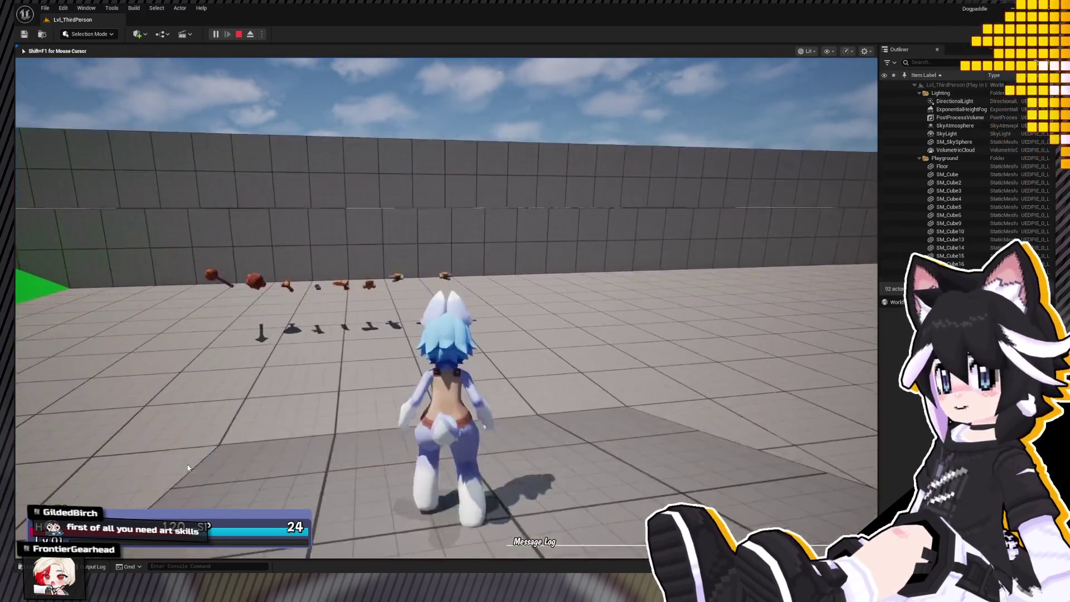
key("shift+F1")
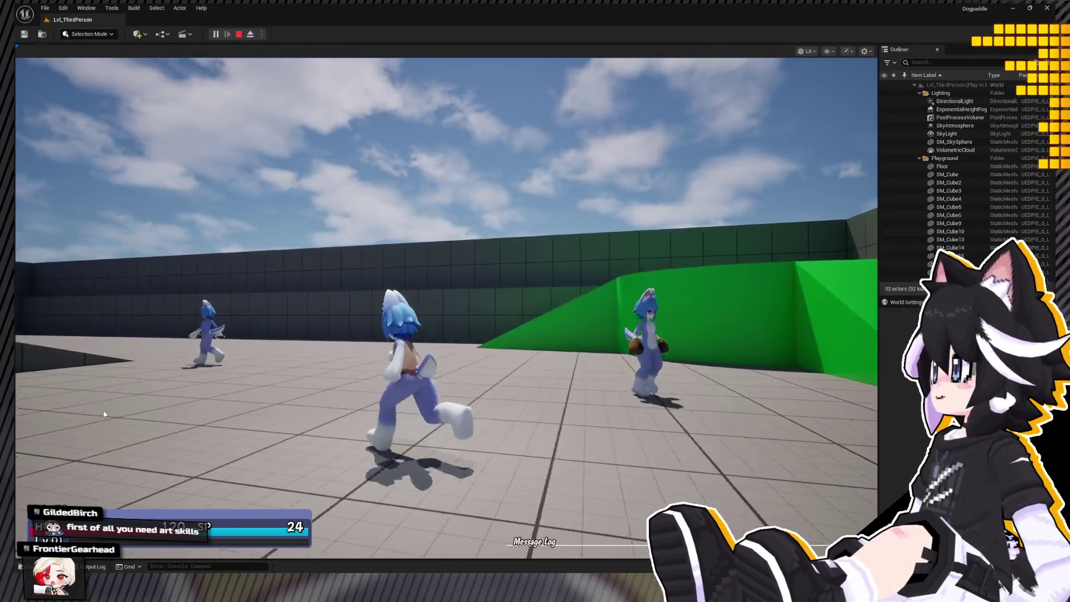
key("a")
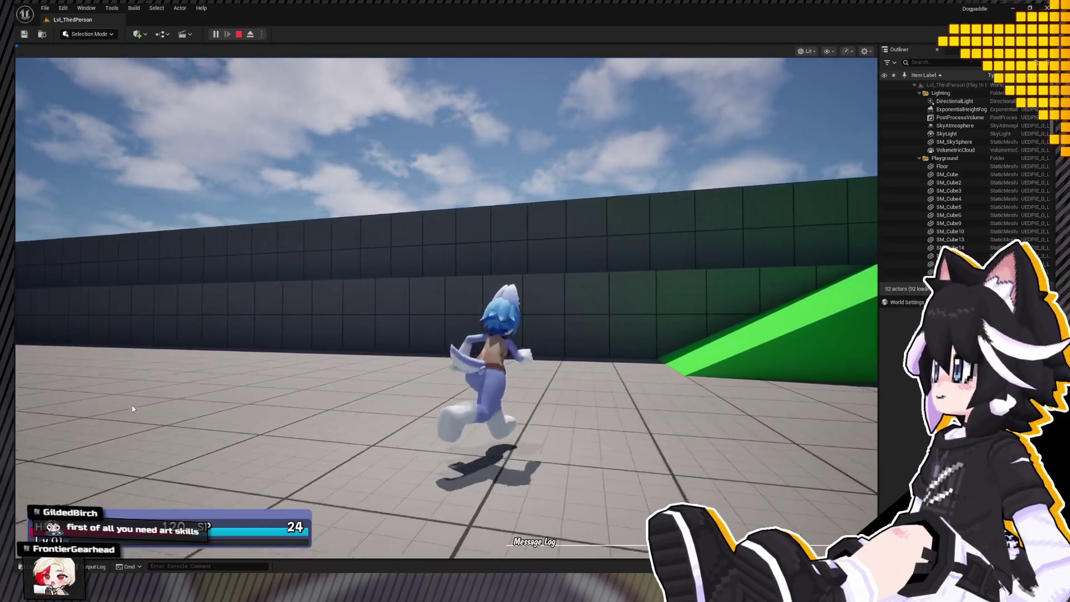
mouse_move(269, 338)
left_mouse_down()
mouse_move(469, 352)
mouse_move(840, 331)
mouse_move(530, 318)
mouse_move(366, 333)
mouse_move(306, 351)
mouse_move(487, 366)
mouse_move(482, 376)
left_mouse_up()
key("w")
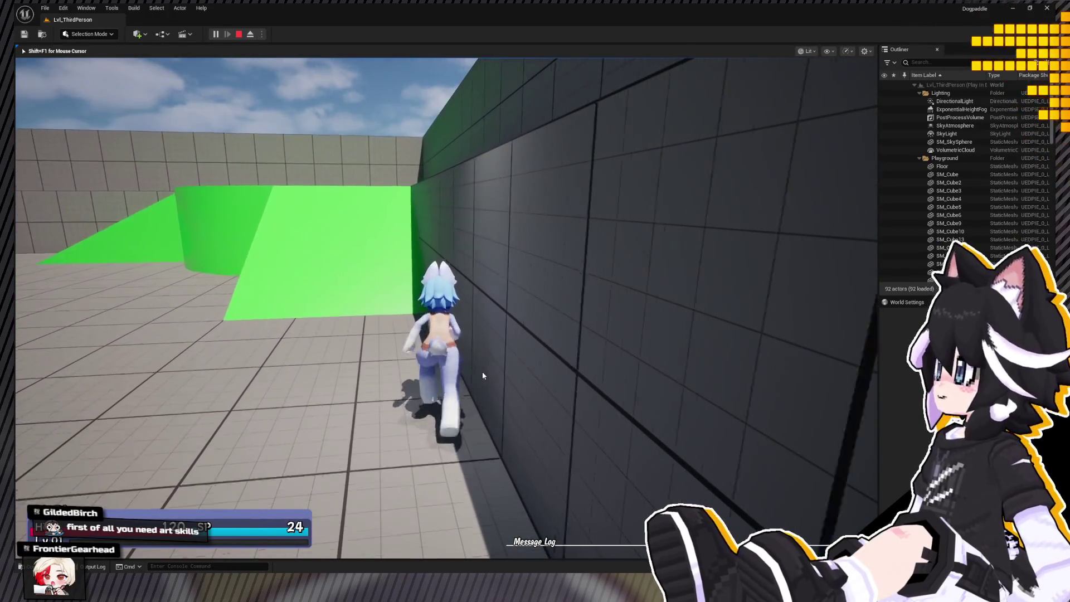
key("s")
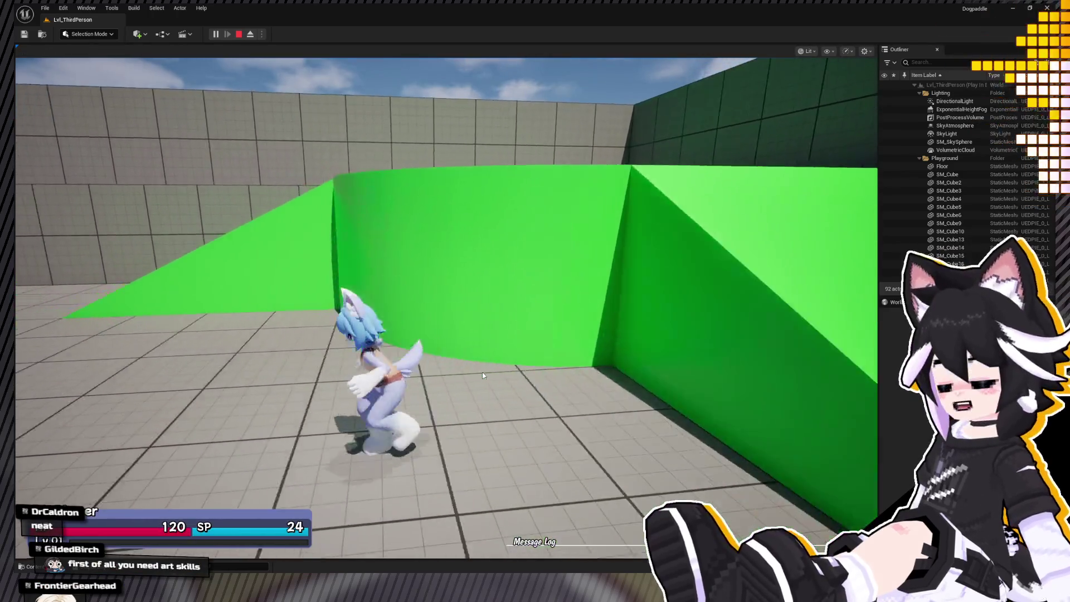
left_click_drag(497, 337, 547, 305)
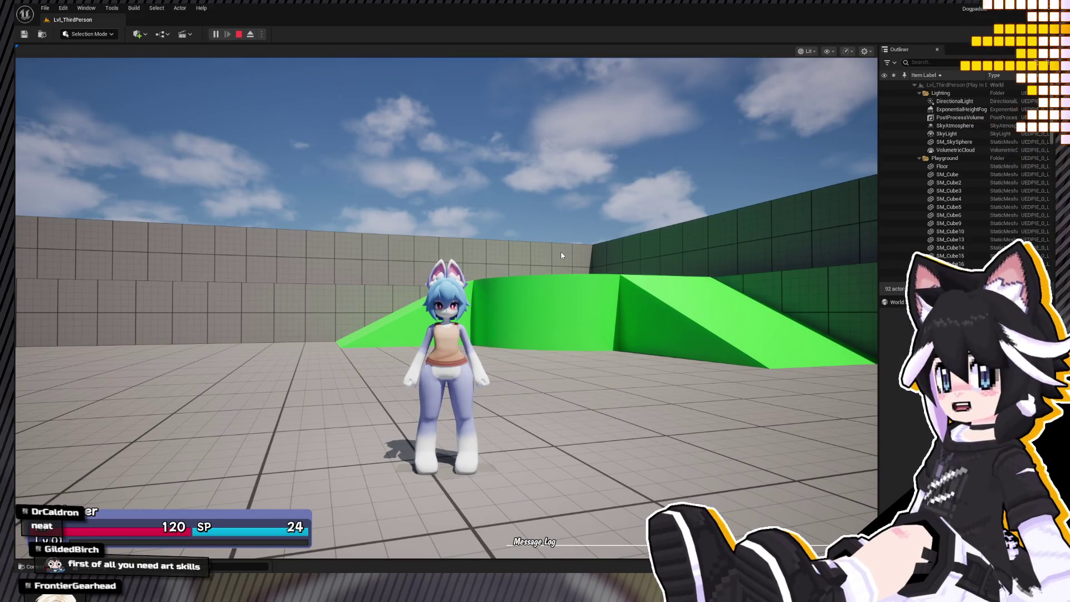
Jump onto the green platform, defeat the enemies and pick up their dropped wooden weapons.
key("a")
key("w")
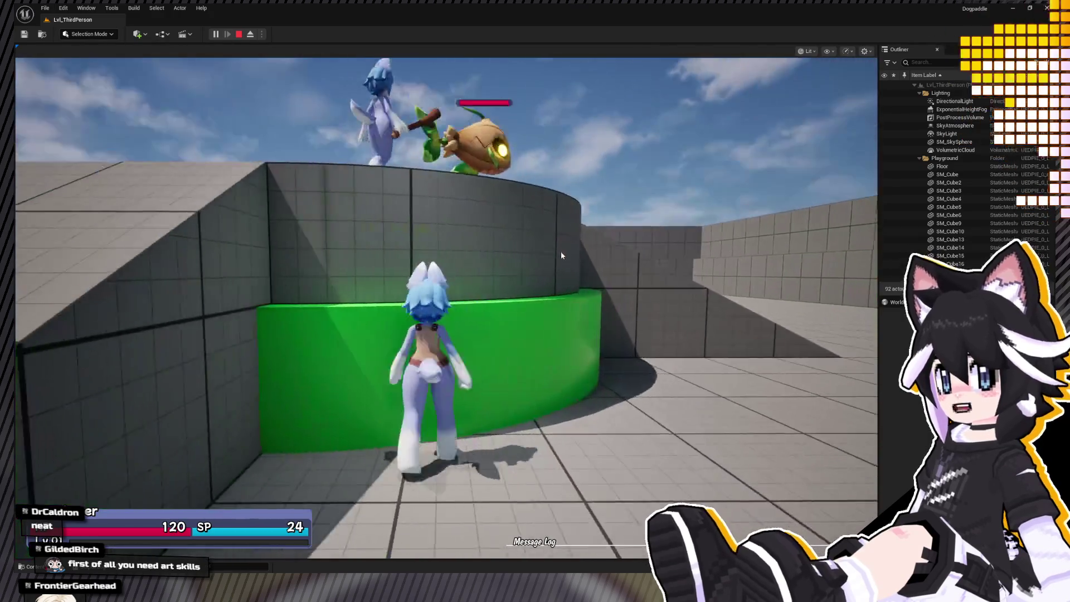
key("space")
key("w")
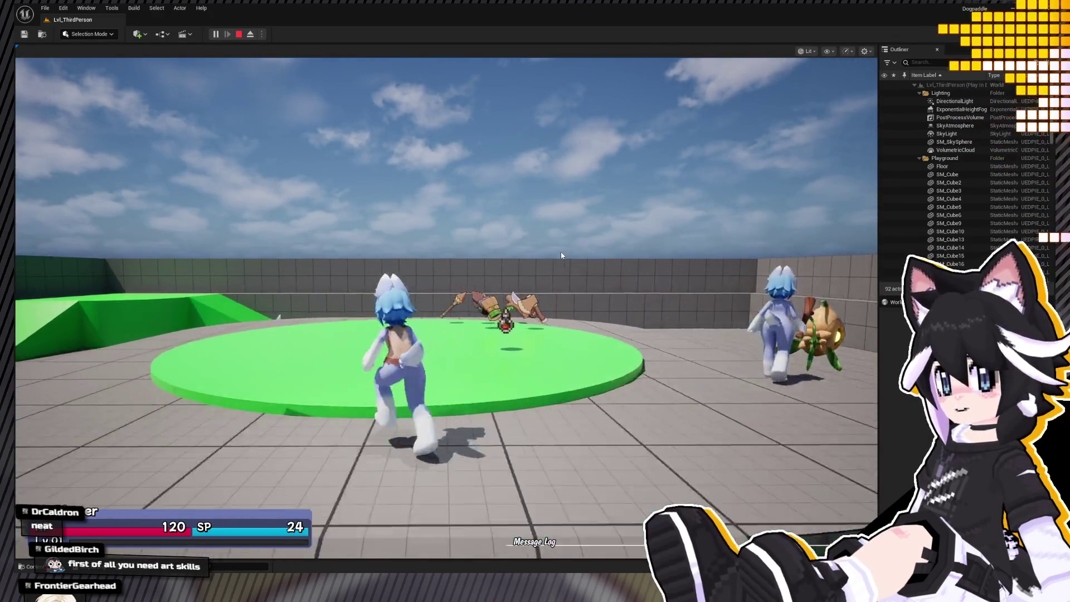
key("a")
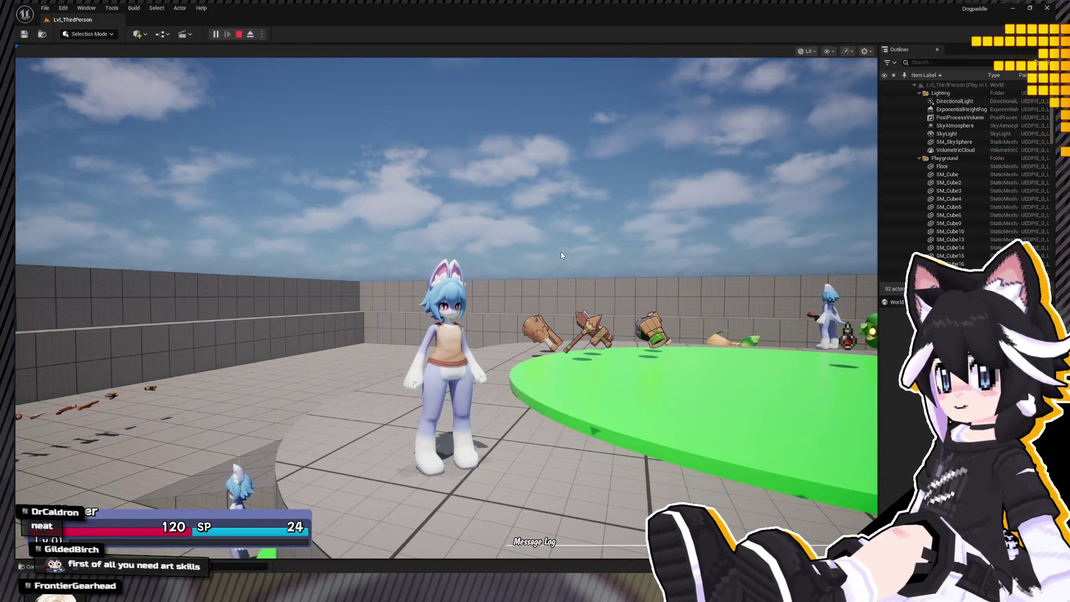
key("w")
key("space")
key("w")
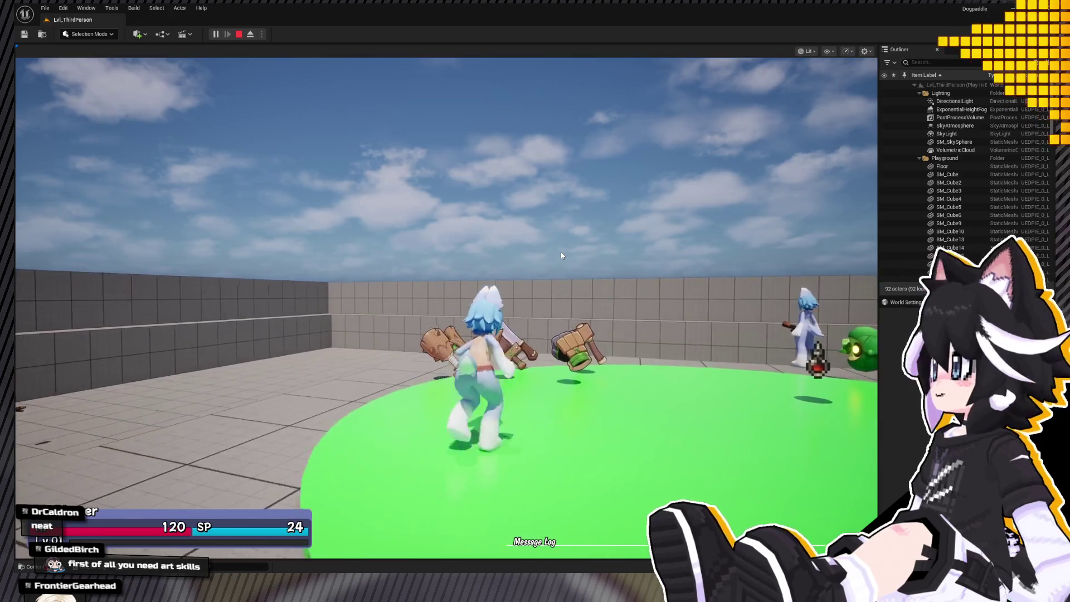
key("a")
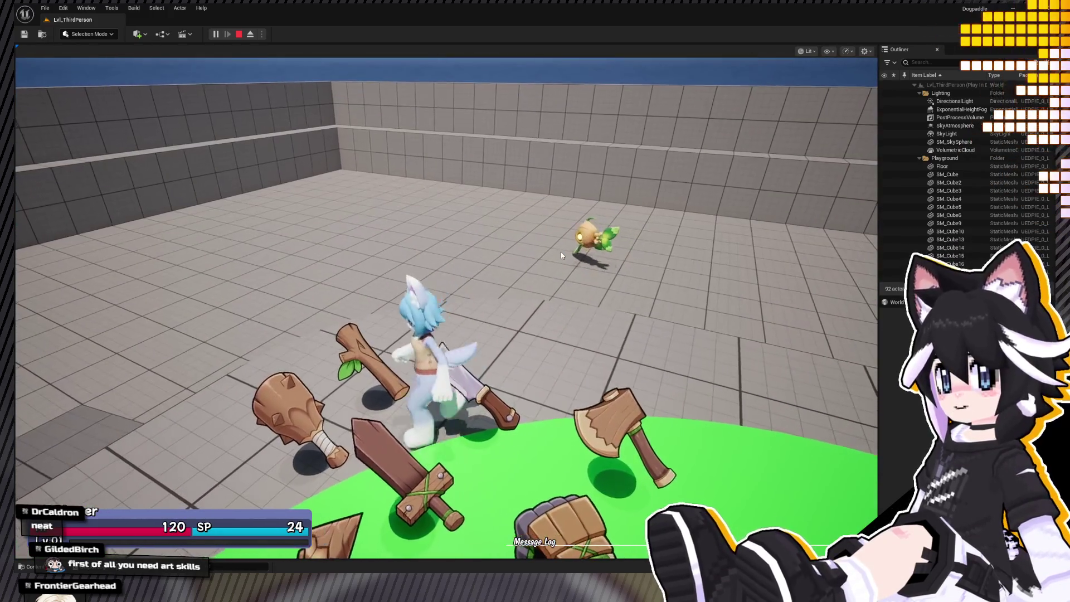
Equip the Magical Wood Hatchet from the in-game Inventory, then attack Chestnut.
key("Tab")
key("e")
key("e")
key("Return")
key("Tab")
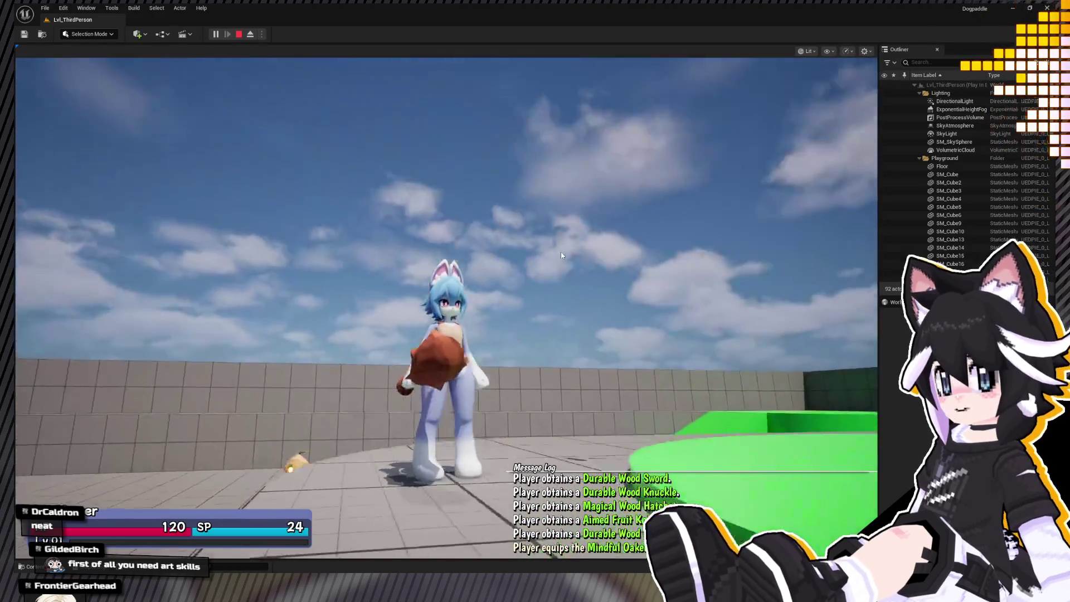
key("Tab")
key("e")
key("q")
key("Return")
key("Return")
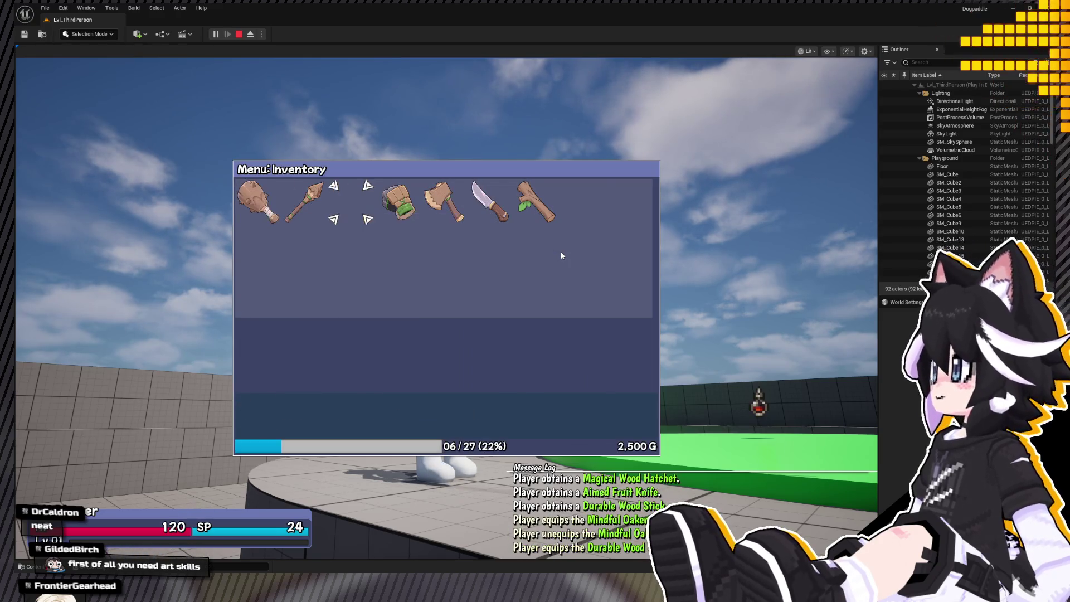
key("Tab")
key("Tab")
key("Right")
key("Right")
key("Right")
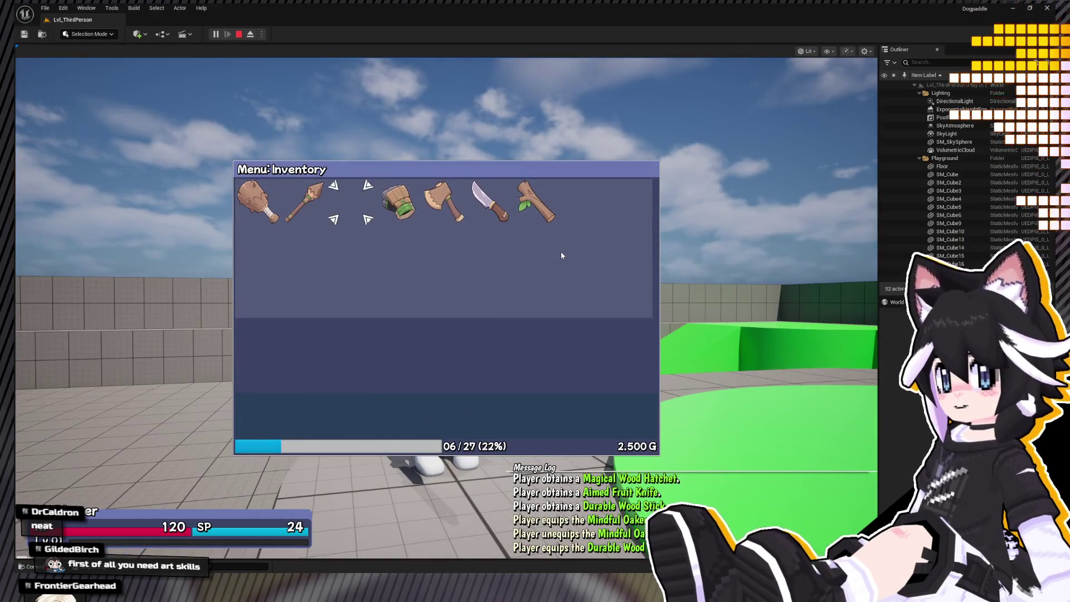
key("Return")
key("Return")
key("Tab")
key("d")
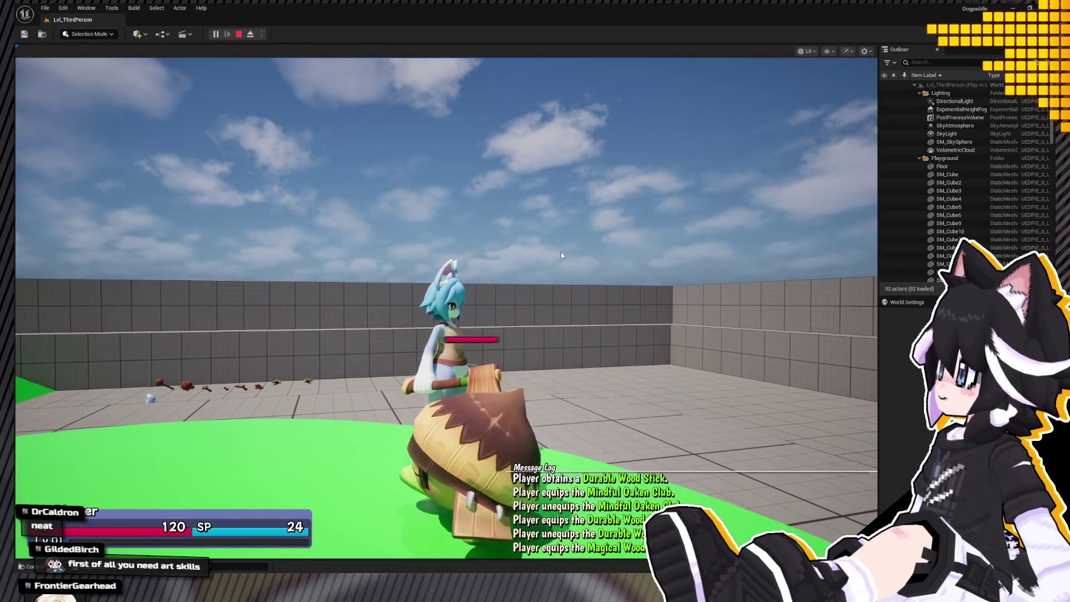
key("Return")
key("Return")
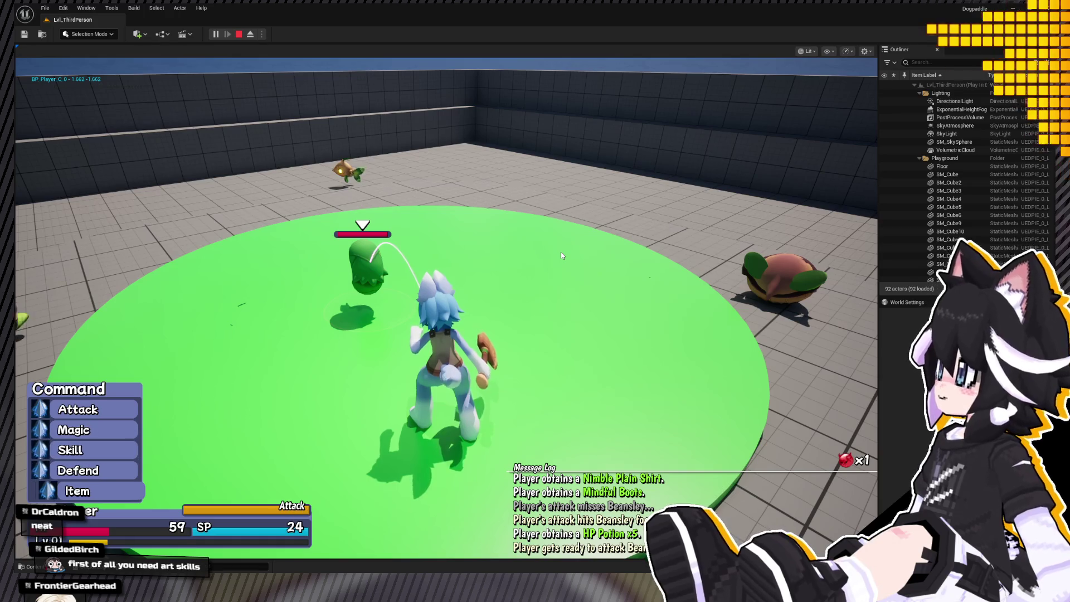
Use an HP Potion in battle, then equip the Smart Wood Spear from the Inventory.
key("Return")
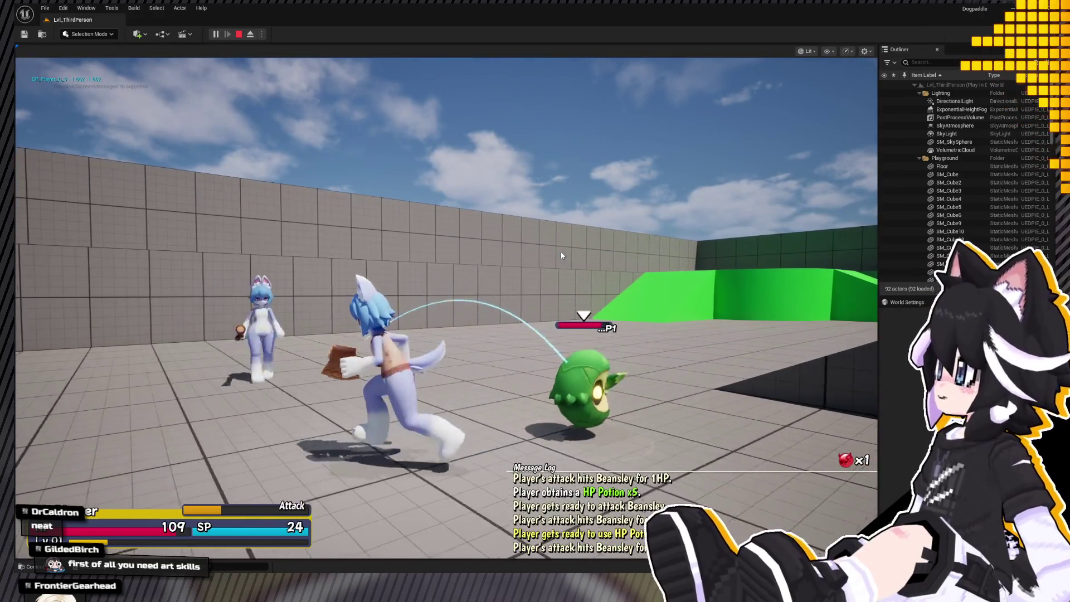
key("Tab")
key("e")
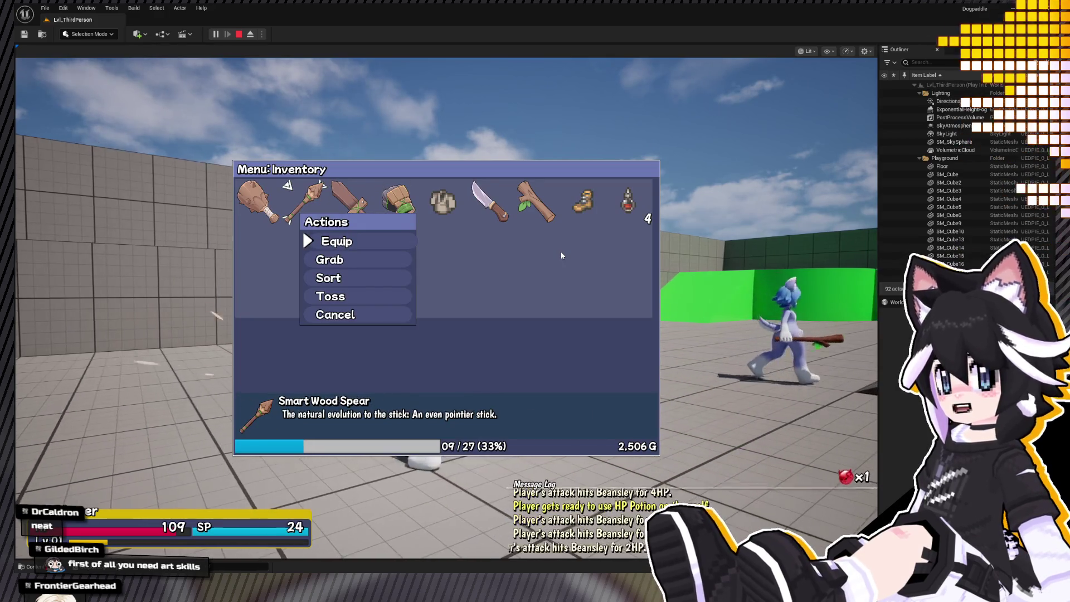
key("Return")
key("Escape")
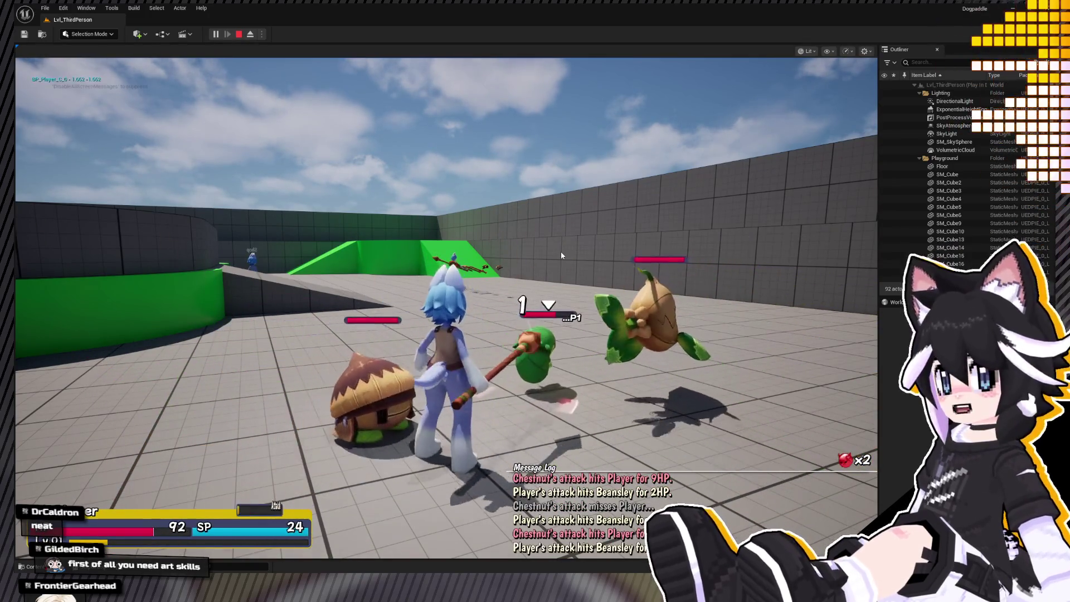
Equip the Aimed Fruit Knife and the Mindful Boots from the in-game Inventory.
key("Tab")
key("e")
key("Right")
key("Right")
key("Right")
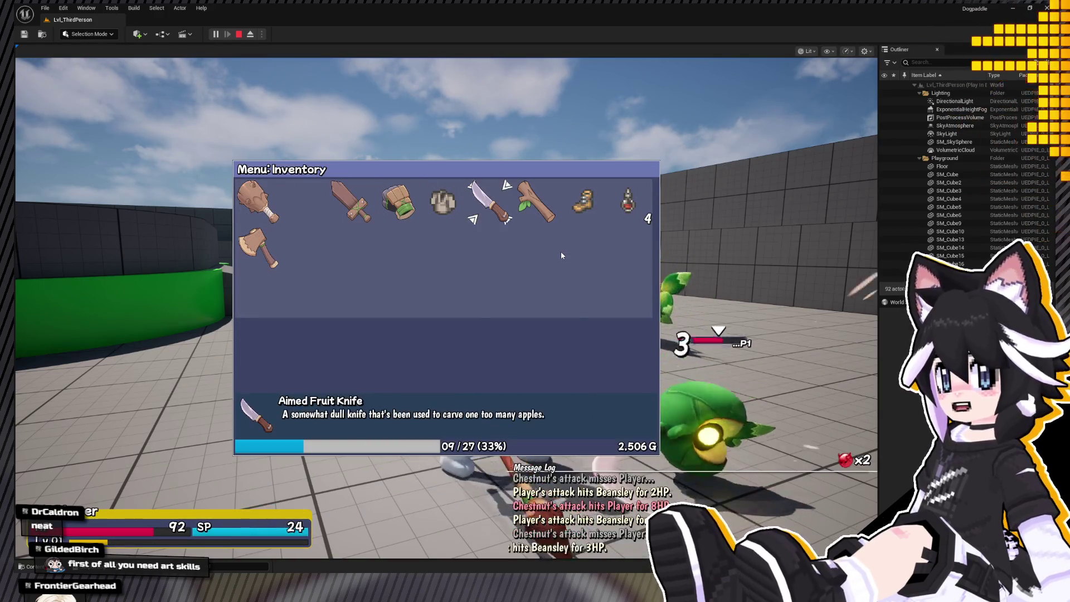
key("Return")
key("Escape")
key("Tab")
key("e")
key("q")
key("Right")
key("Right")
key("Right")
key("Right")
key("Right")
key("Return")
key("Escape")
Attack Beansley until defeated and choose Item > HP Potion.
key("d")
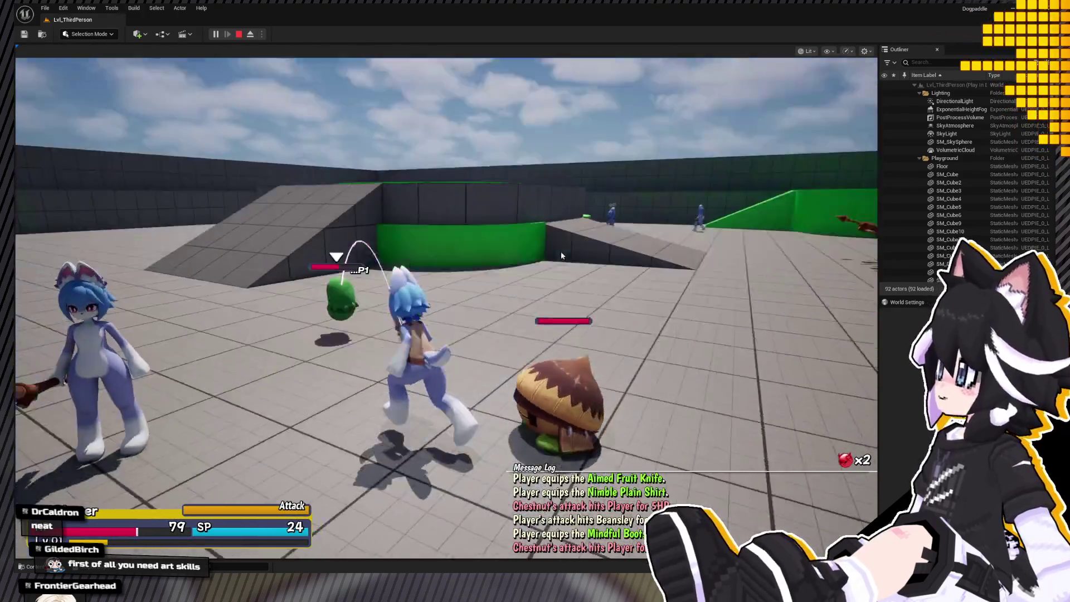
key("d")
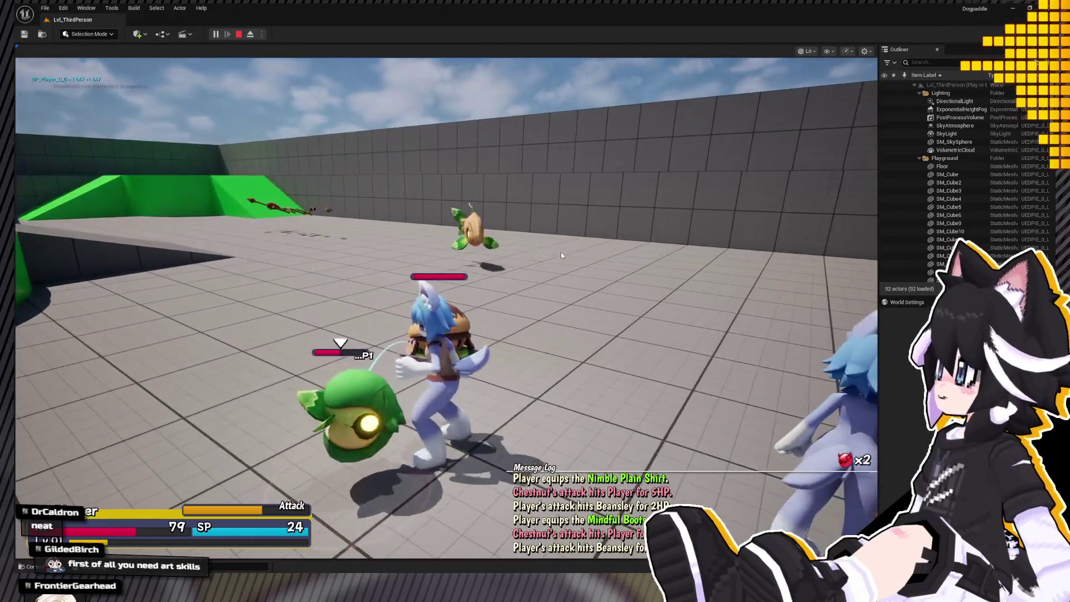
key("w")
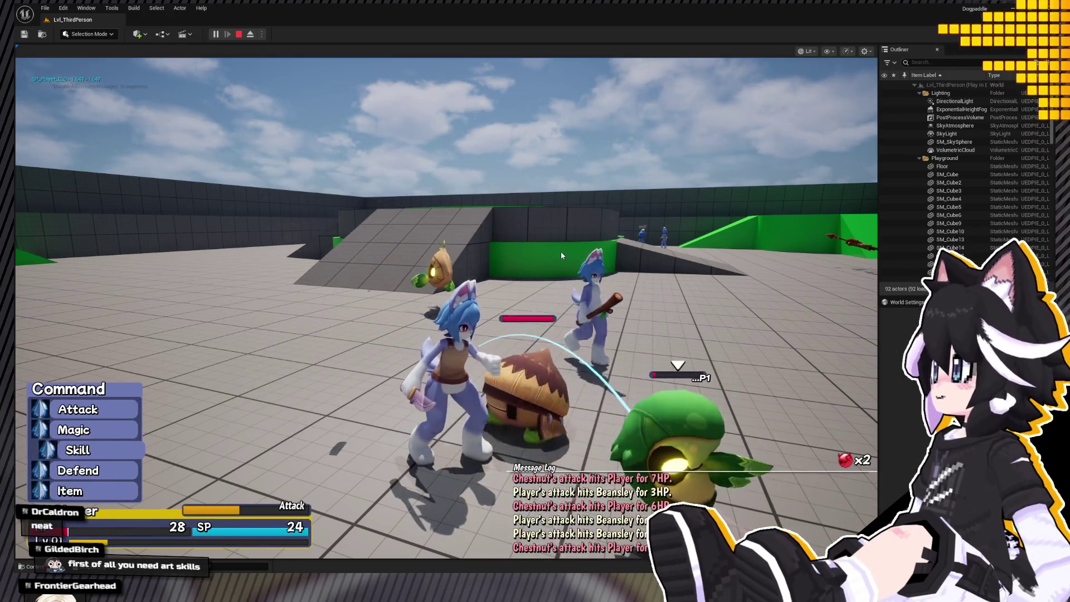
key("Down")
key("Return")
key("Return")
After the win, browse the Inventory weapons and use an HP Potion on the player.
key("w")
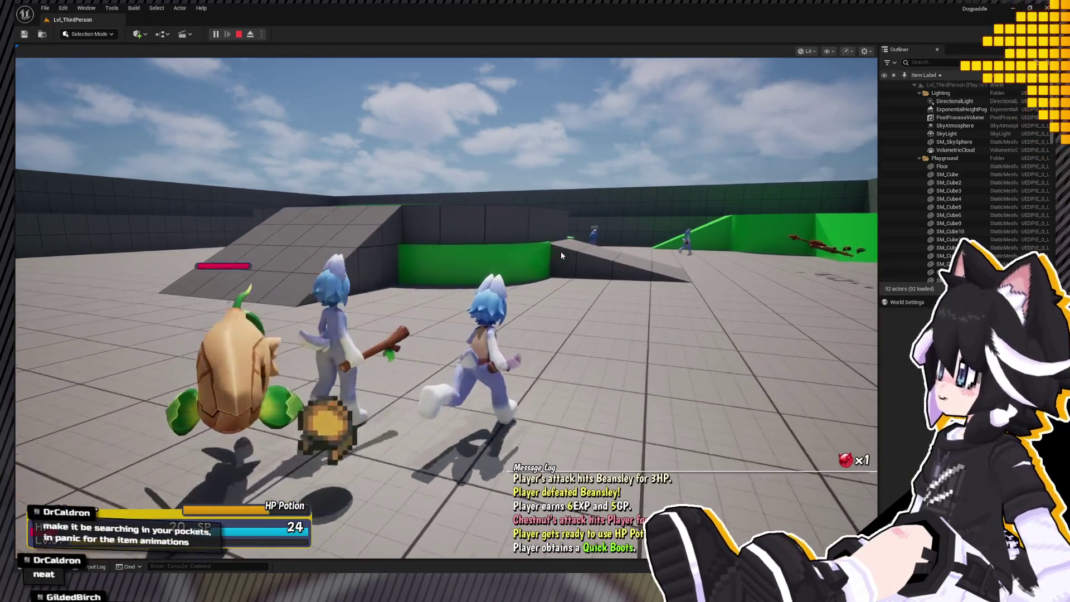
key("i")
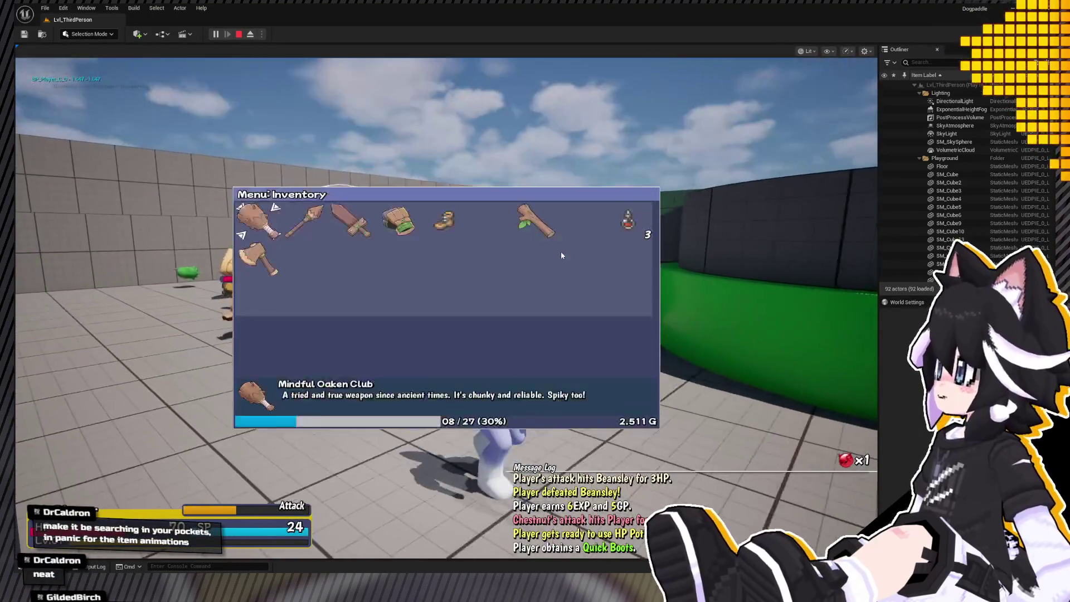
key("Down")
key("Up")
key("i")
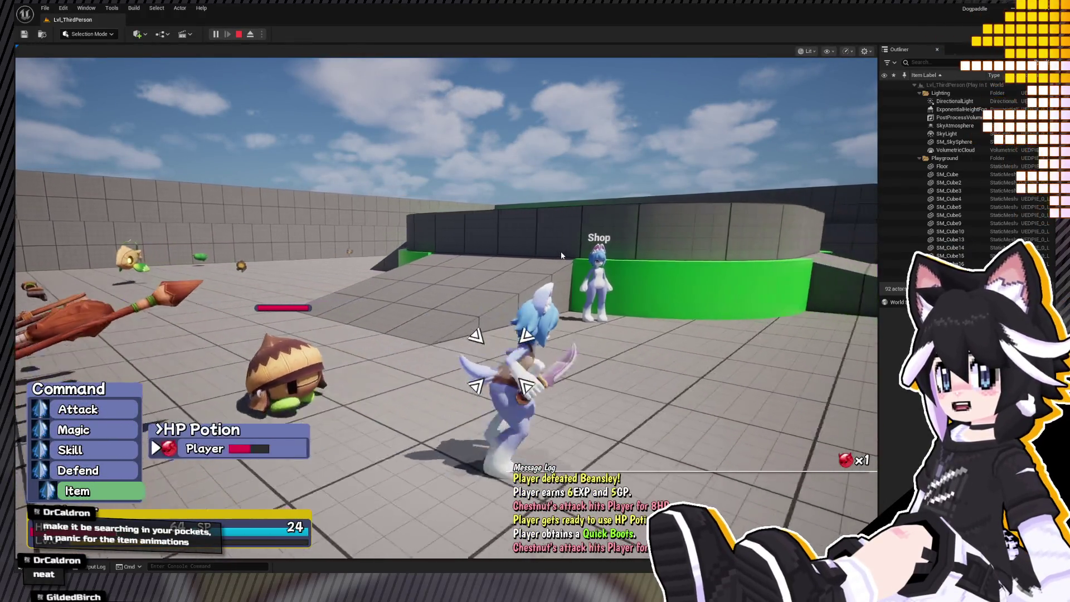
key("Return")
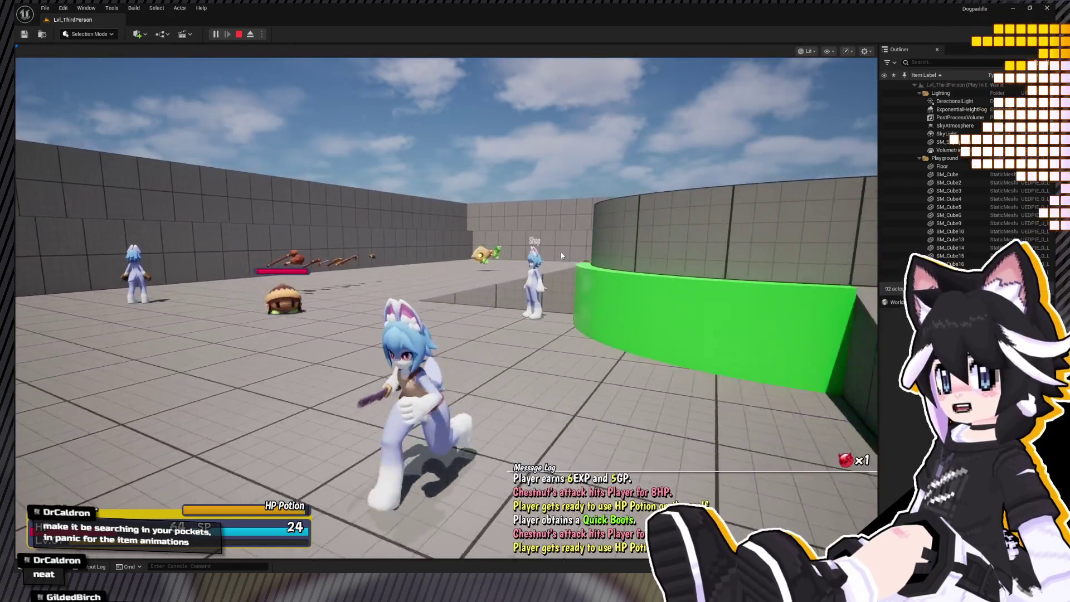